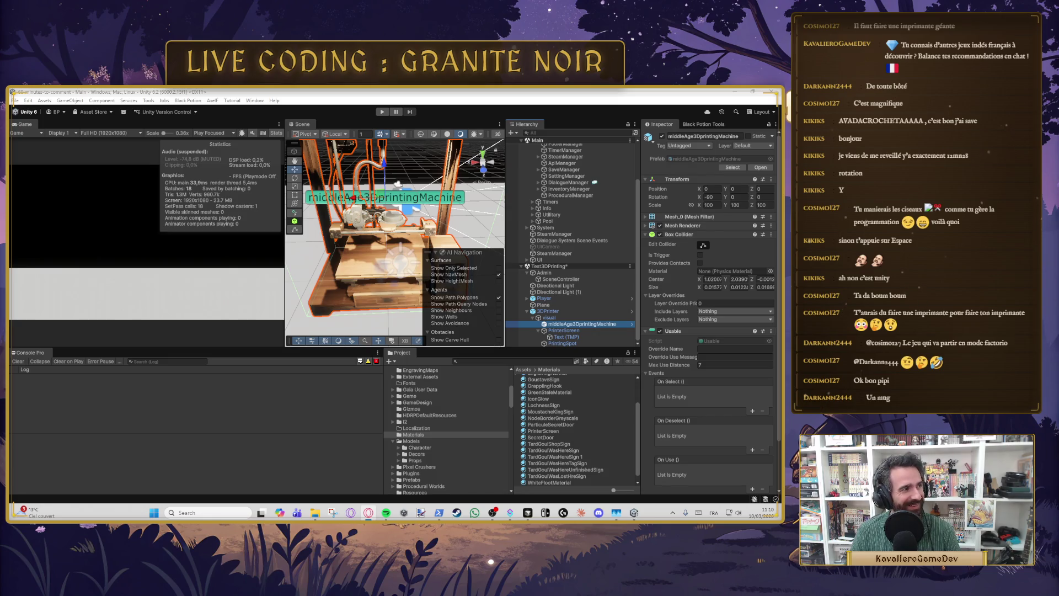
Step: Switch from Unity to the Opera GX browser showing the Printables home page
key("alt+Tab")
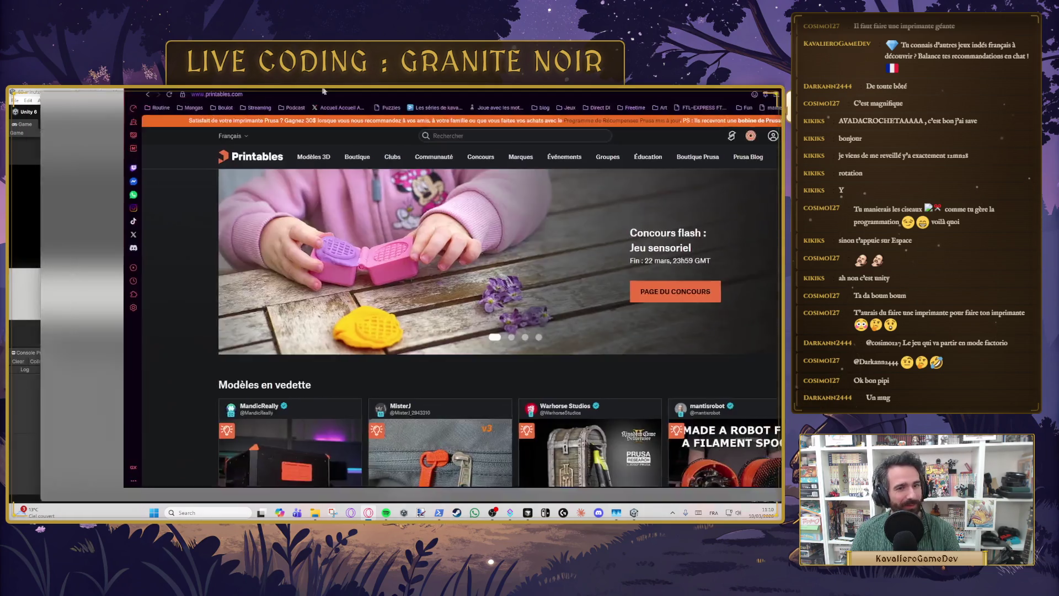
Step: Search Printables for 'boat', then 'benchy', and open the 3D BENCHY model page
scroll(472, 349, "down", 4)
scroll(439, 267, "up", 4)
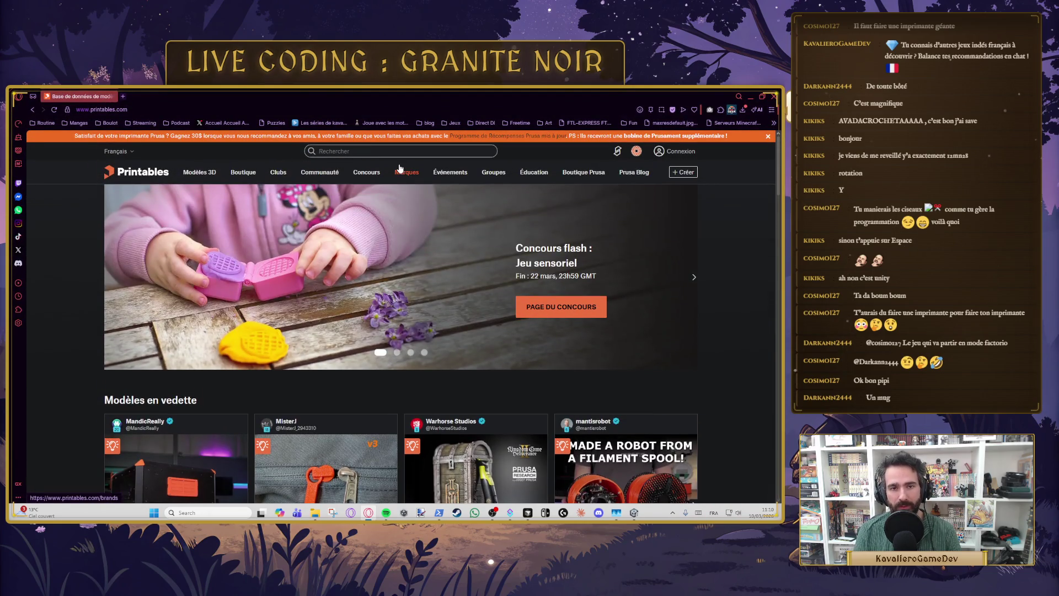
type("bate")
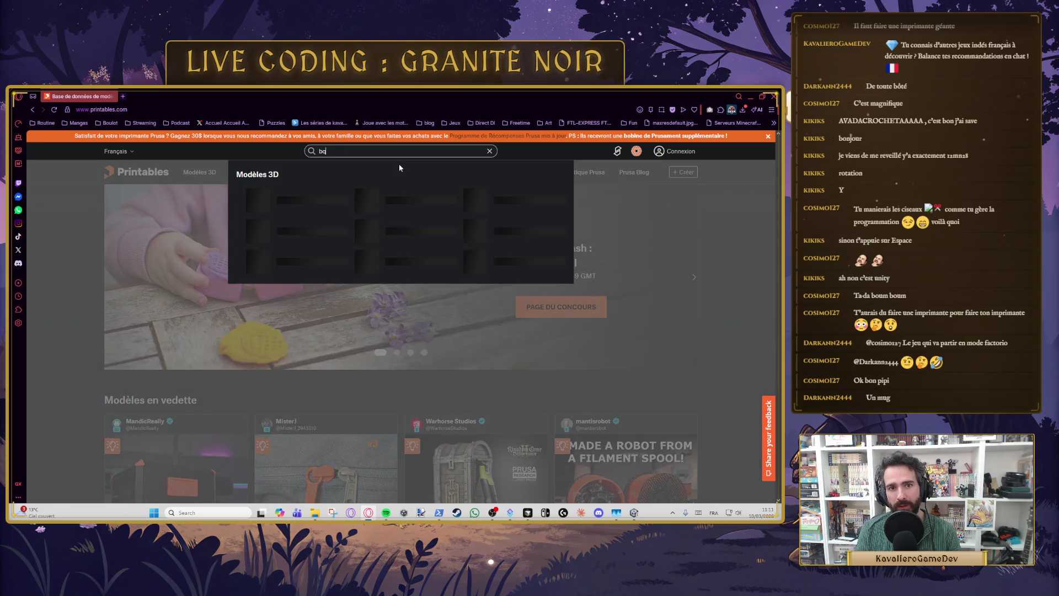
key("BackSpace")
key("BackSpace")
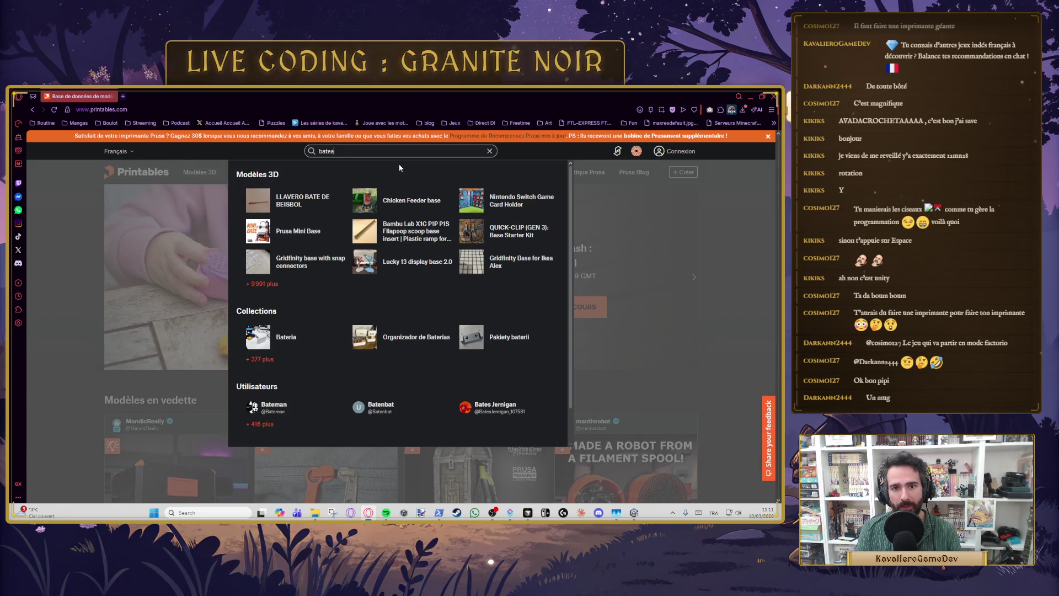
key("BackSpace")
type("oa")
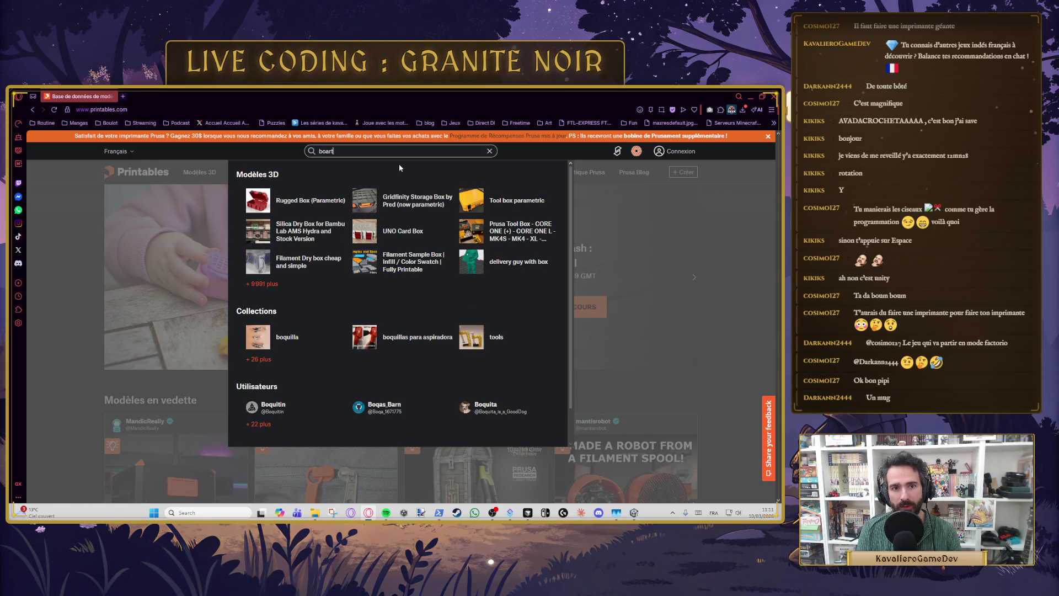
type("t")
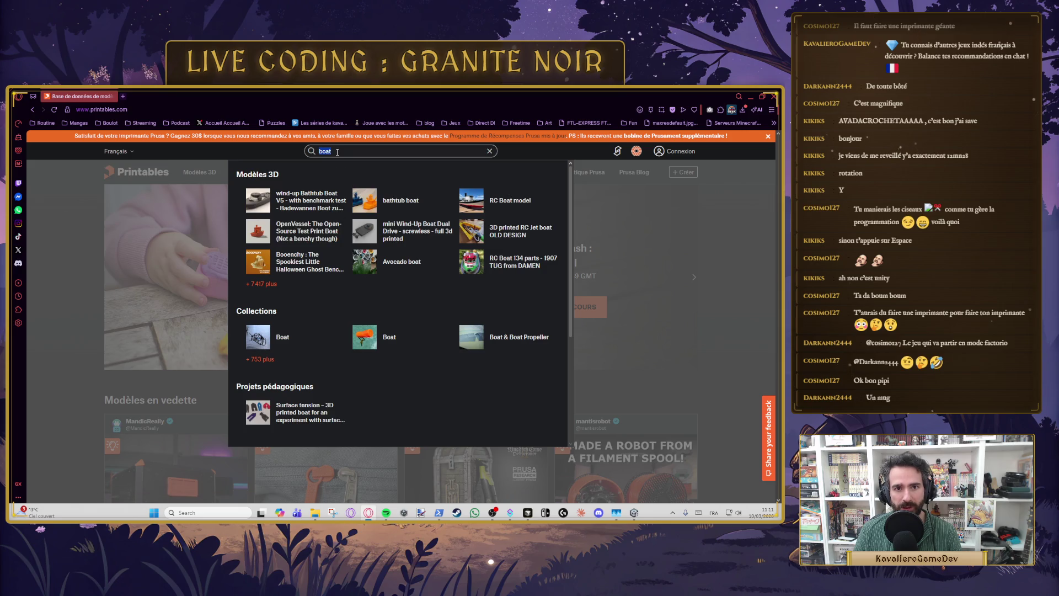
type("benchy")
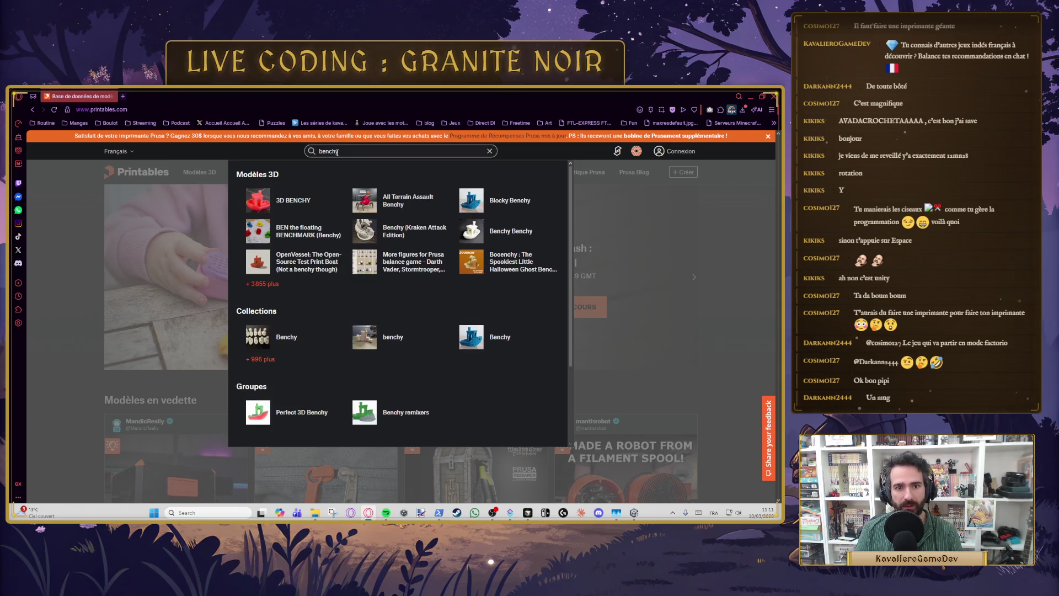
left_click(303, 205)
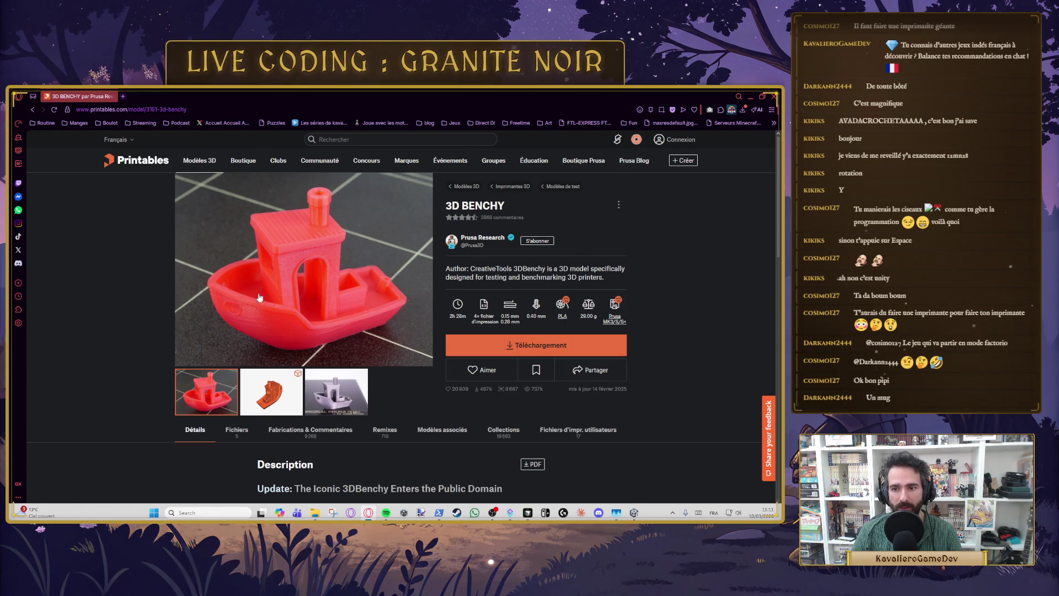
Step: Go to the 3D BENCHY files list and download the 3dbenchy STL model file
left_click(549, 345)
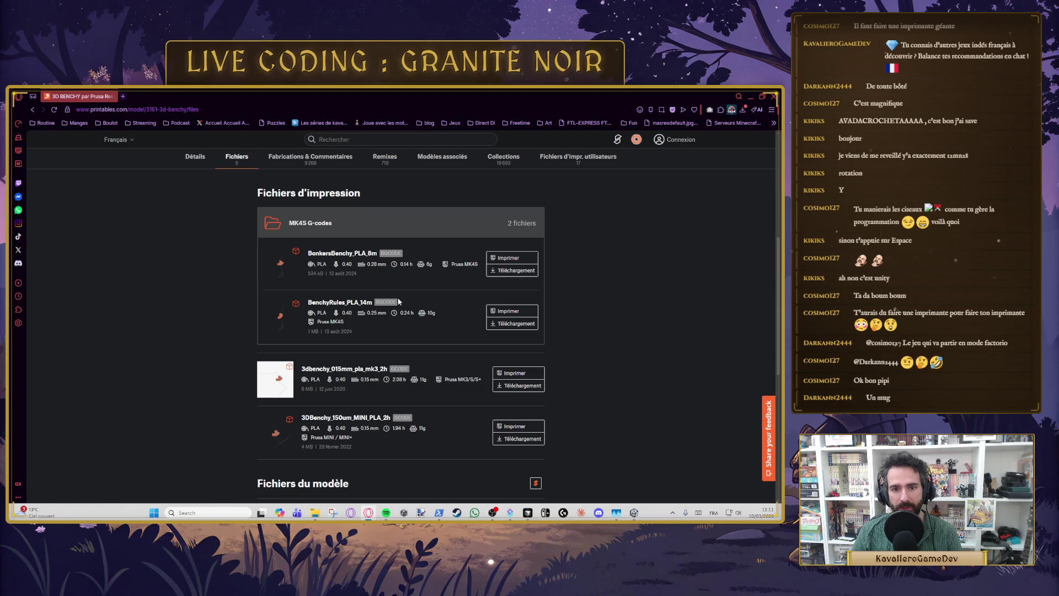
scroll(445, 351, "down", 2)
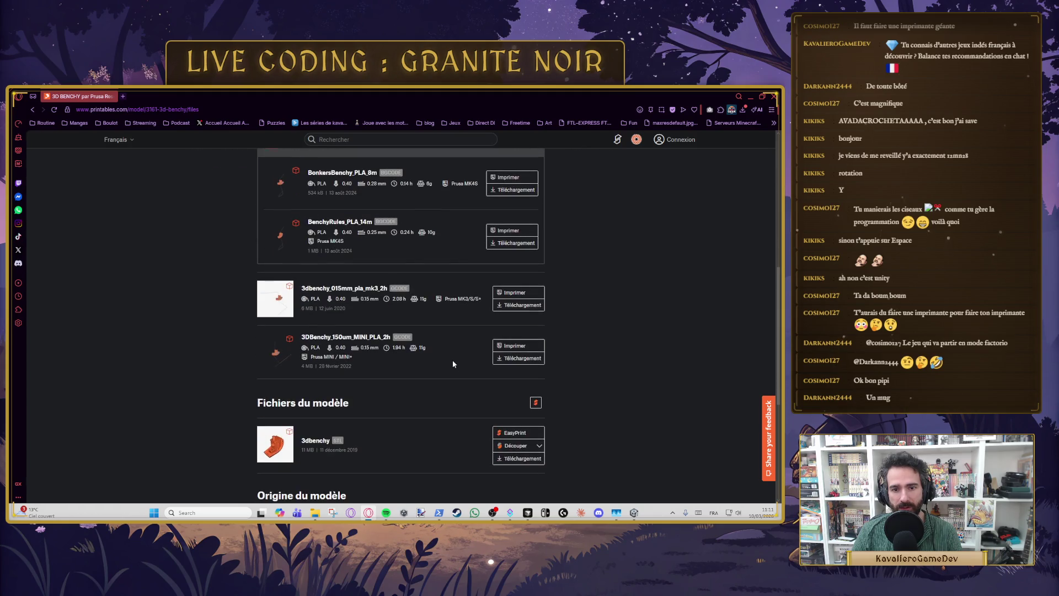
scroll(454, 362, "down", 1)
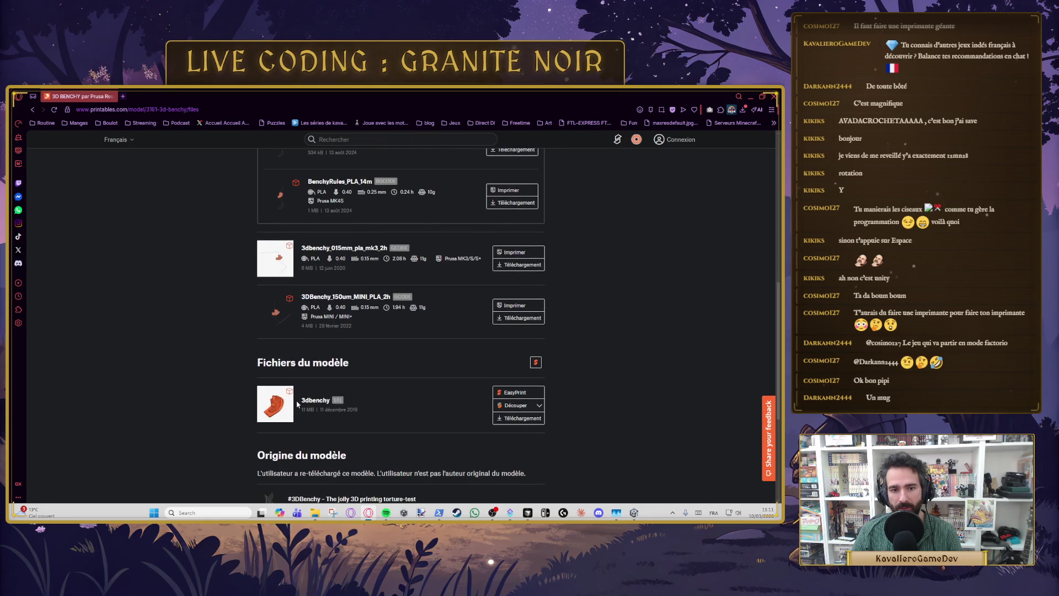
left_click(522, 418)
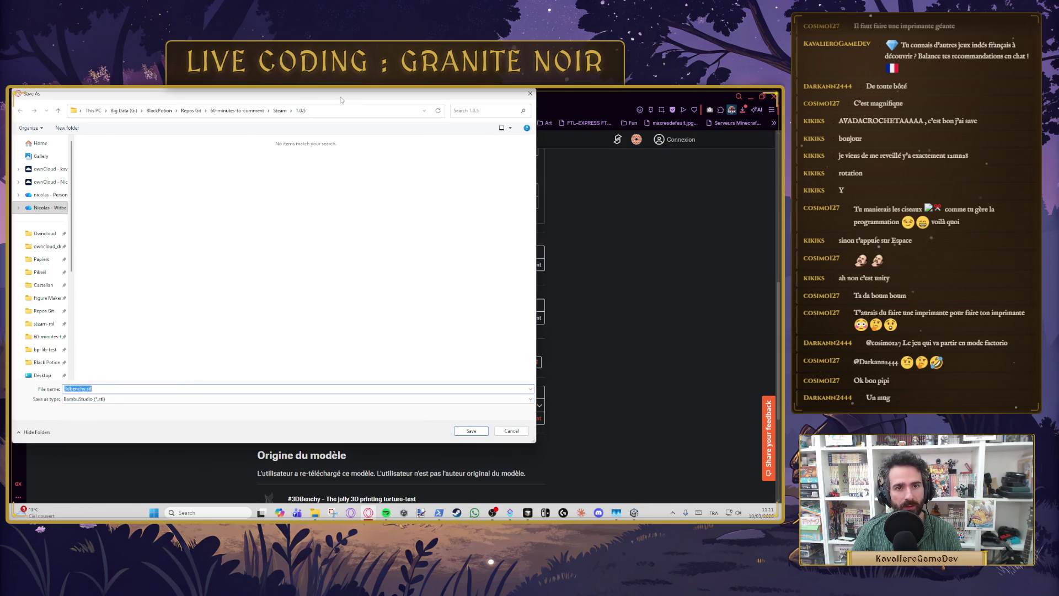
Step: Create a 3DPrintModelTest folder in the 60 minutes to comment project and save 3dbenchy.stl there
left_click(247, 114)
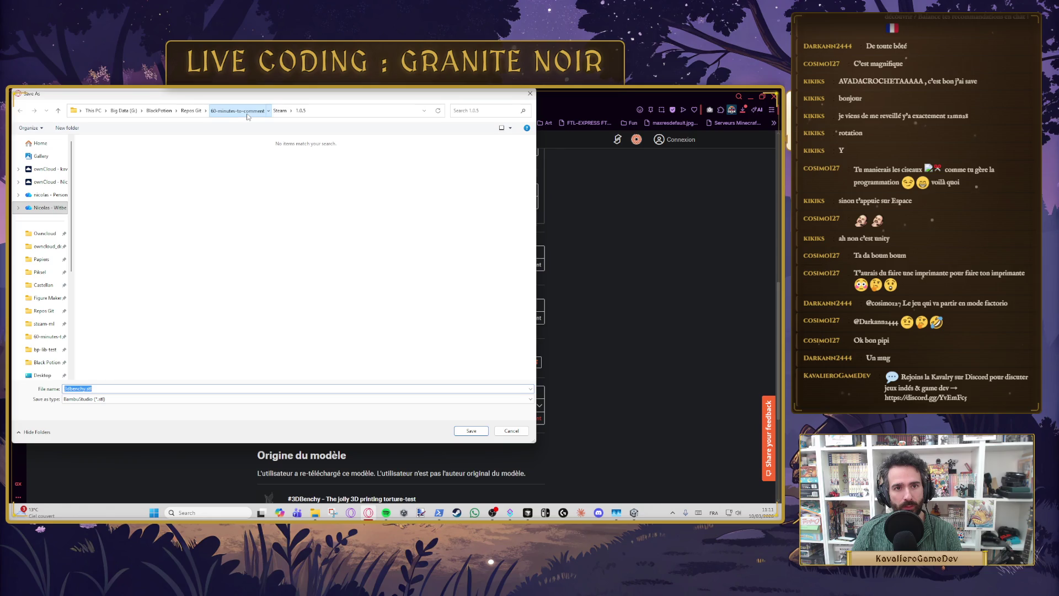
right_click(147, 345)
mouse_move(201, 462)
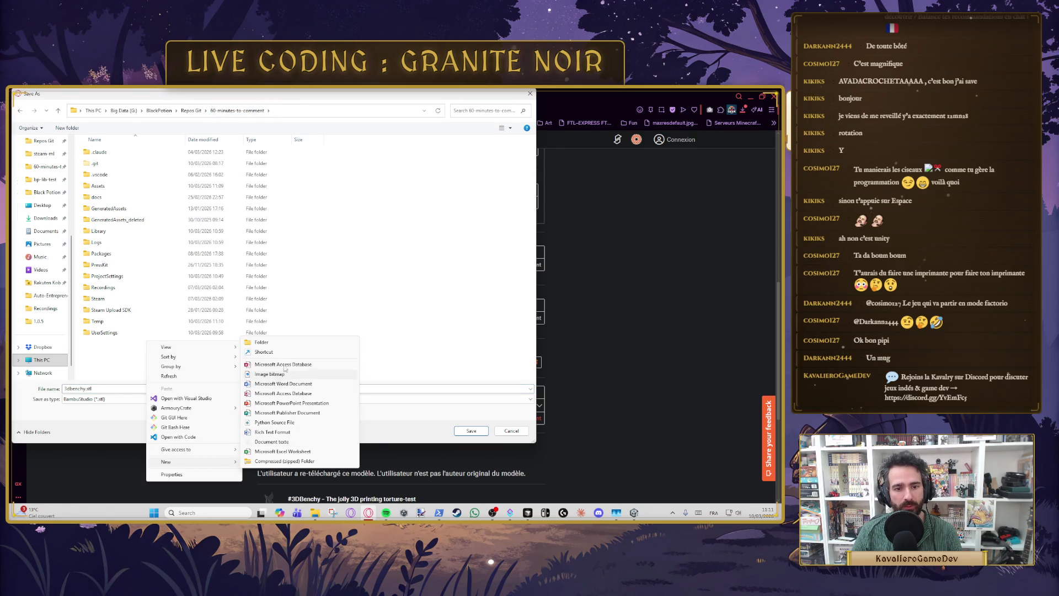
left_click(284, 343)
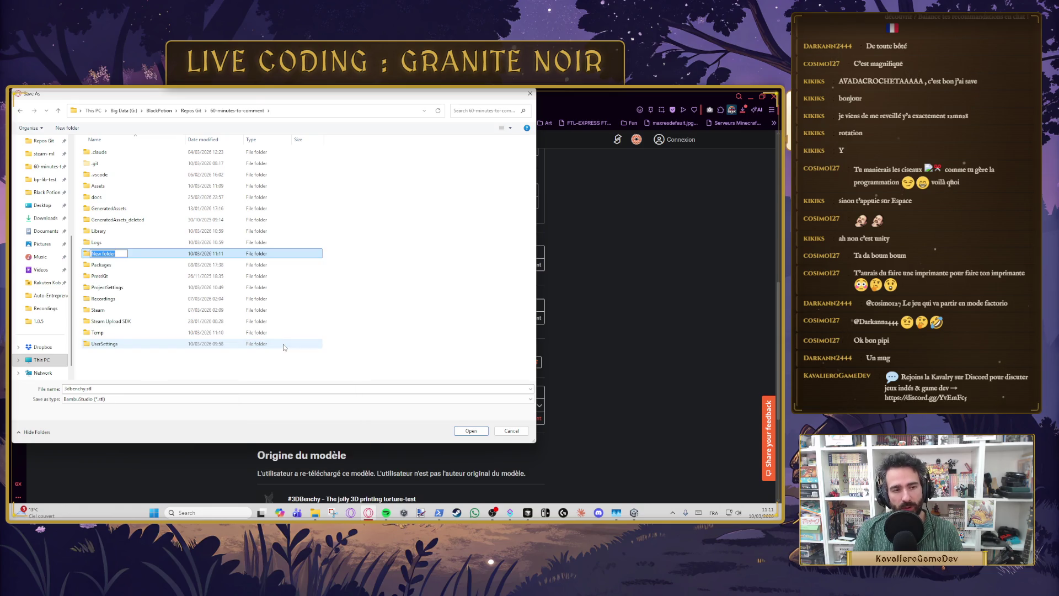
type("3DPrint")
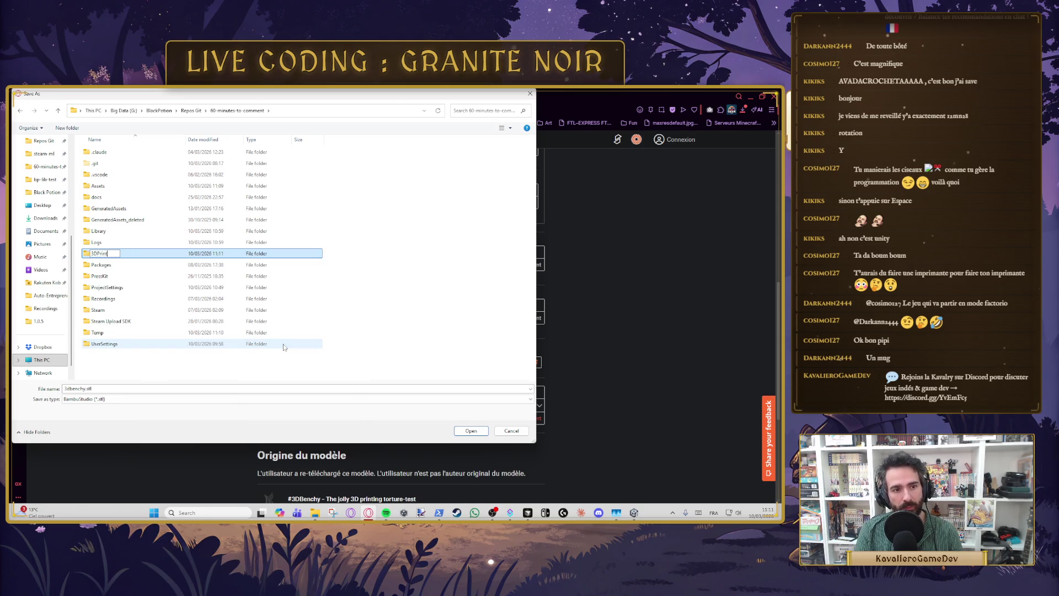
key("BackSpace")
type("ModelTest")
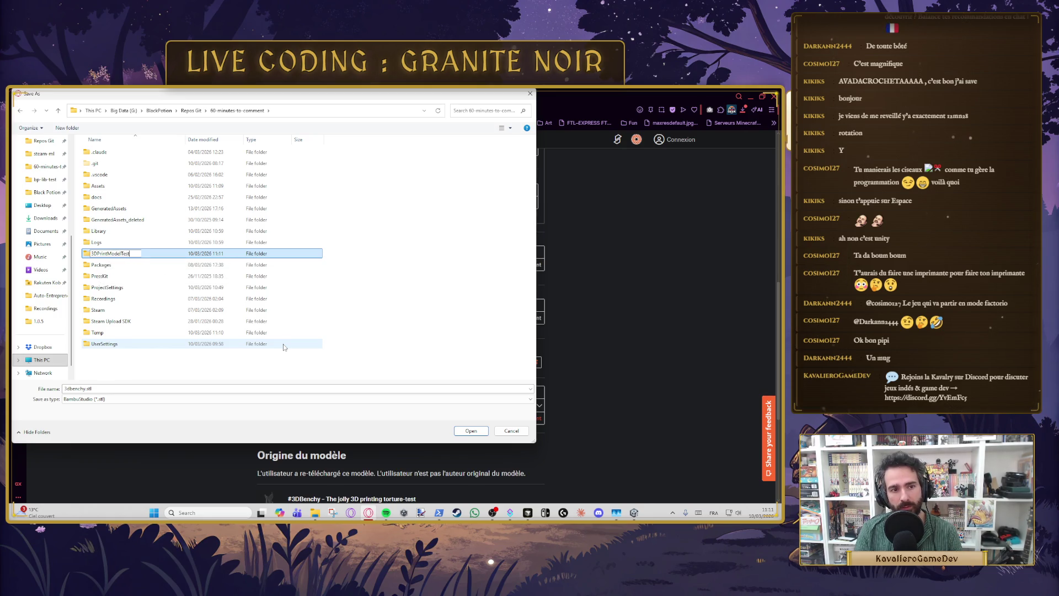
key("Return")
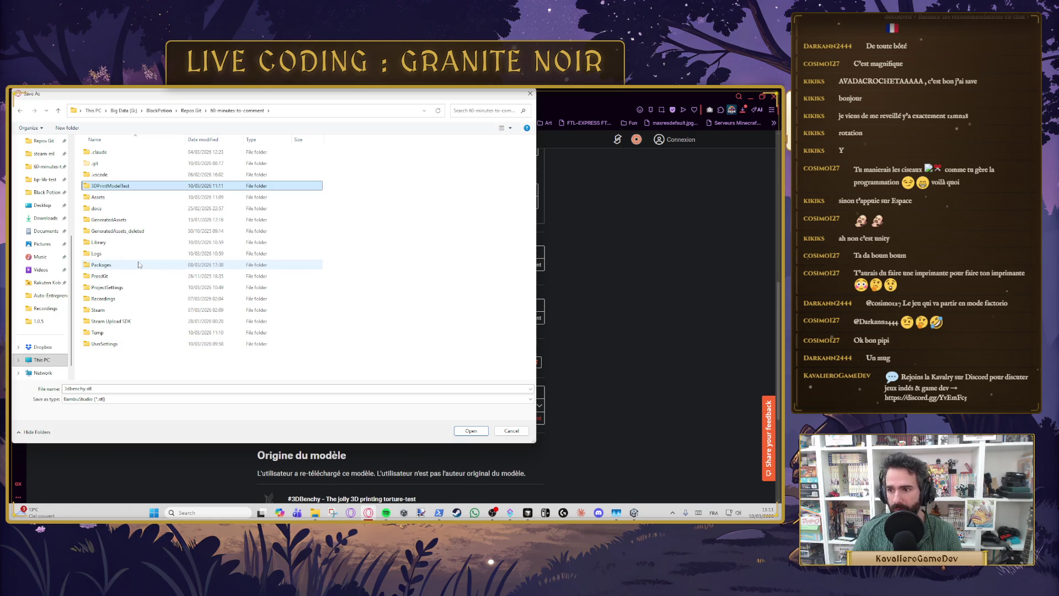
left_click(471, 431)
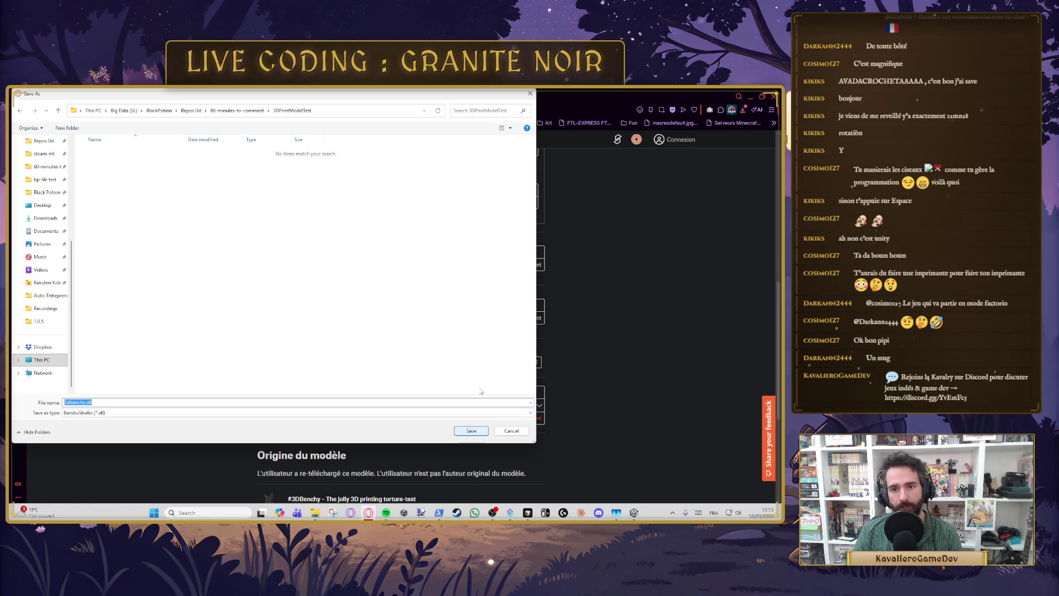
left_click(471, 430)
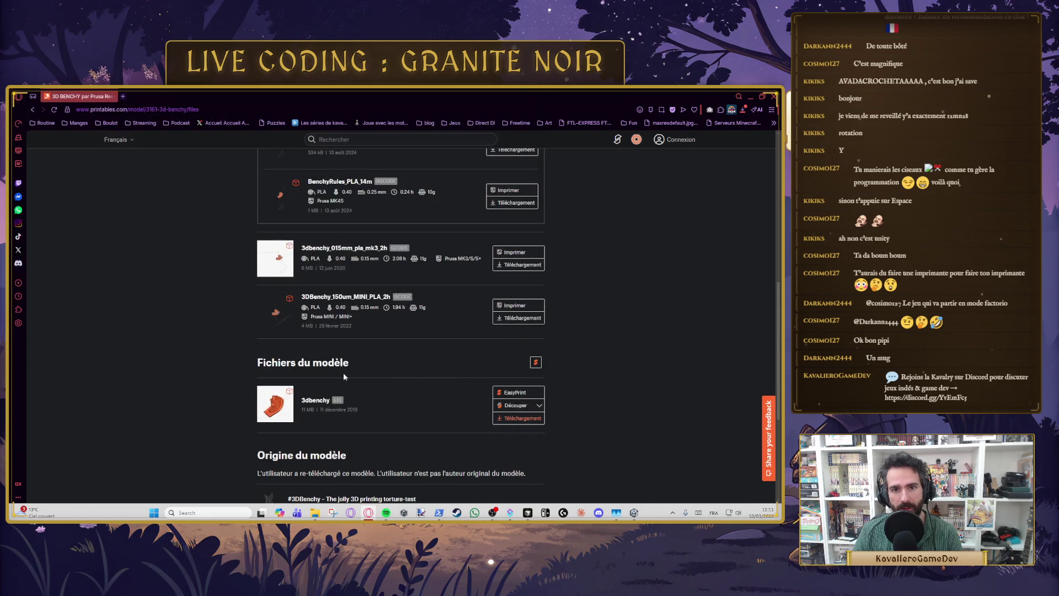
Step: Run a new Printables search for 'mug'
scroll(350, 375, "up", 10)
left_click(333, 140)
type("mug")
key("Return")
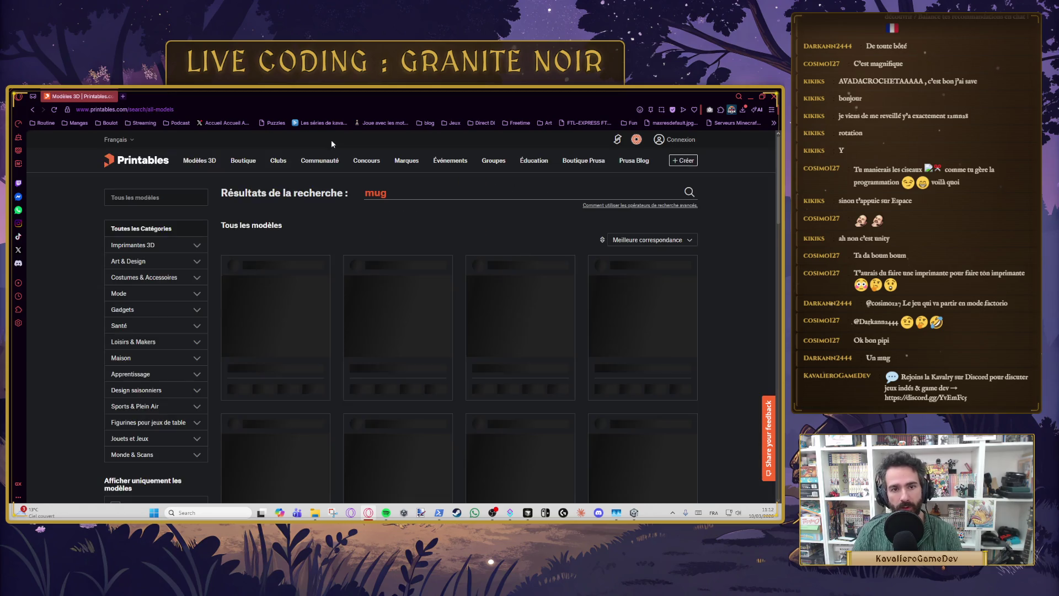
Step: Scroll through the mug search results looking for a model to print
scroll(469, 271, "down", 3)
scroll(469, 272, "up", 1)
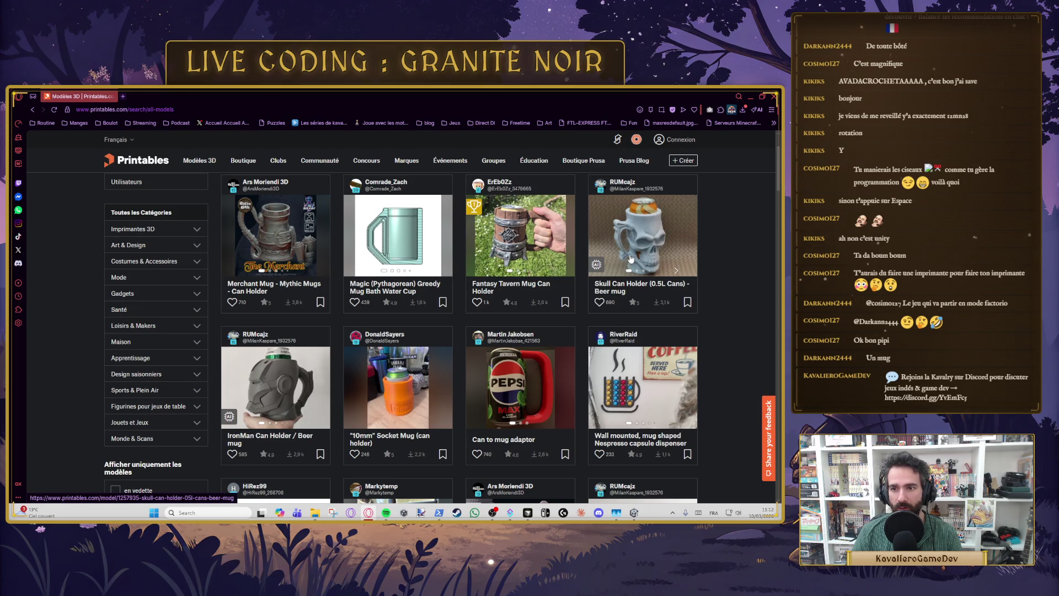
scroll(505, 318, "down", 3)
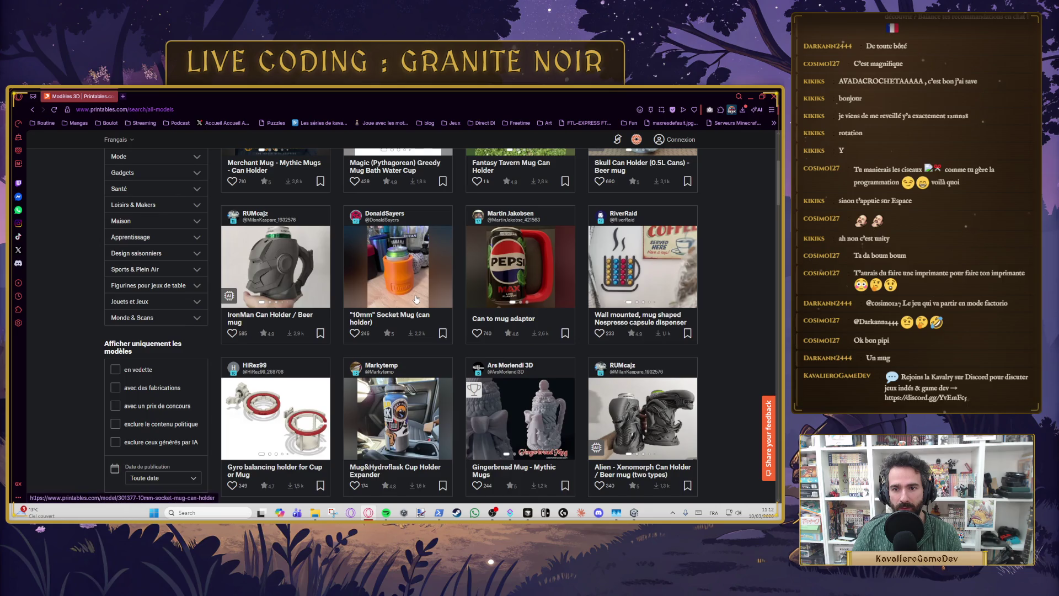
scroll(469, 295, "up", 3)
scroll(526, 289, "down", 5)
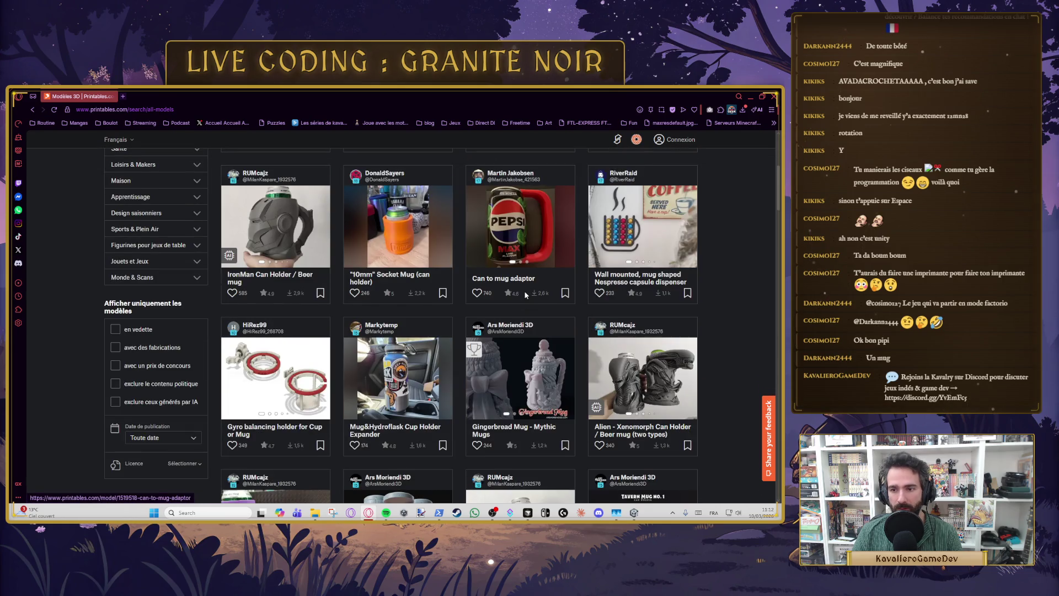
scroll(525, 290, "down", 5)
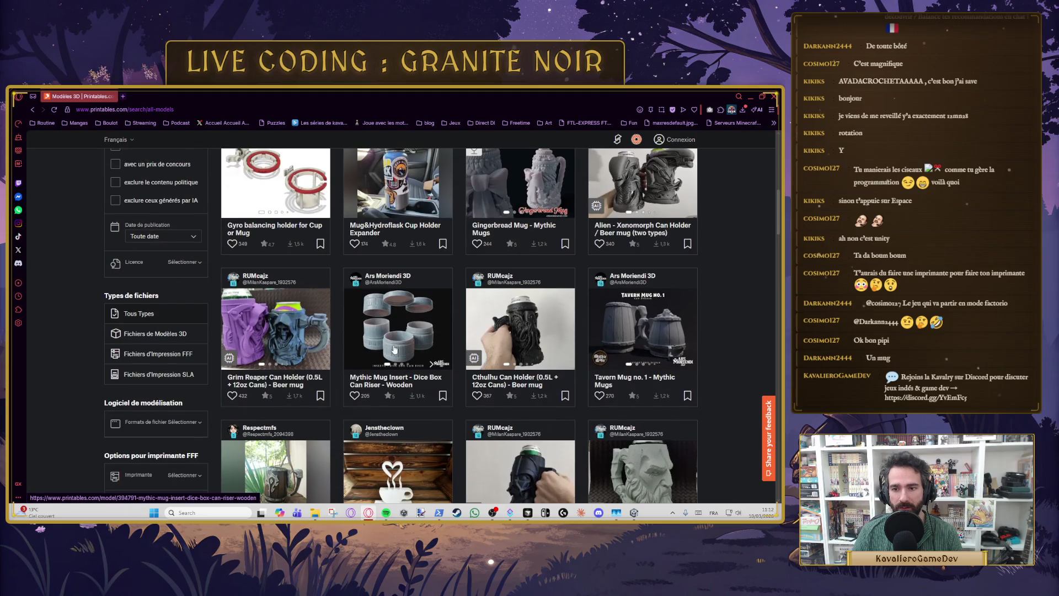
scroll(405, 346, "down", 2)
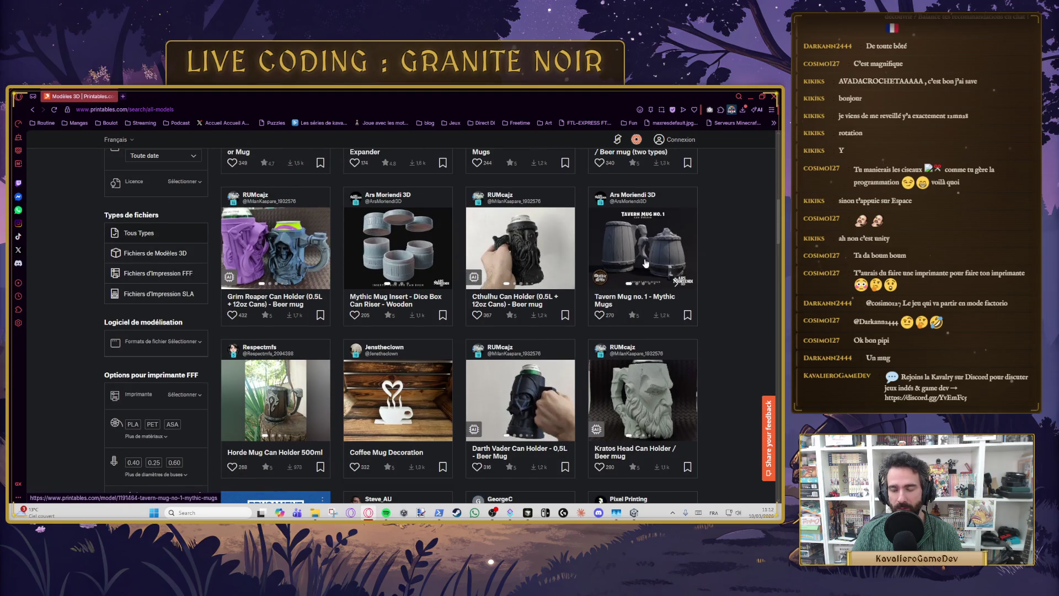
scroll(387, 403, "up", 5)
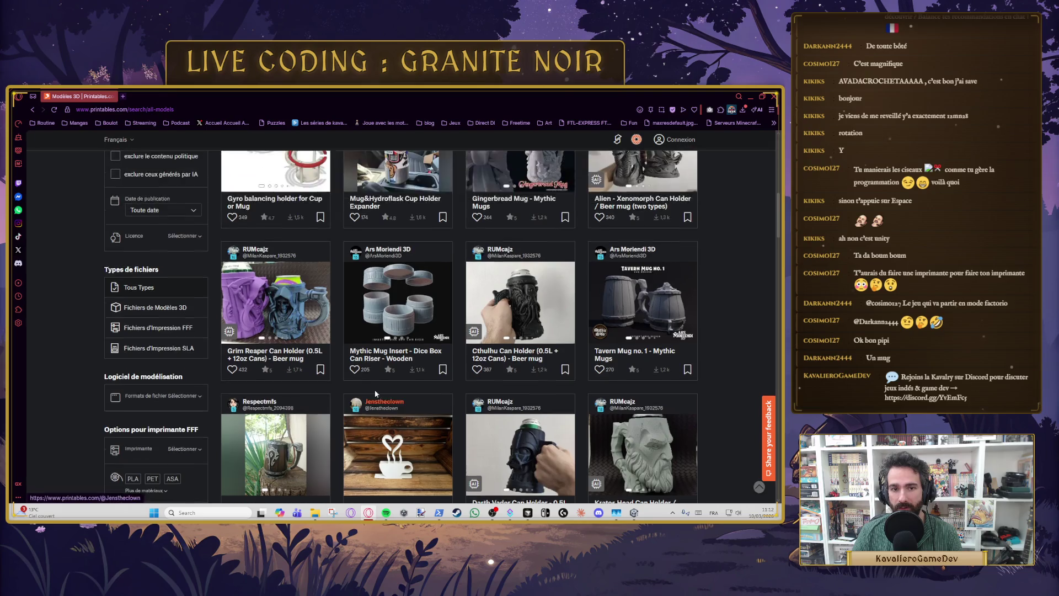
scroll(419, 408, "up", 5)
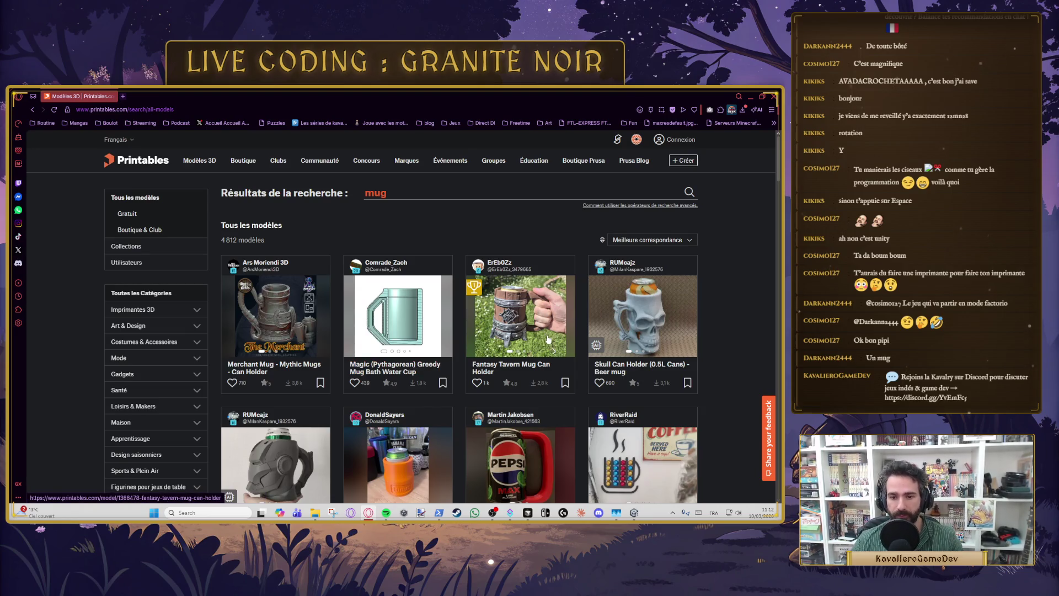
scroll(518, 324, "down", 1)
scroll(563, 283, "down", 1)
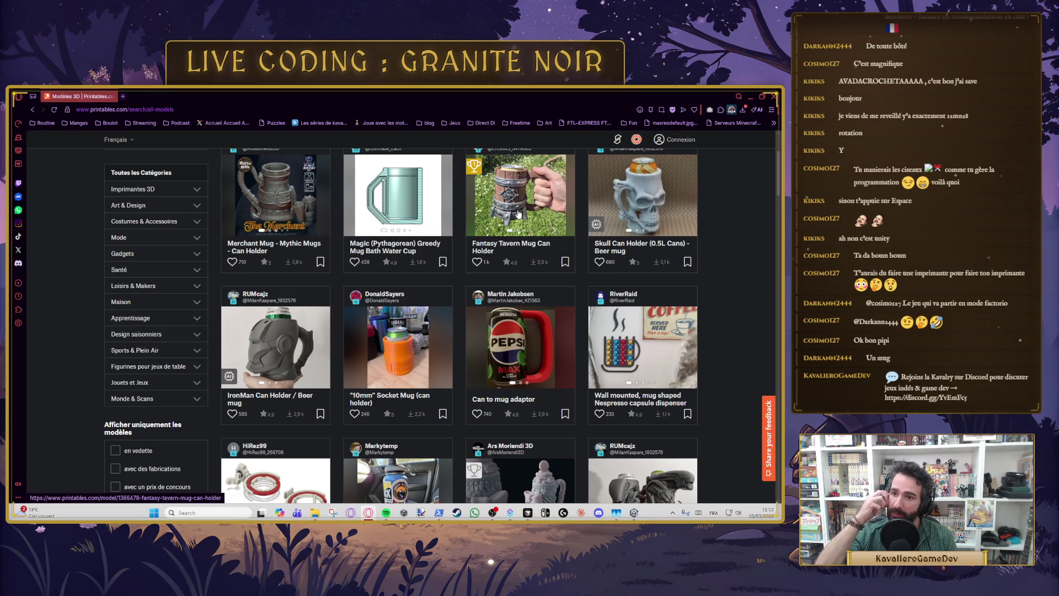
scroll(516, 218, "up", 1)
scroll(509, 228, "down", 1)
scroll(508, 227, "down", 3)
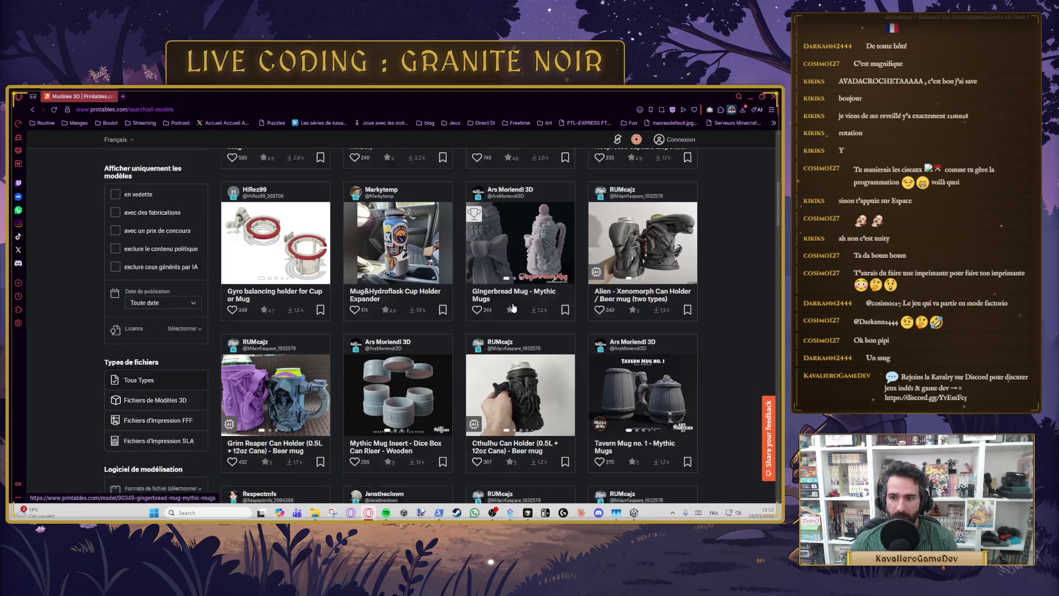
scroll(515, 305, "down", 3)
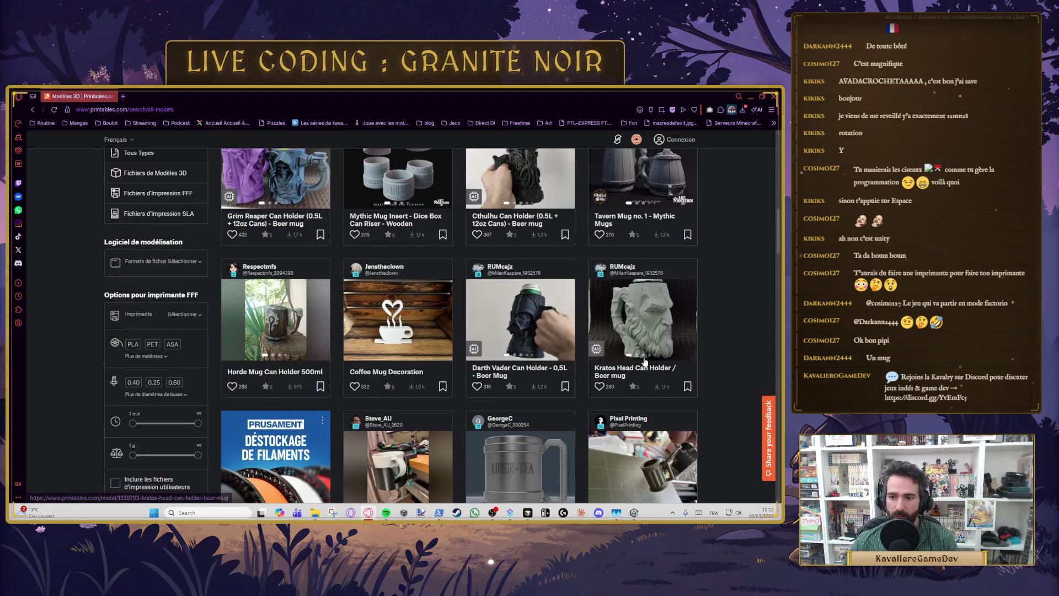
scroll(637, 335, "down", 2)
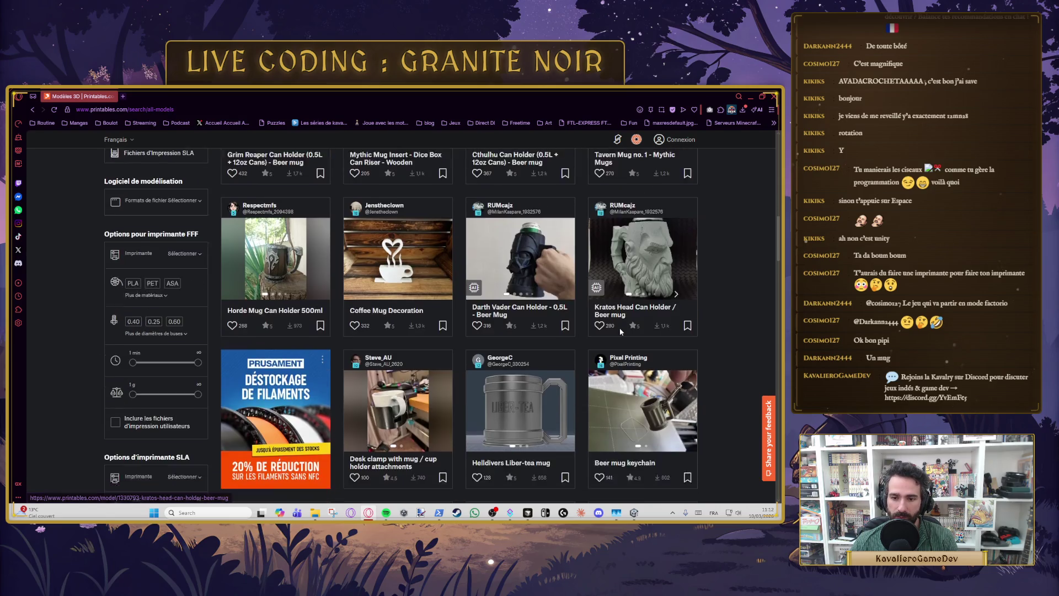
scroll(632, 332, "up", 2)
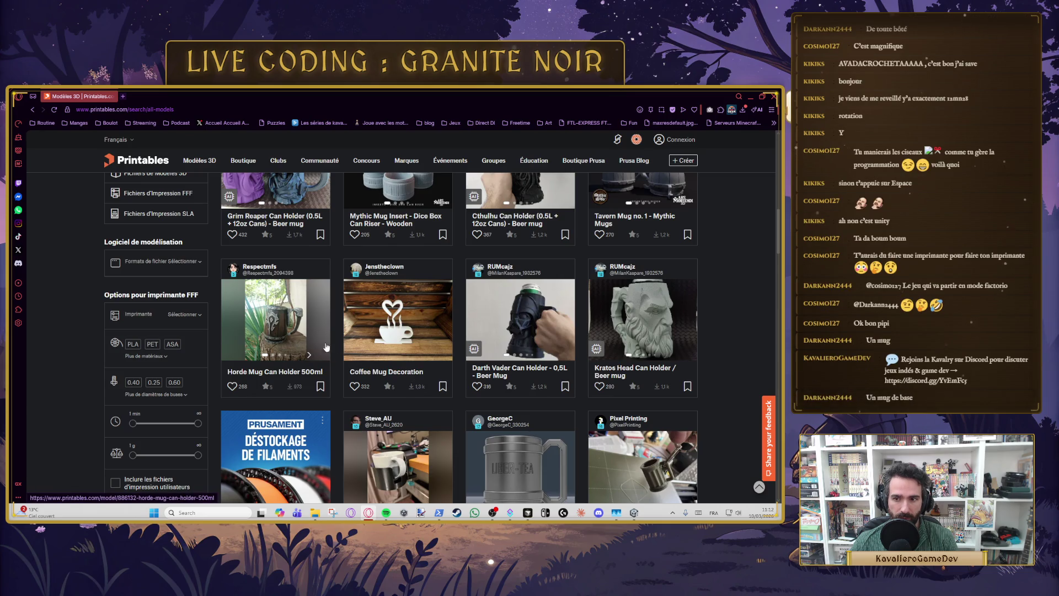
scroll(590, 347, "down", 1)
scroll(590, 346, "down", 1)
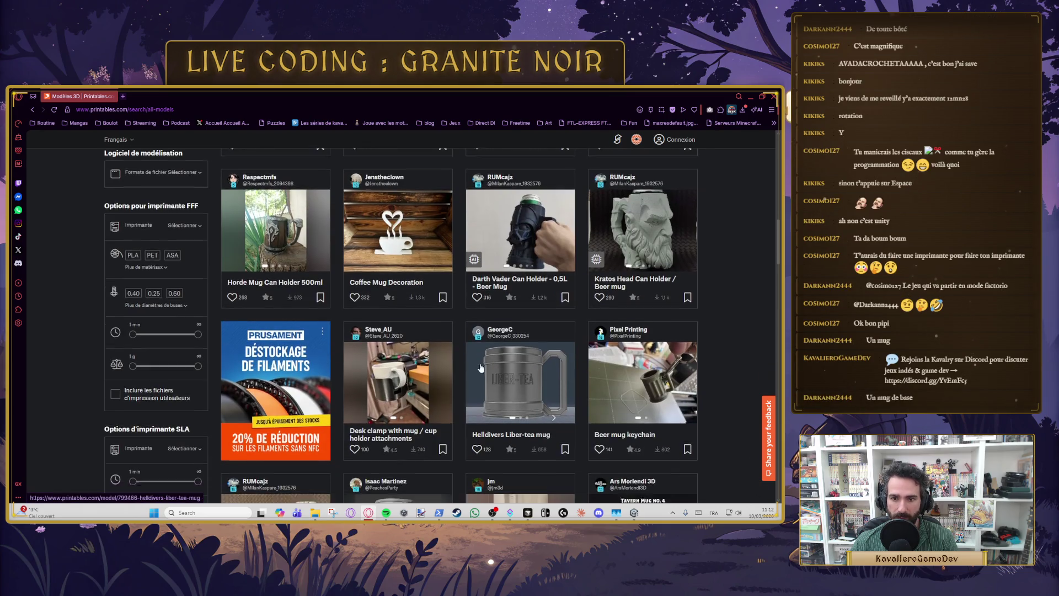
scroll(409, 343, "down", 2)
scroll(631, 331, "down", 2)
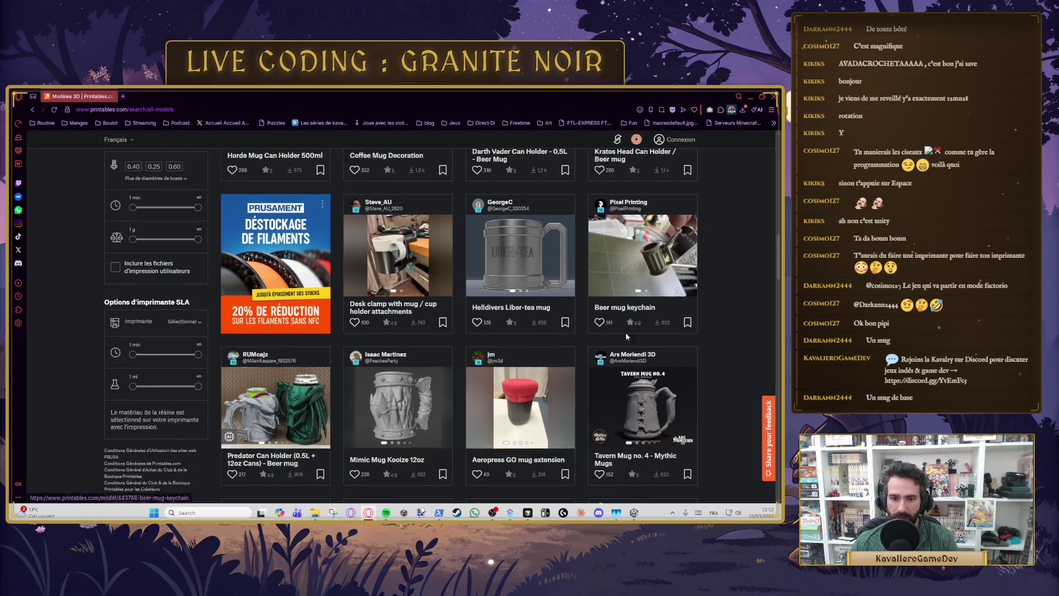
scroll(580, 416, "down", 3)
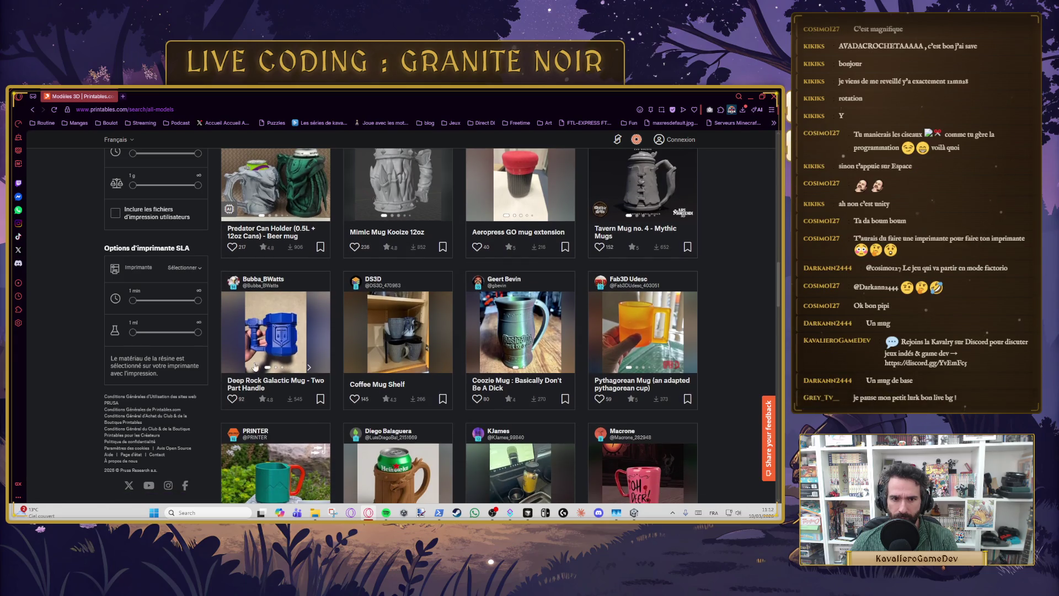
scroll(524, 378, "down", 3)
scroll(429, 370, "down", 1)
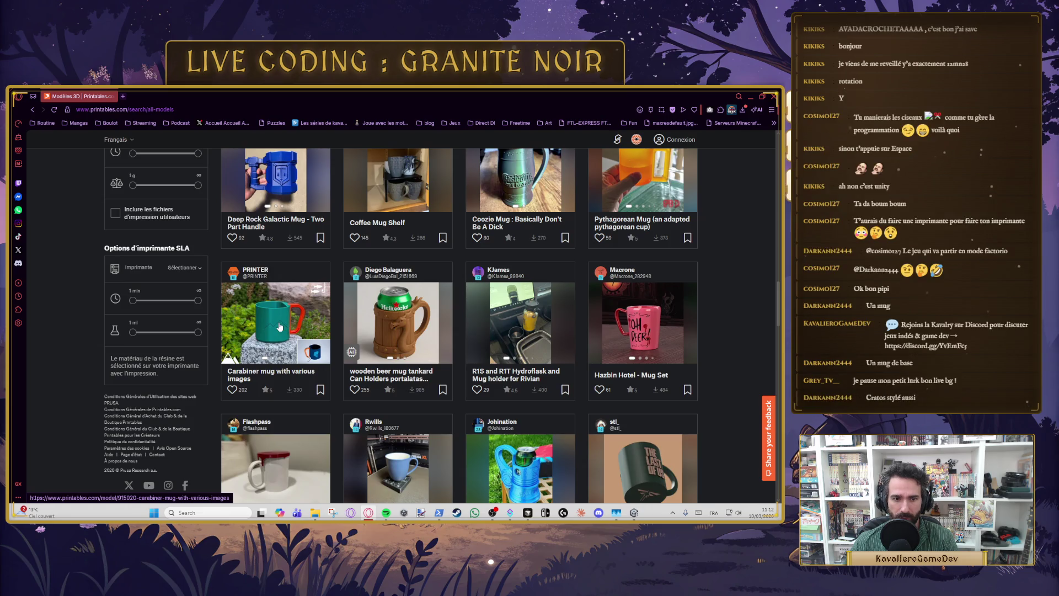
scroll(662, 295, "up", 10)
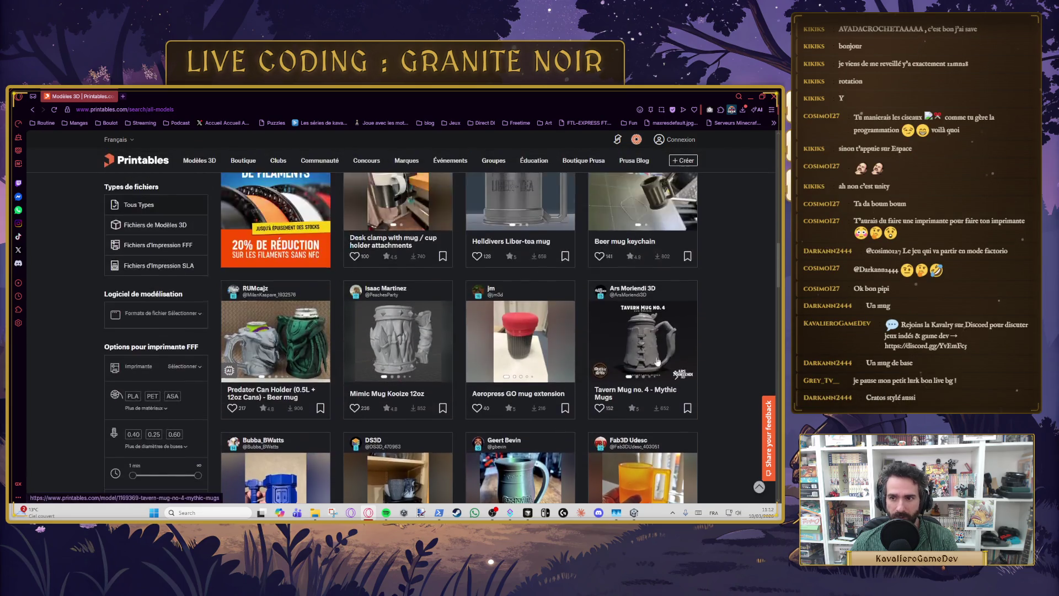
Step: Open the Kratos Head Can Holder model page and check its licence
left_click(662, 295)
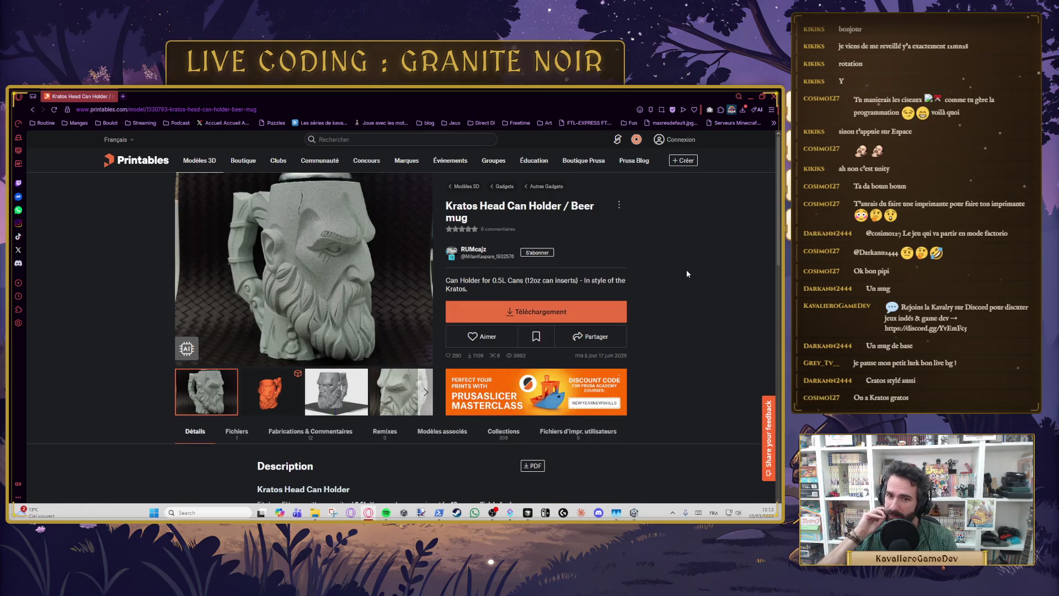
scroll(669, 278, "down", 1)
scroll(508, 273, "down", 8)
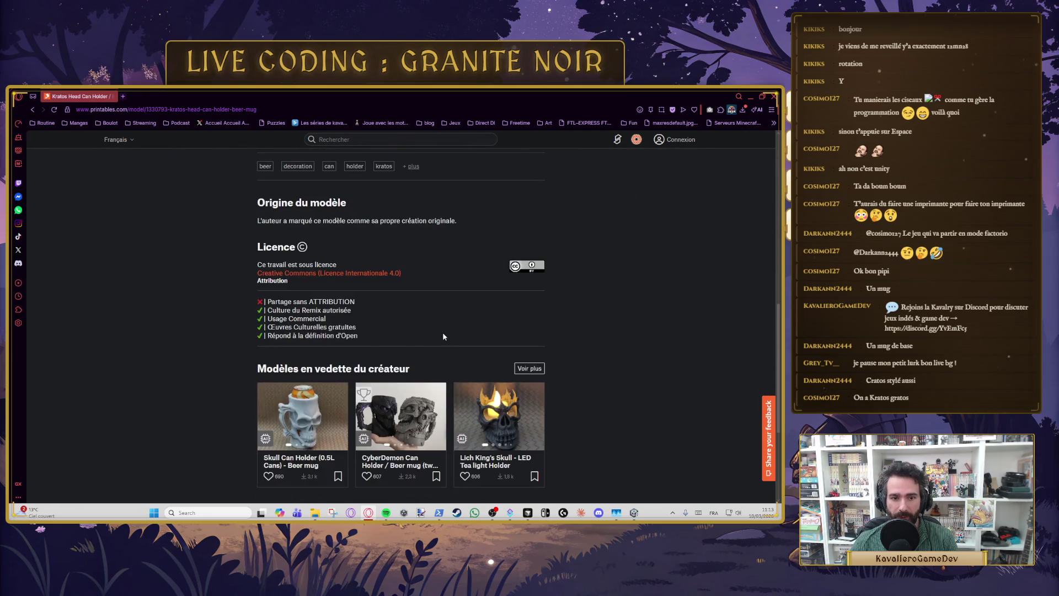
scroll(286, 265, "up", 2)
scroll(286, 265, "down", 5)
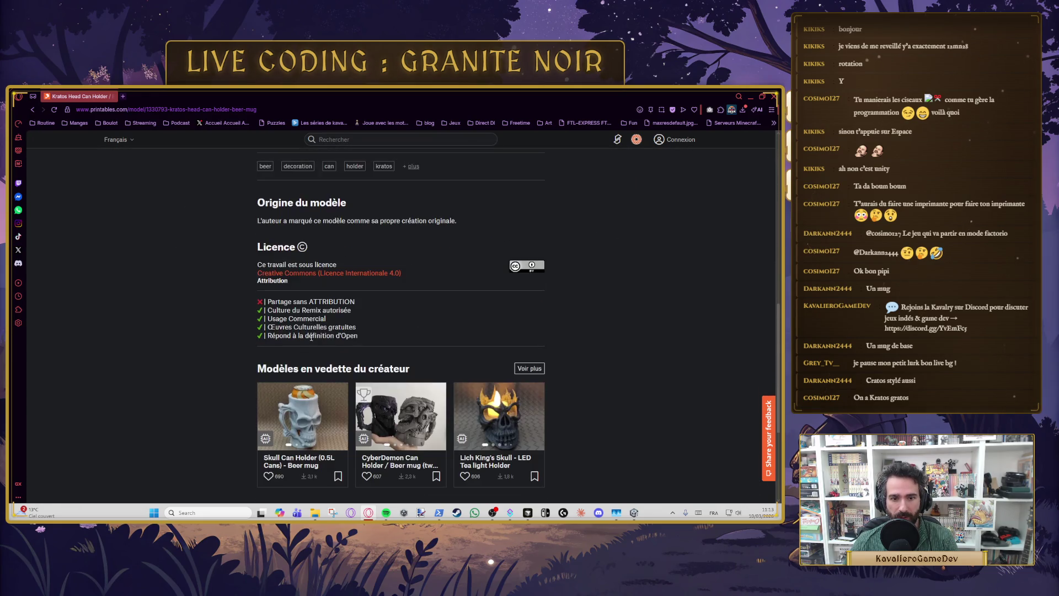
scroll(448, 361, "up", 4)
scroll(448, 361, "up", 8)
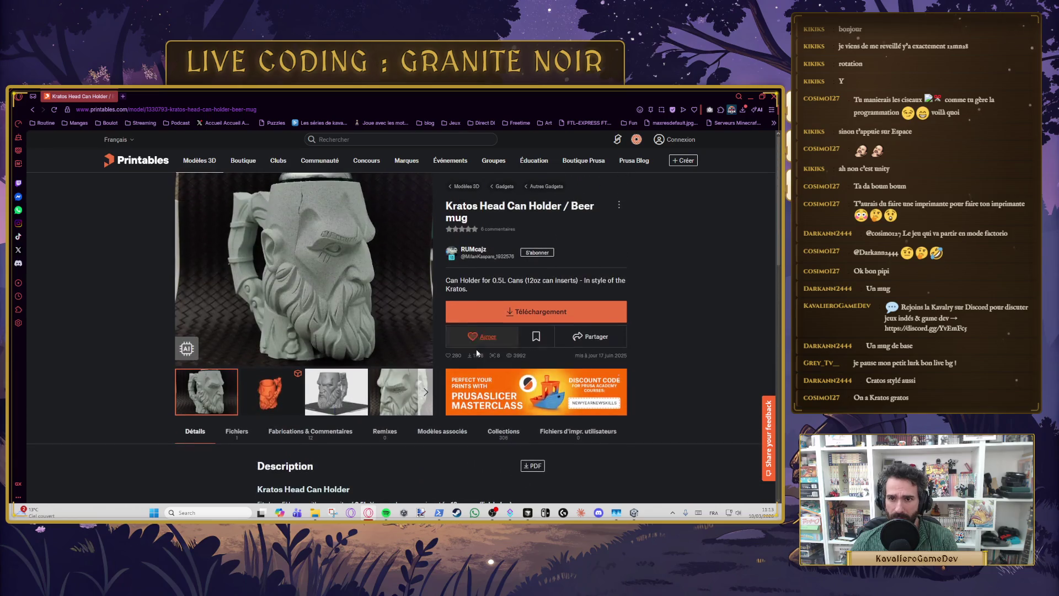
Step: View its downloadable files, including OSL_final, then return to the mug results
left_click(545, 310)
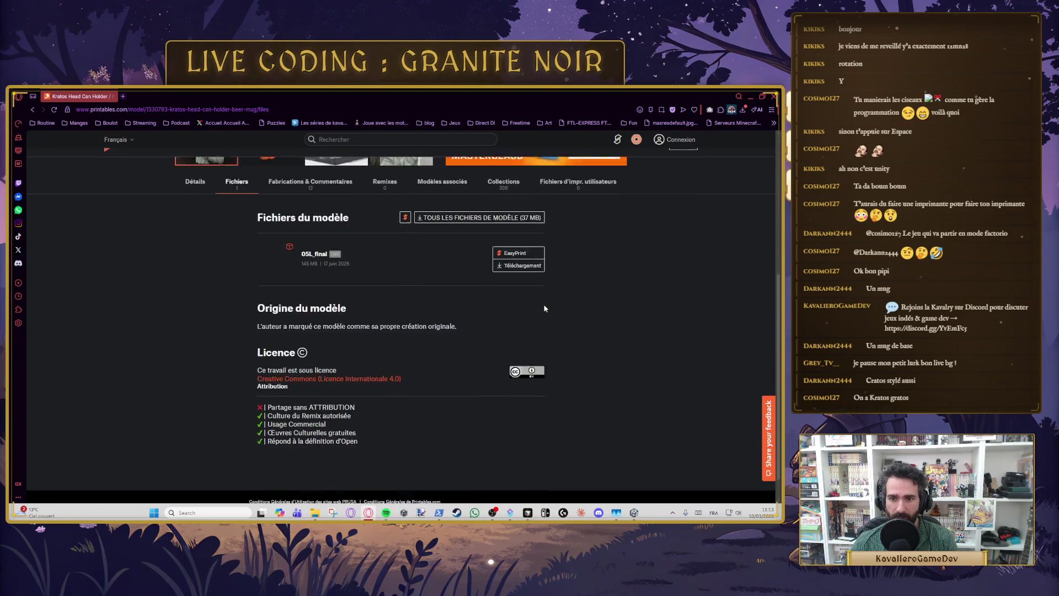
left_click_drag(331, 229, 355, 228)
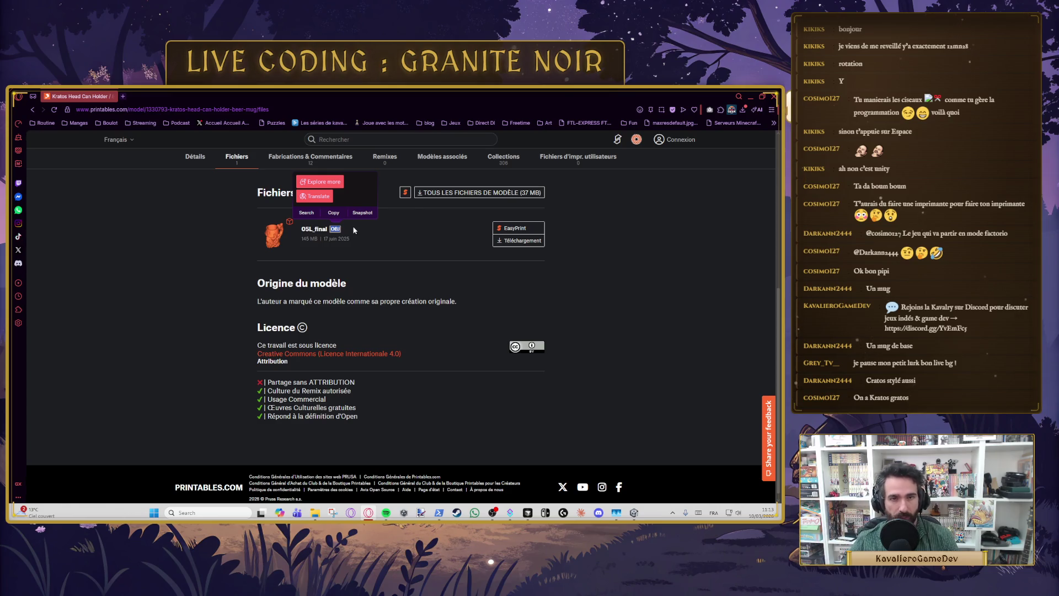
left_click(32, 112)
Step: Glance at the wooden beer mug tankard model and come back to the results
scroll(555, 284, "down", 3)
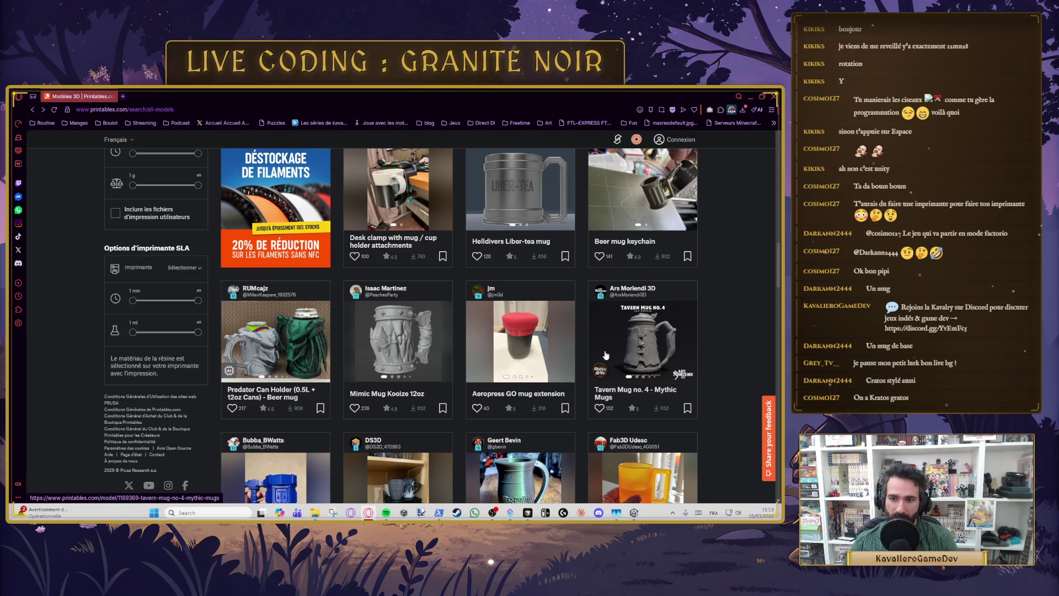
scroll(426, 331, "down", 1)
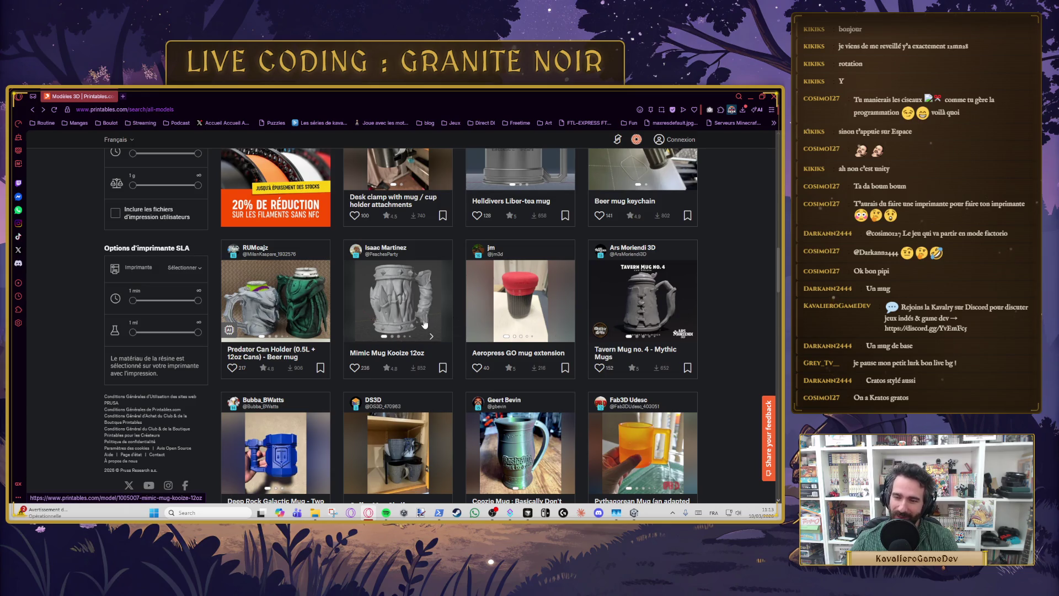
scroll(387, 309, "down", 2)
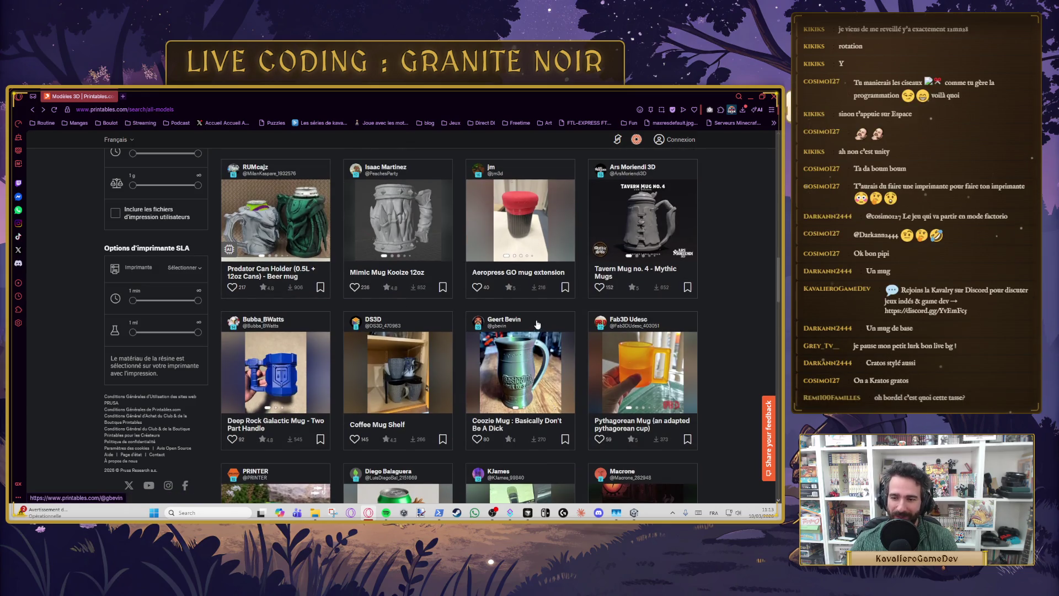
scroll(543, 312, "down", 5)
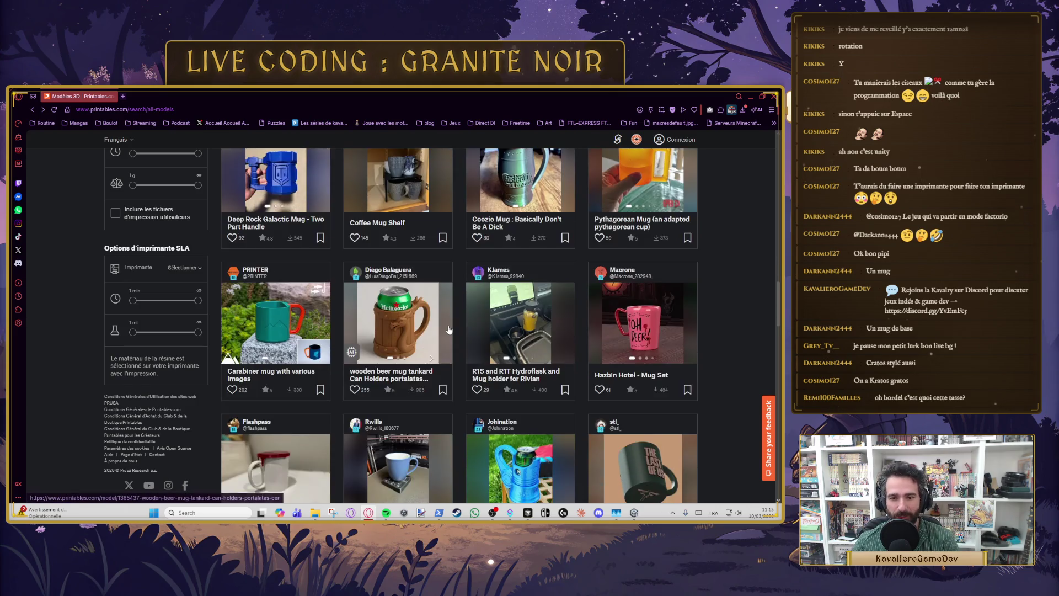
left_click(415, 336)
left_click(33, 109)
Step: Filter results to 'Fichiers de Modèles 3D' and open the Fantasy Tavern Mug Can Holder
scroll(639, 317, "up", 2)
left_click(627, 241)
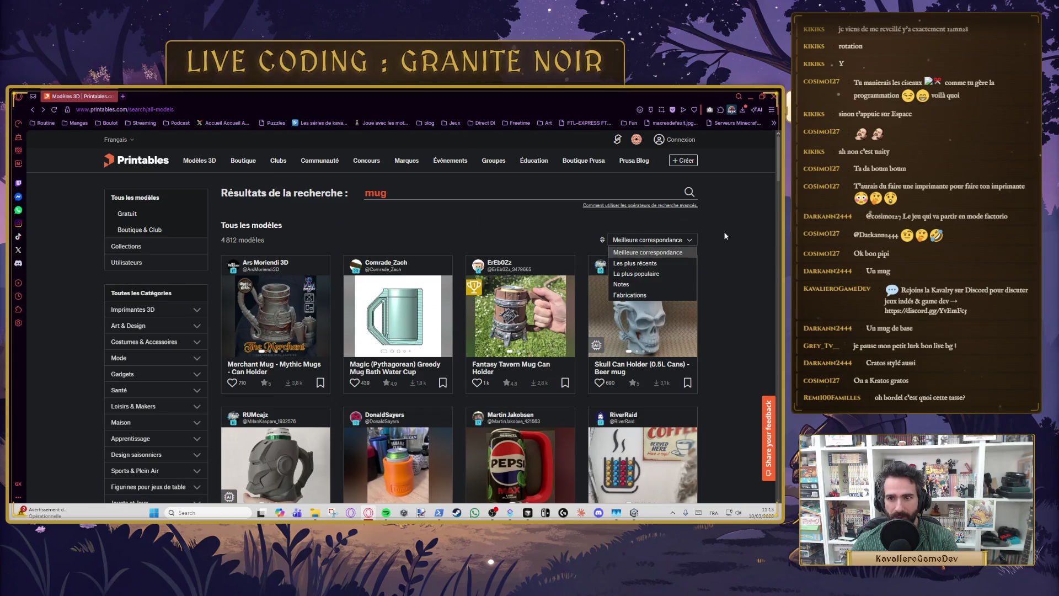
left_click(725, 235)
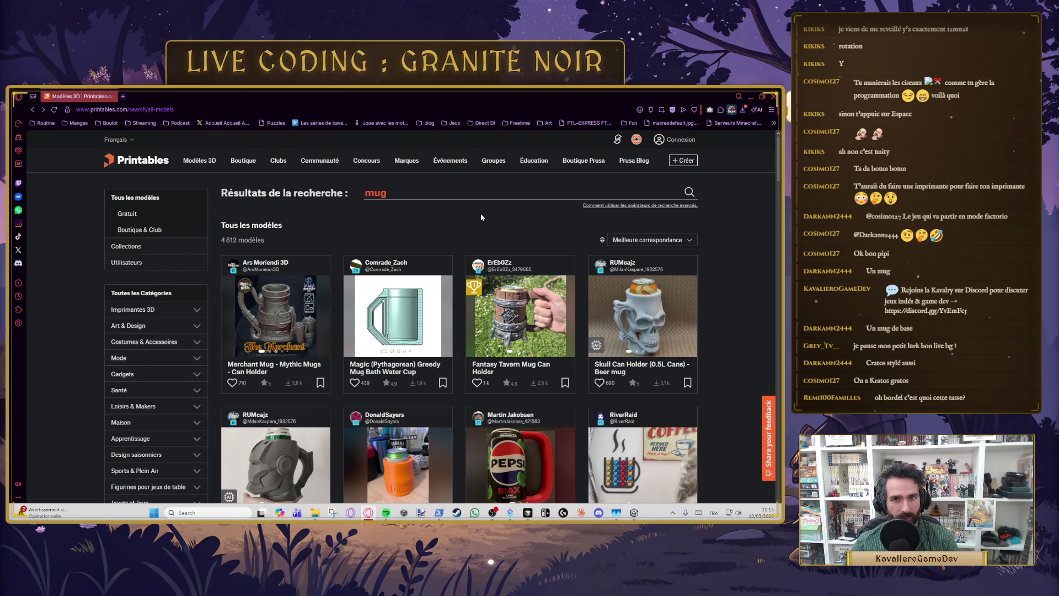
scroll(324, 232, "down", 7)
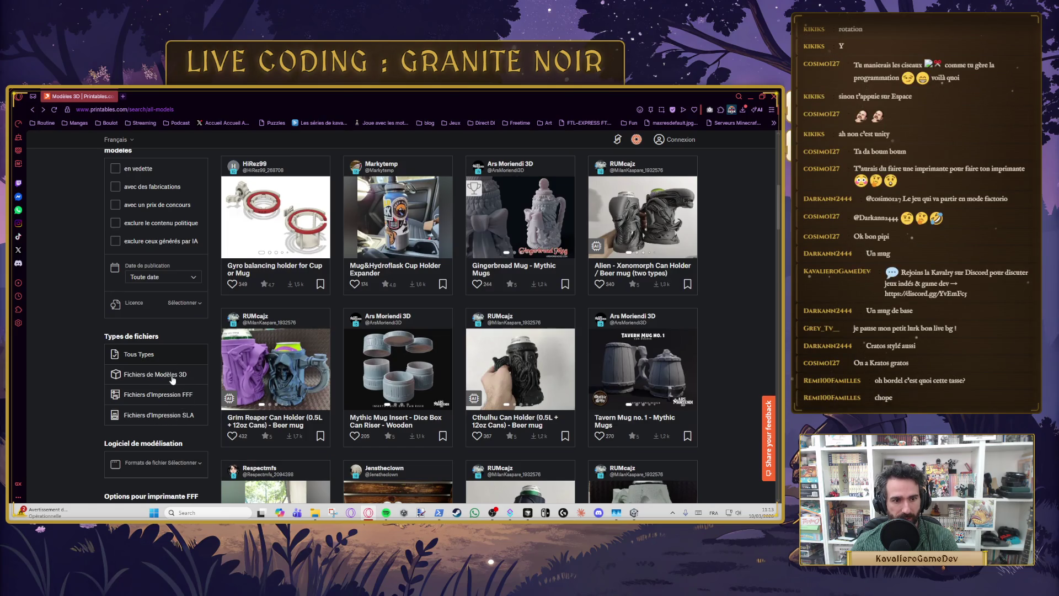
left_click(172, 376)
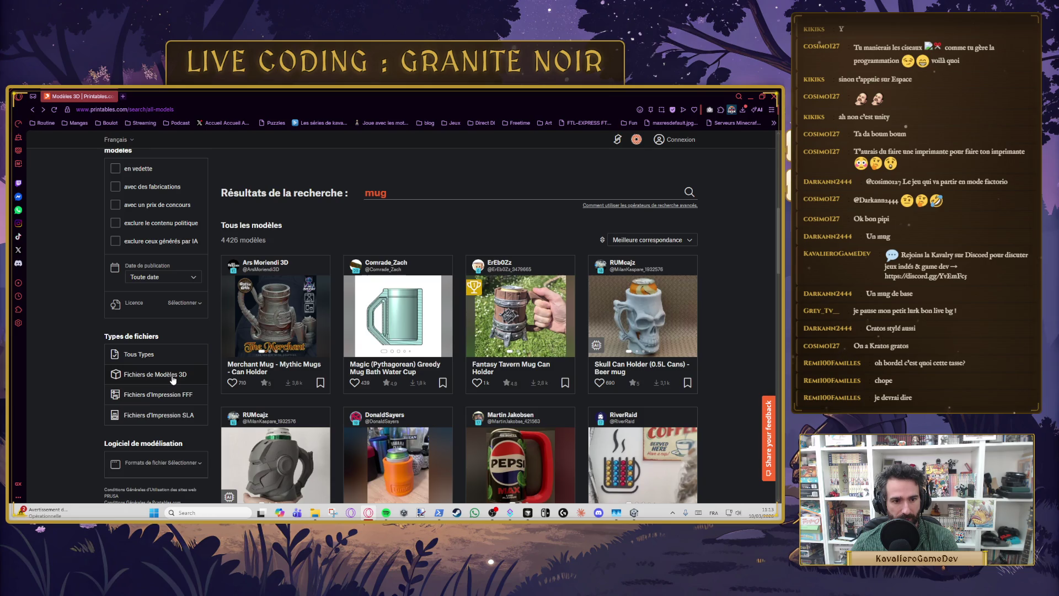
left_click(523, 323)
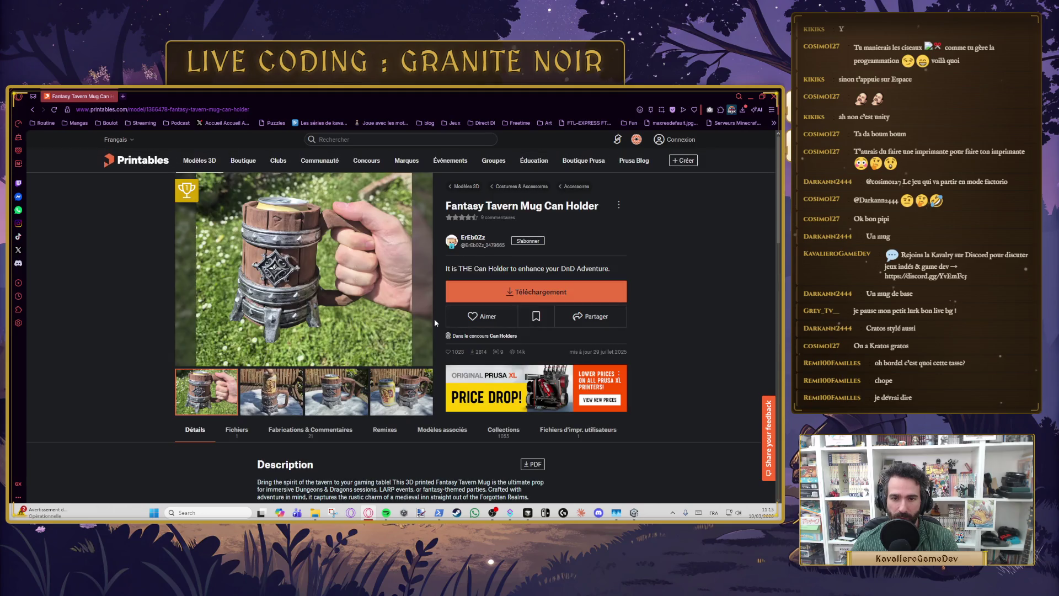
Step: Save fantasy-tavern-mug.stl into the project folder, dismiss the sign-up prompt, and return to Unity
scroll(493, 346, "down", 2)
scroll(494, 346, "up", 1)
left_click(236, 385)
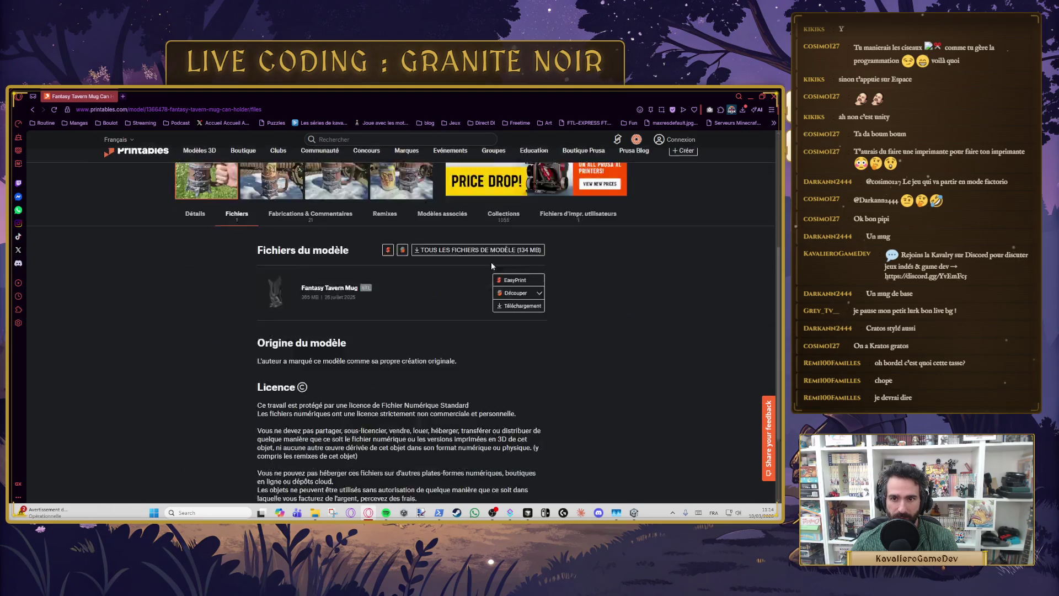
scroll(366, 236, "up", 5)
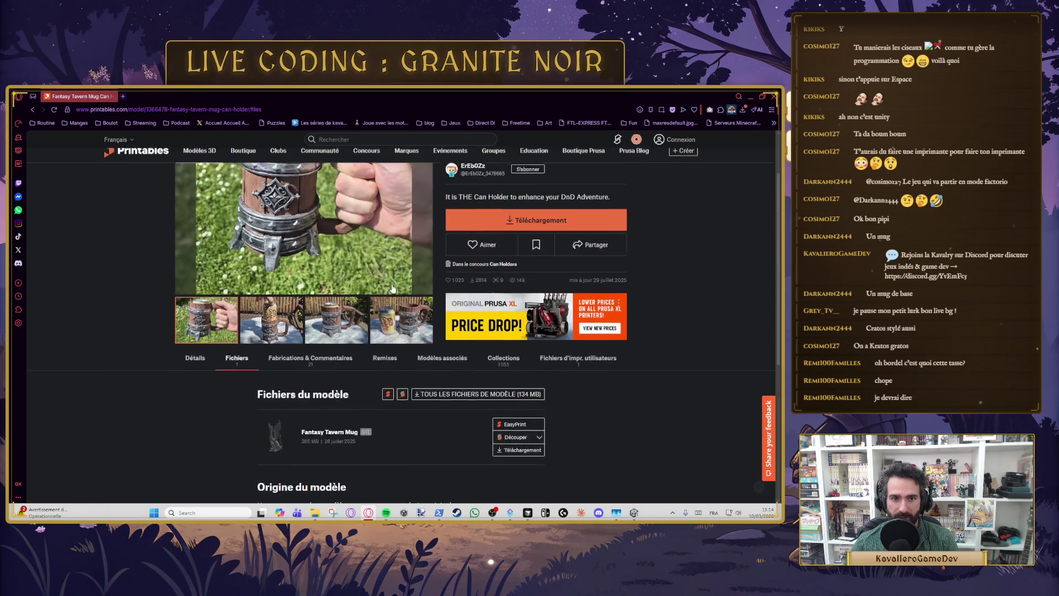
scroll(382, 321, "down", 4)
scroll(383, 321, "down", 1)
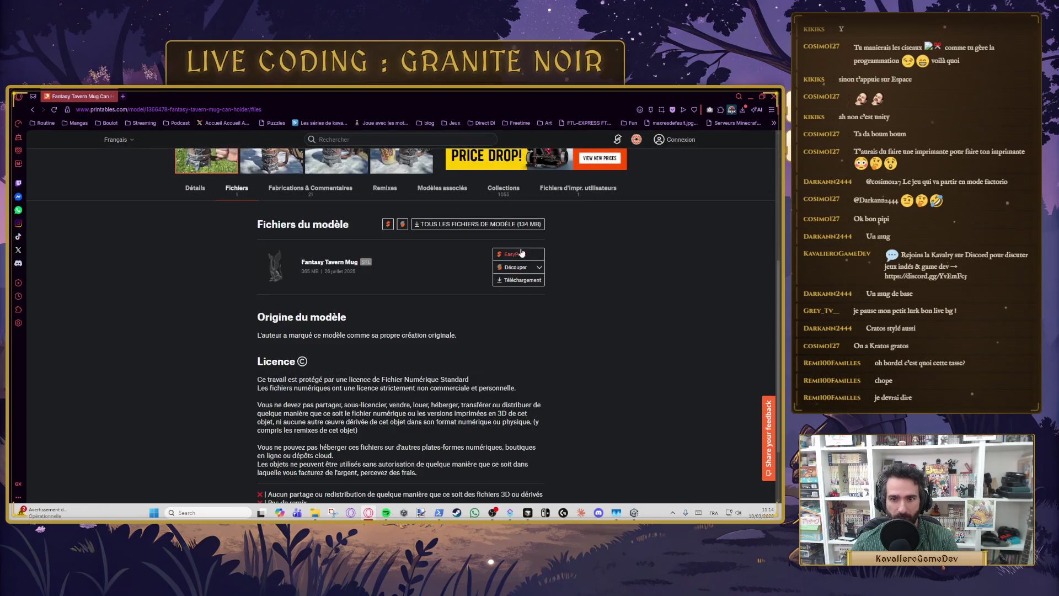
left_click(532, 282)
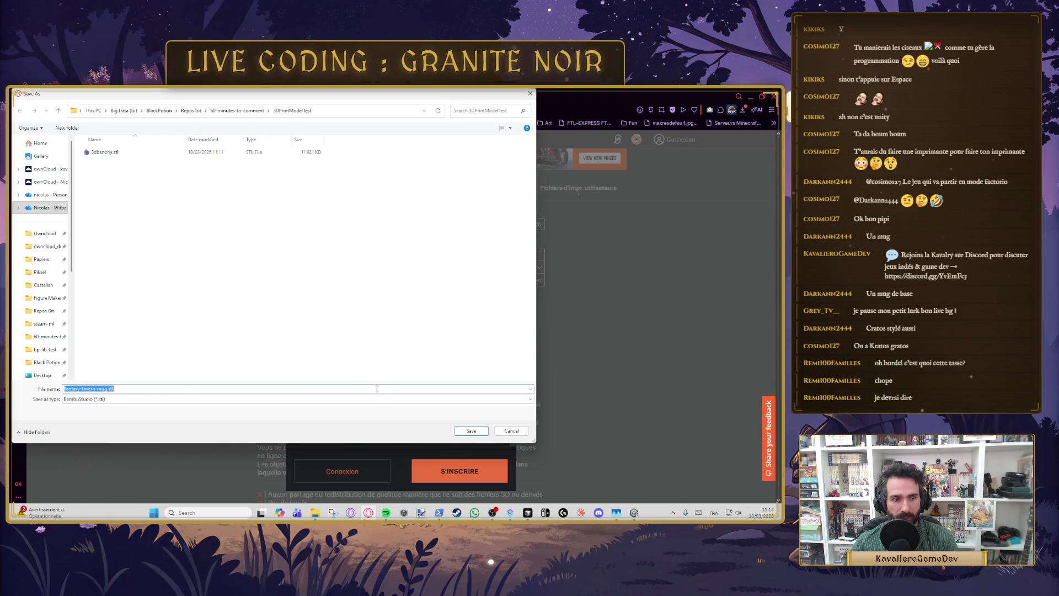
left_click(471, 431)
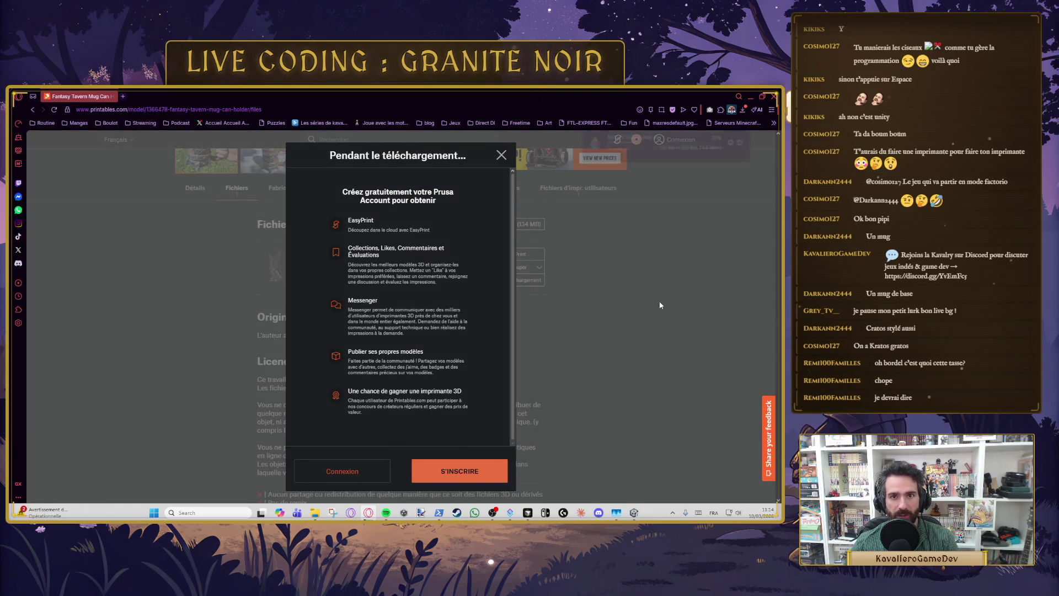
left_click(661, 305)
key("alt+Tab")
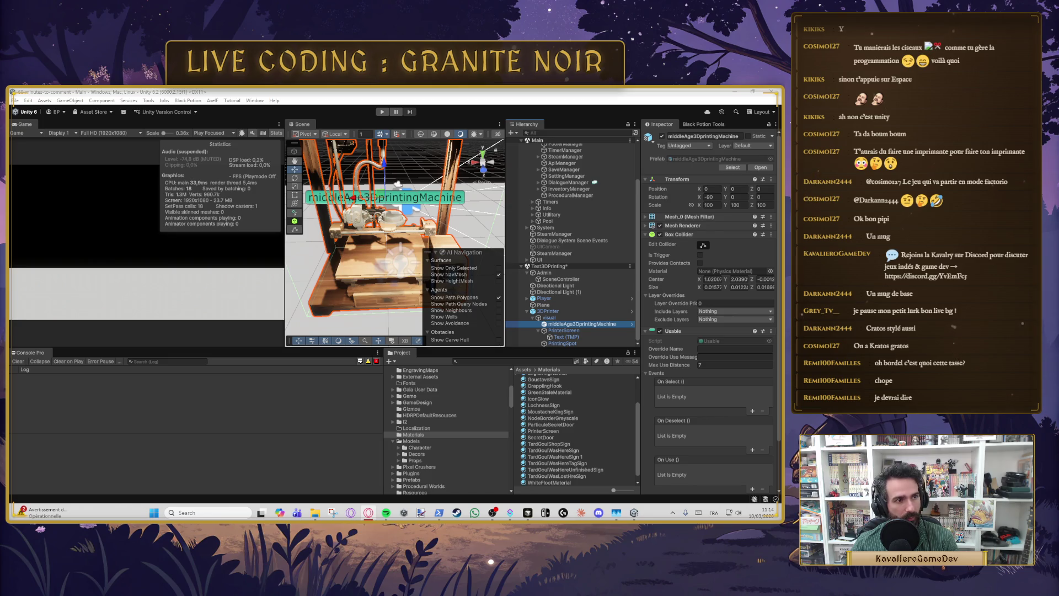
Step: Add an empty entry to the printing machine's On Use event, then switch to PrinterController.cs in Cursor
key("alt+Tab")
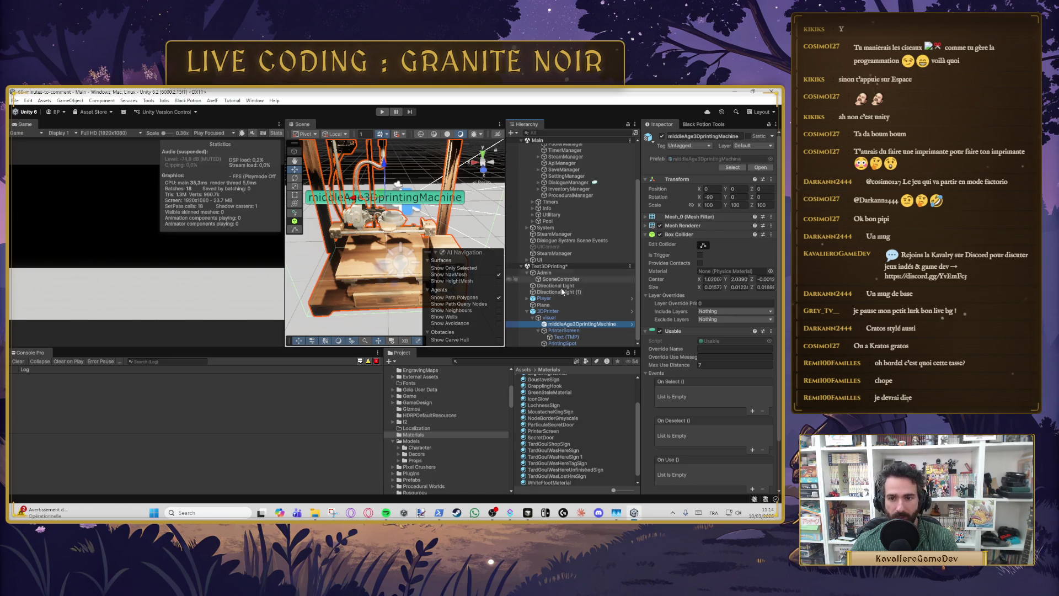
scroll(745, 417, "down", 2)
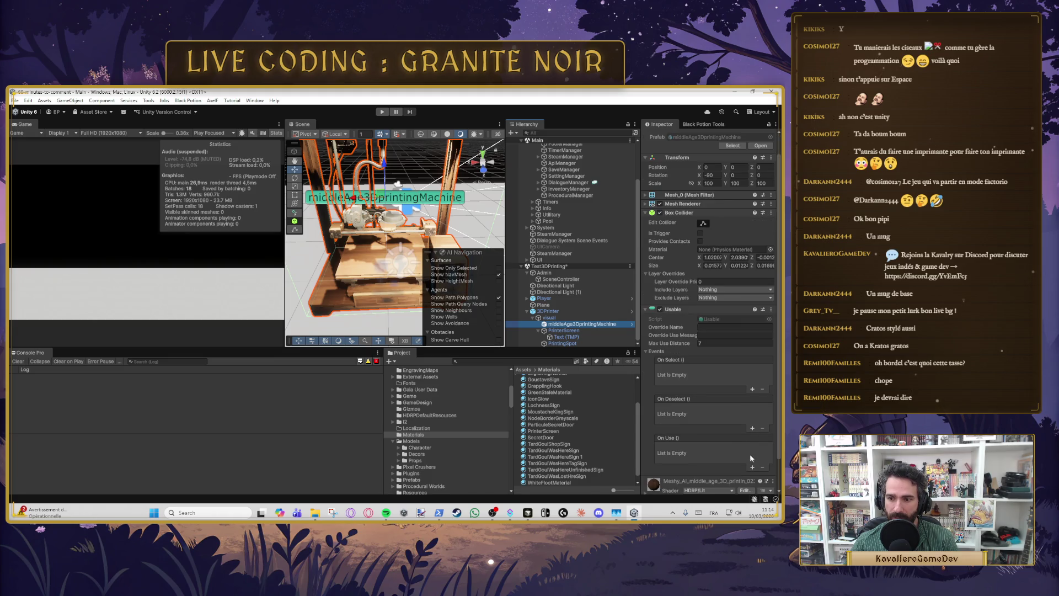
scroll(376, 270, "down", 5)
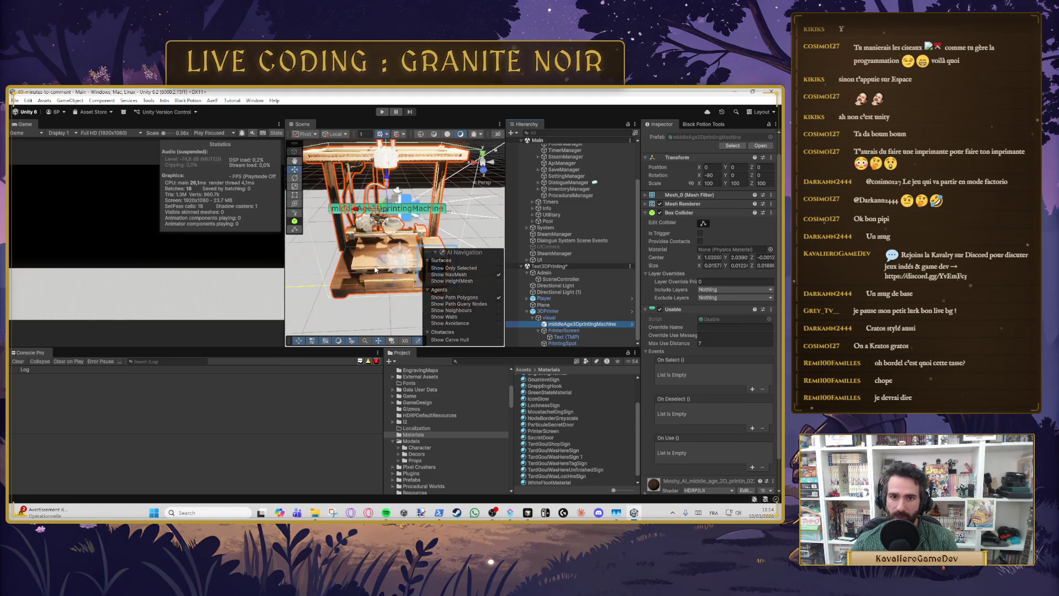
scroll(374, 269, "up", 8)
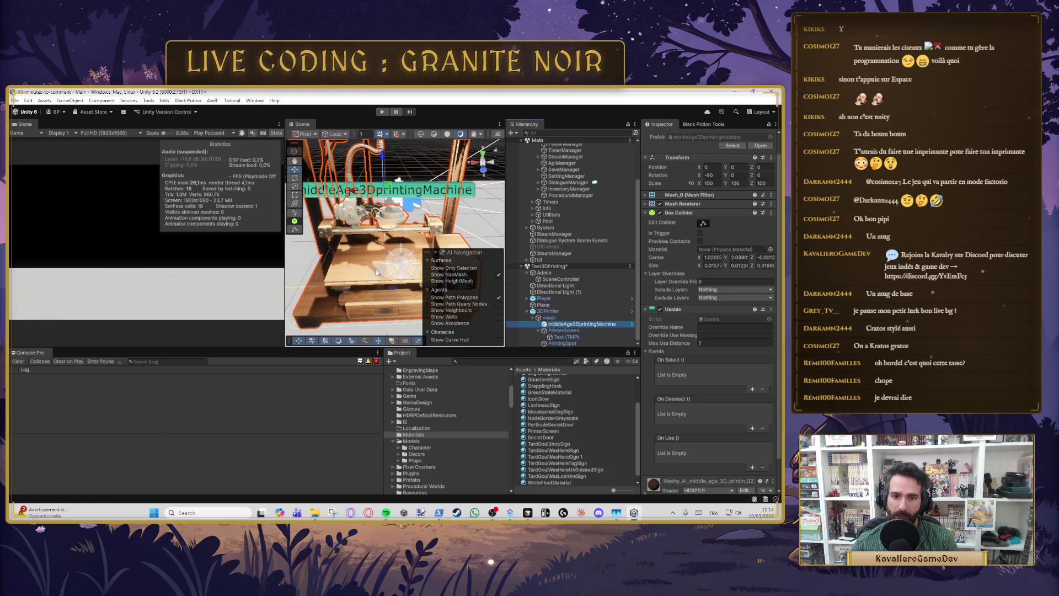
scroll(376, 282, "down", 6)
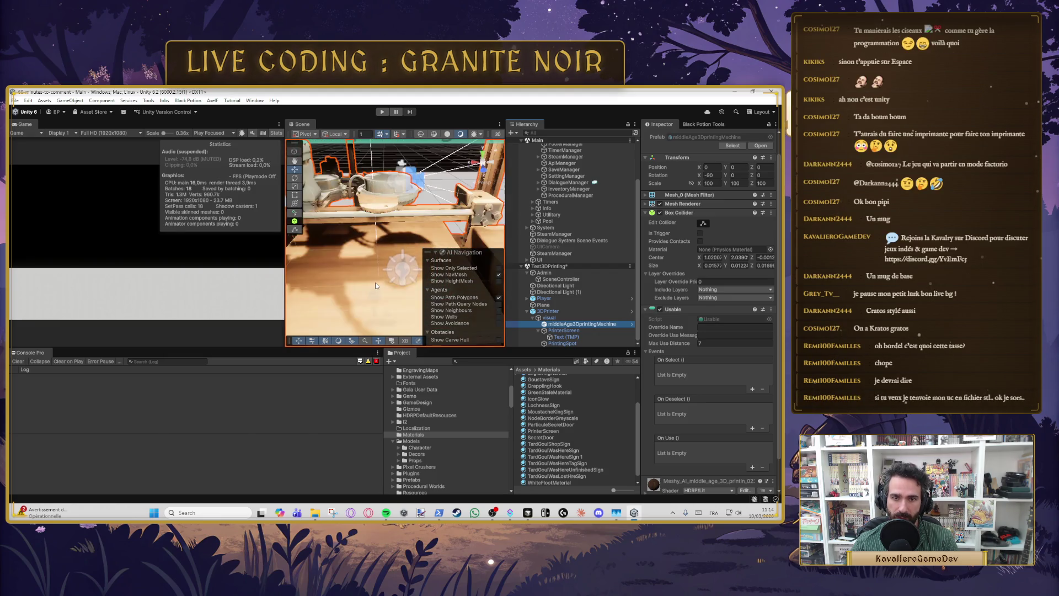
scroll(374, 252, "down", 2)
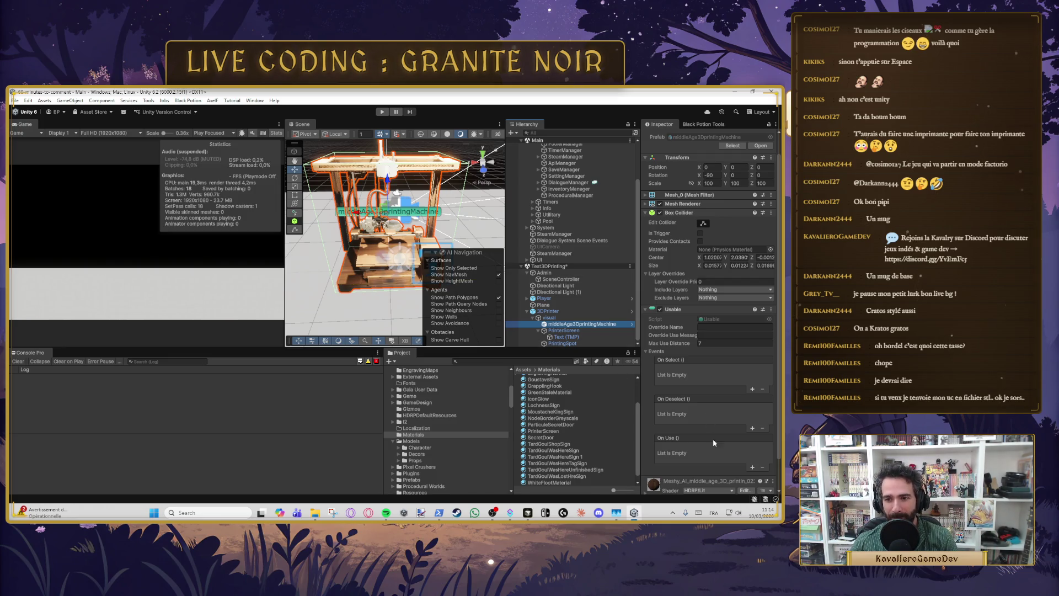
left_click(752, 467)
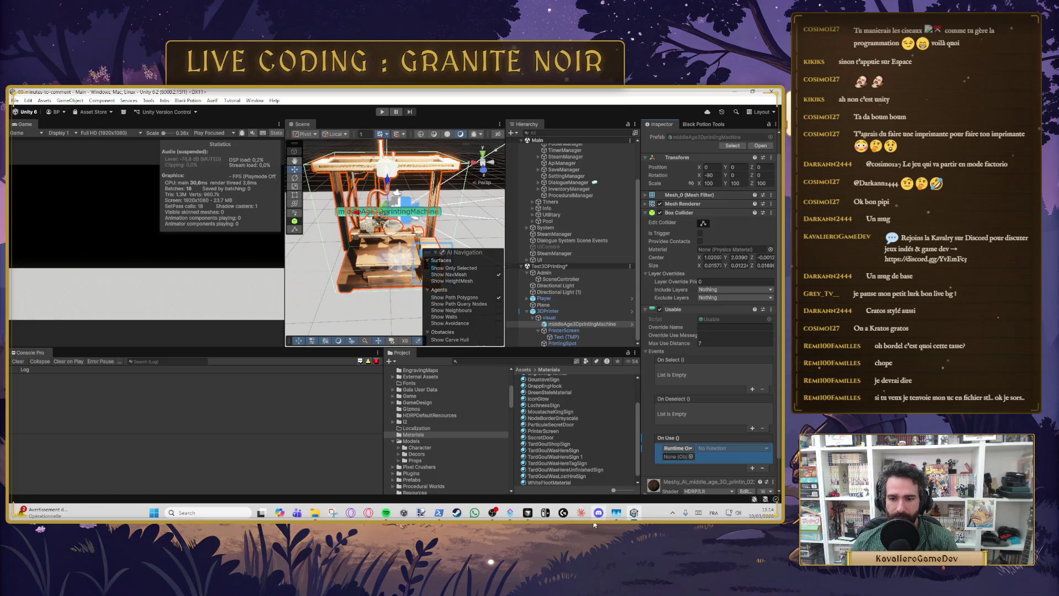
key("alt+Tab")
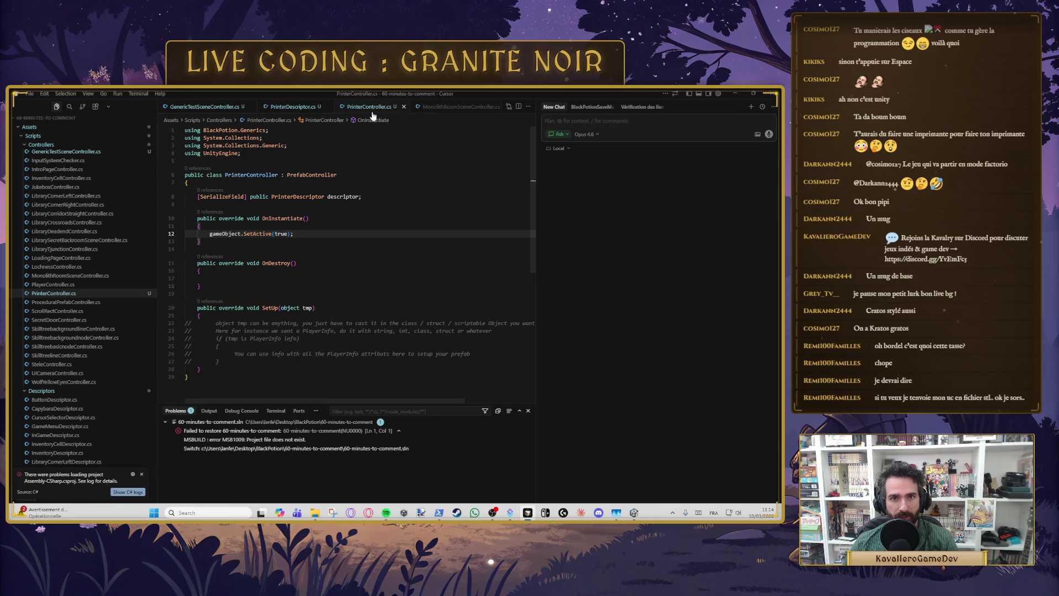
Step: Add a public Print method below SetUp in PrinterController.cs
key("Down")
key("Down")
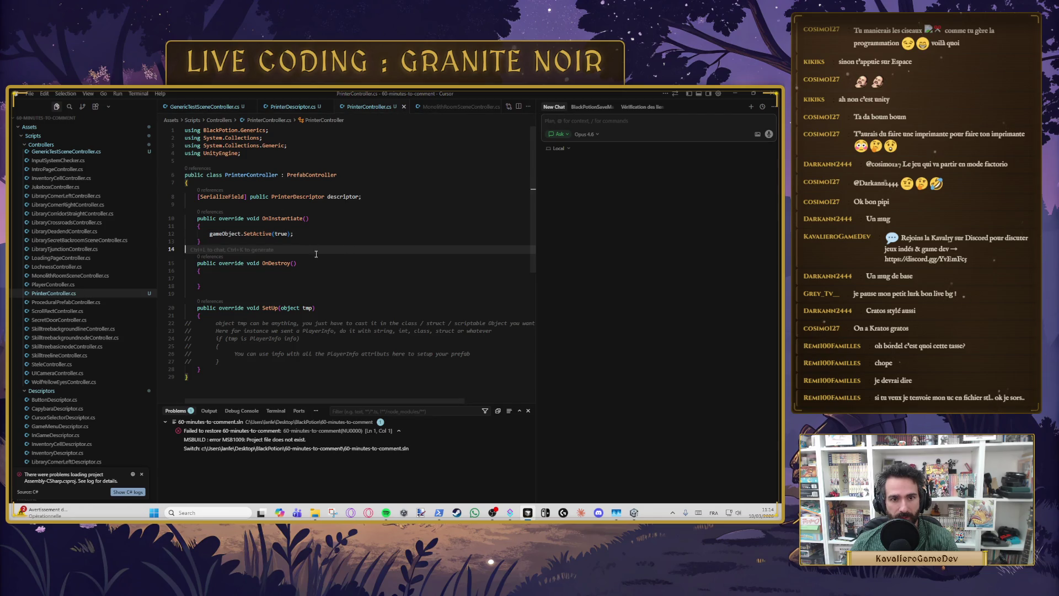
scroll(332, 276, "down", 2)
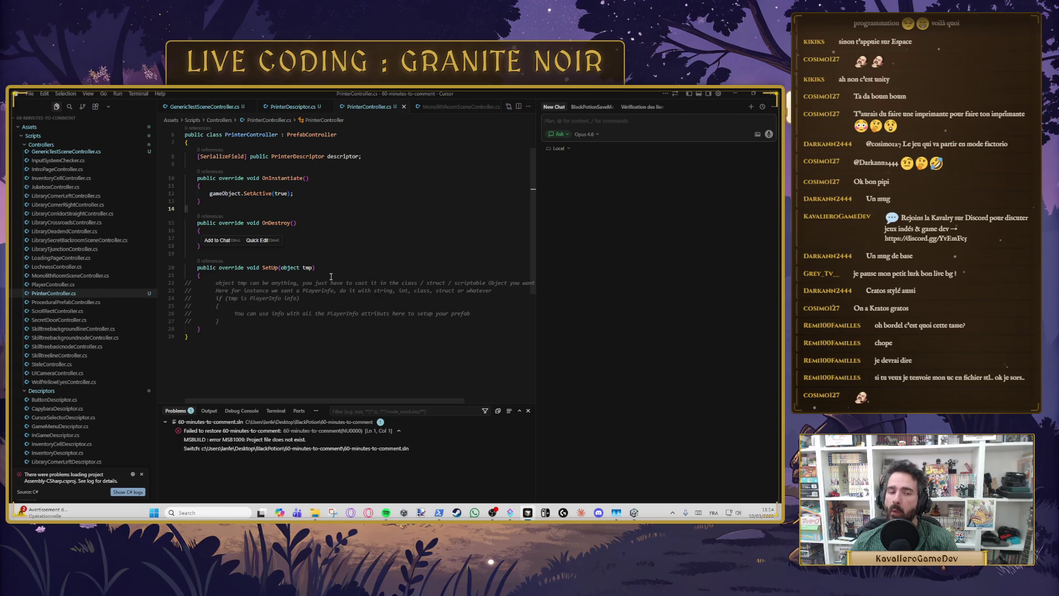
scroll(331, 277, "down", 1)
left_click(222, 311)
key("Return")
key("Return")
type("pub")
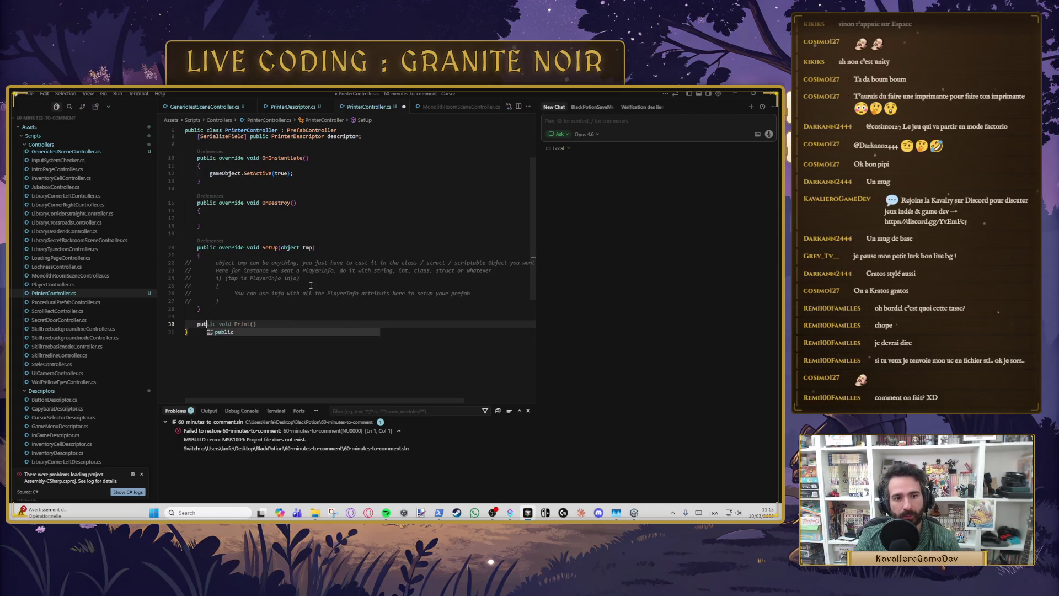
type("lic void ")
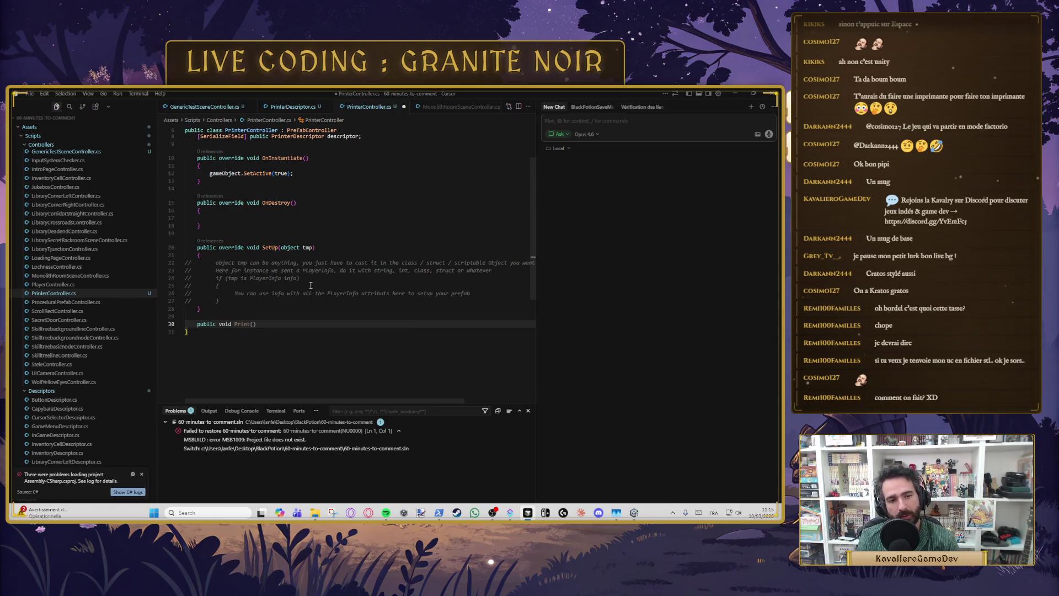
type("Pri")
key("Tab")
key("Tab")
Step: Make Print log "Printing..." through Log.Debug and save the script
key("Up")
key("End")
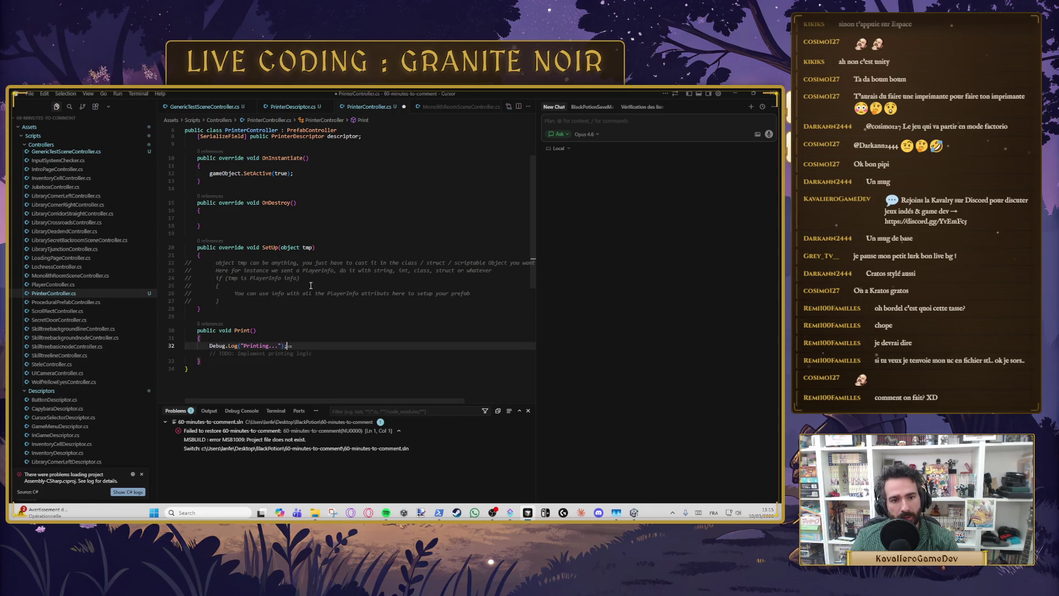
key("BackSpace")
key("BackSpace")
key("BackSpace")
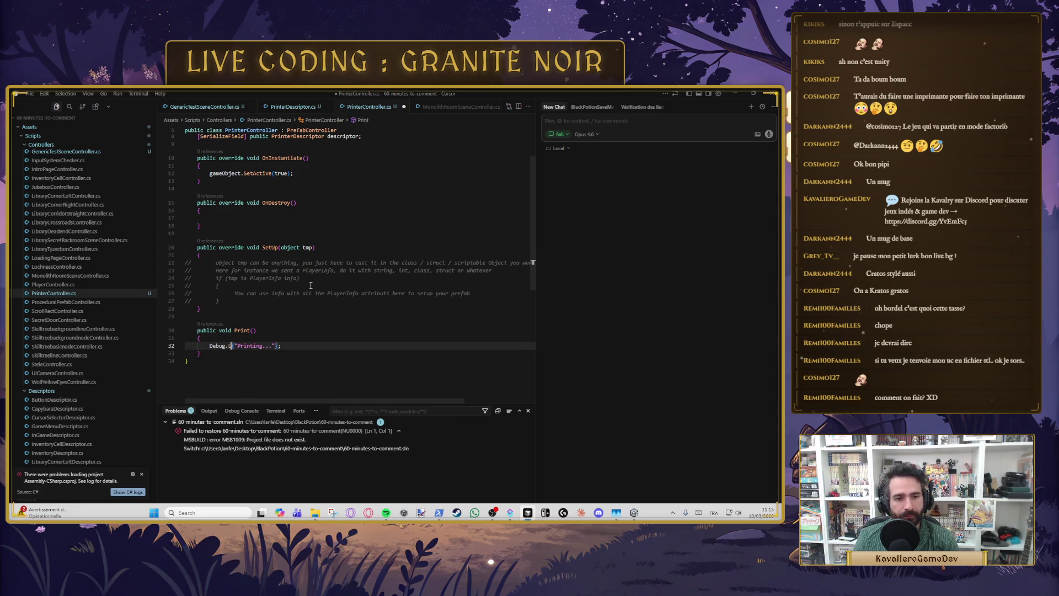
key("Home")
type("Lo")
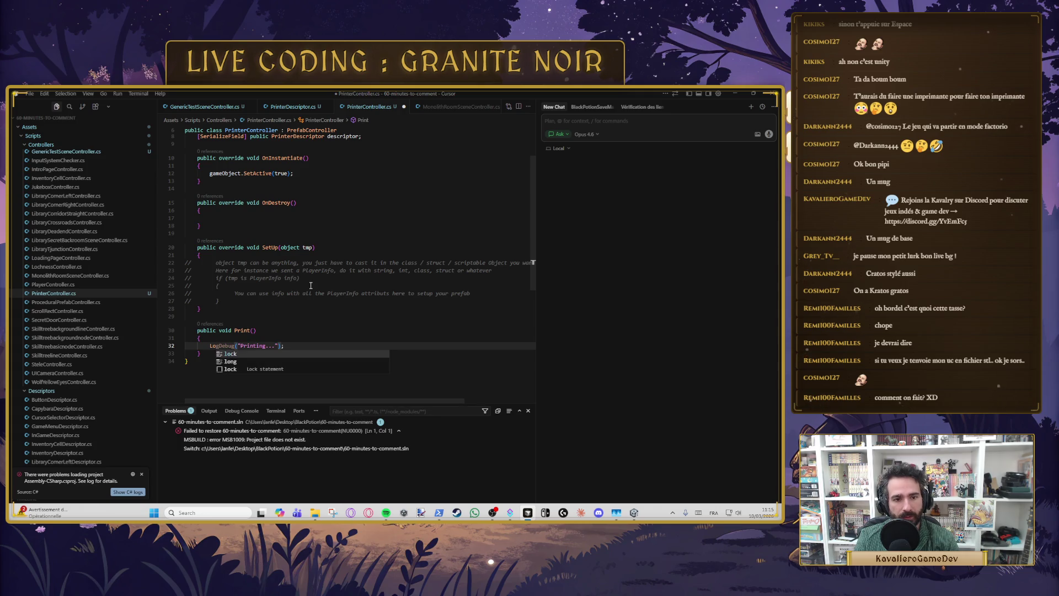
type("g:")
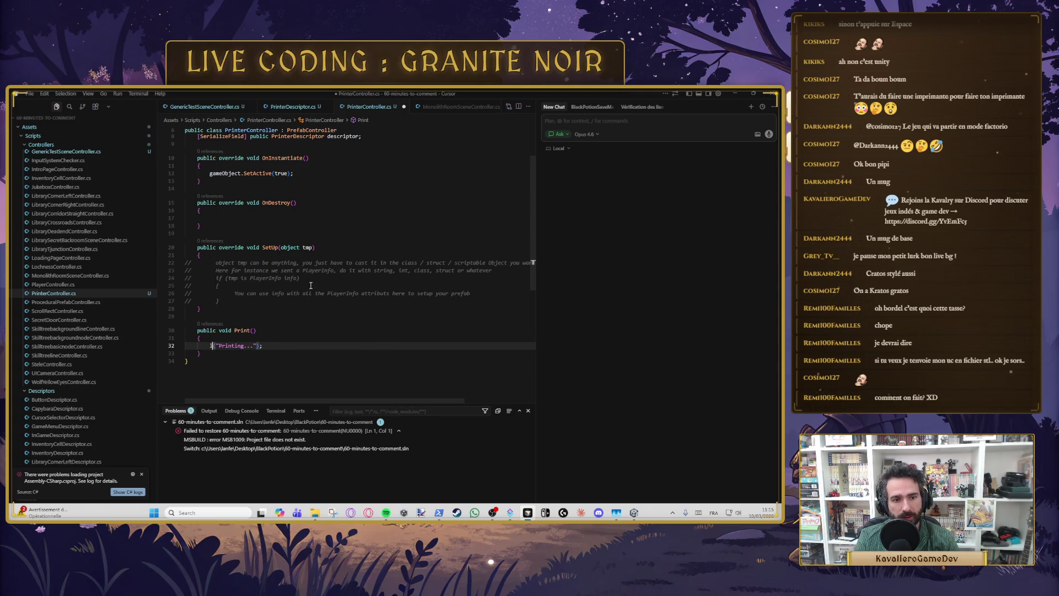
type("lo")
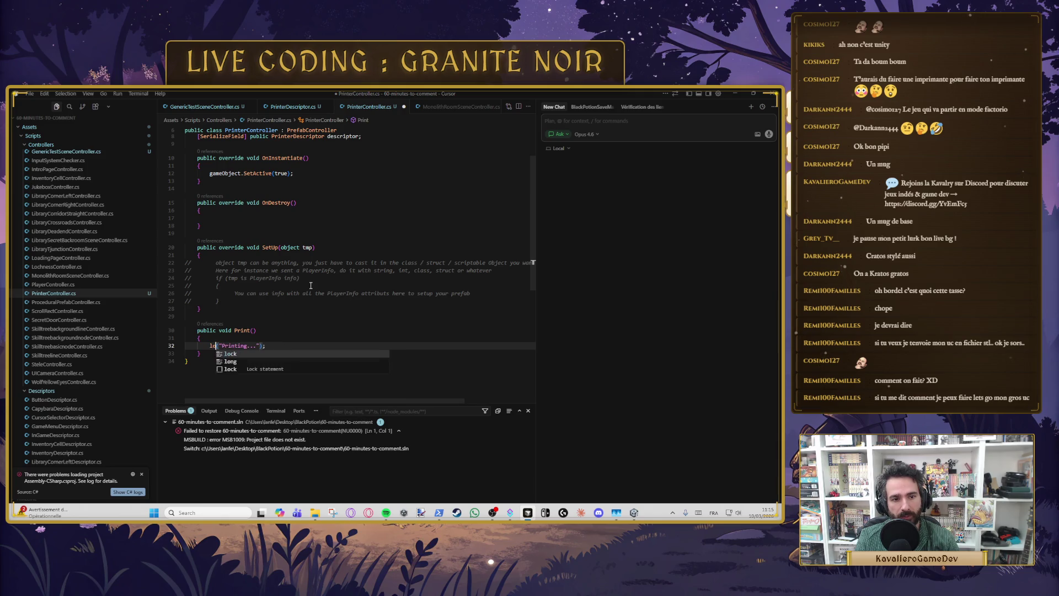
key("ctrl+z")
key("ctrl+z")
type(".")
key("ctrl+Delete")
type("Deb")
key("Tab")
key("ctrl+s")
Step: Review the using lines and the new Print method in PrinterController.cs
left_click(311, 285)
left_click(248, 372)
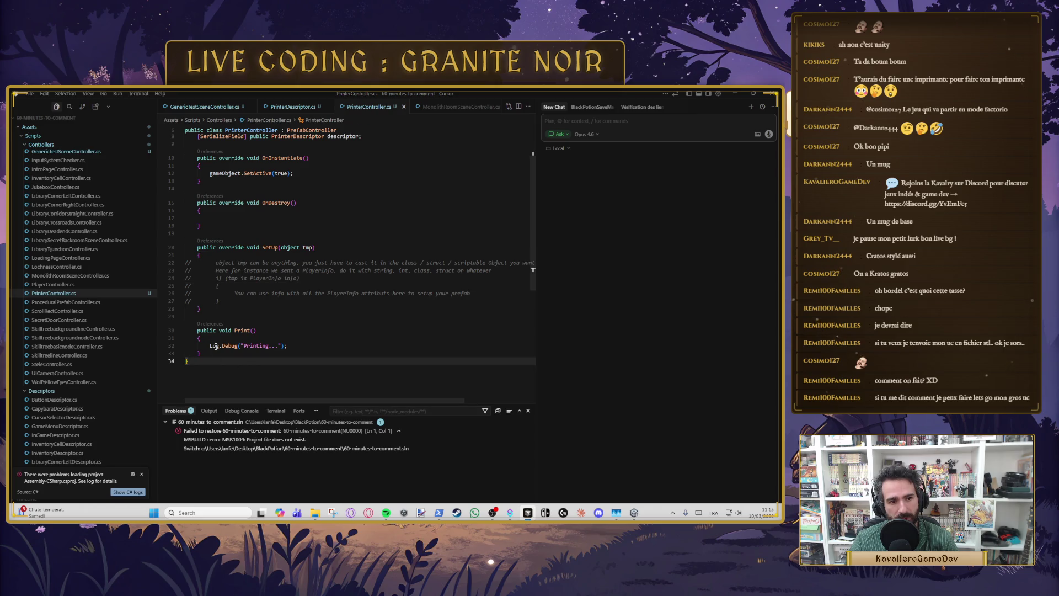
scroll(216, 346, "up", 3)
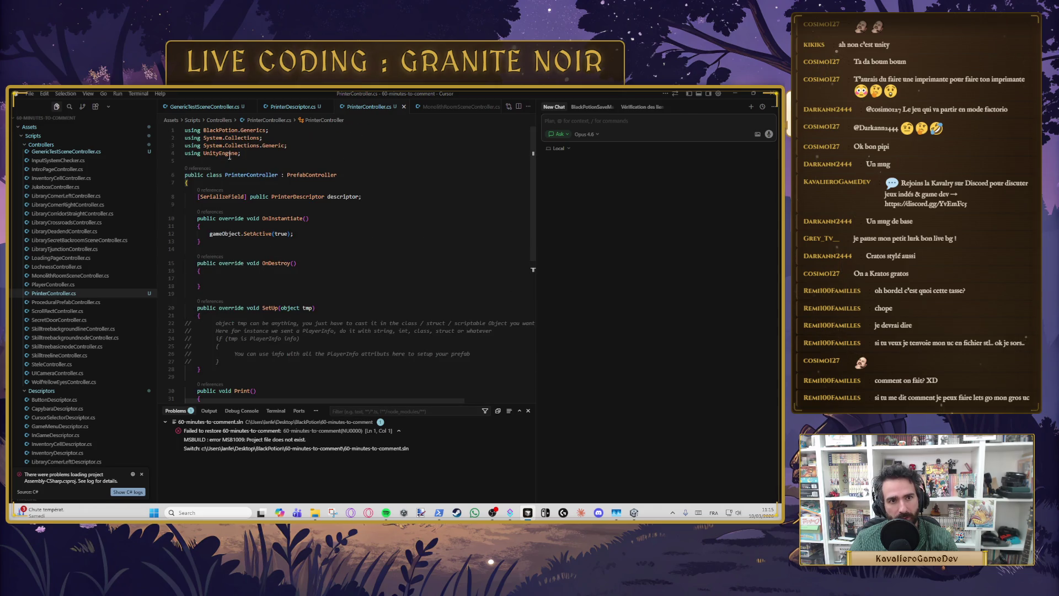
left_click(256, 152)
scroll(275, 221, "down", 4)
left_click(302, 299)
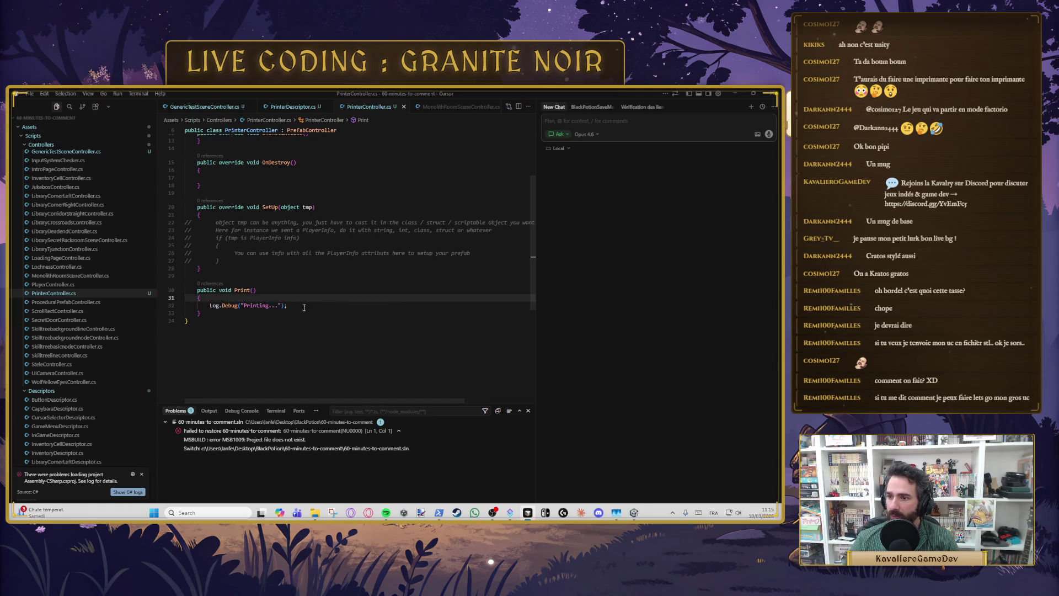
left_click(291, 313)
key("Down")
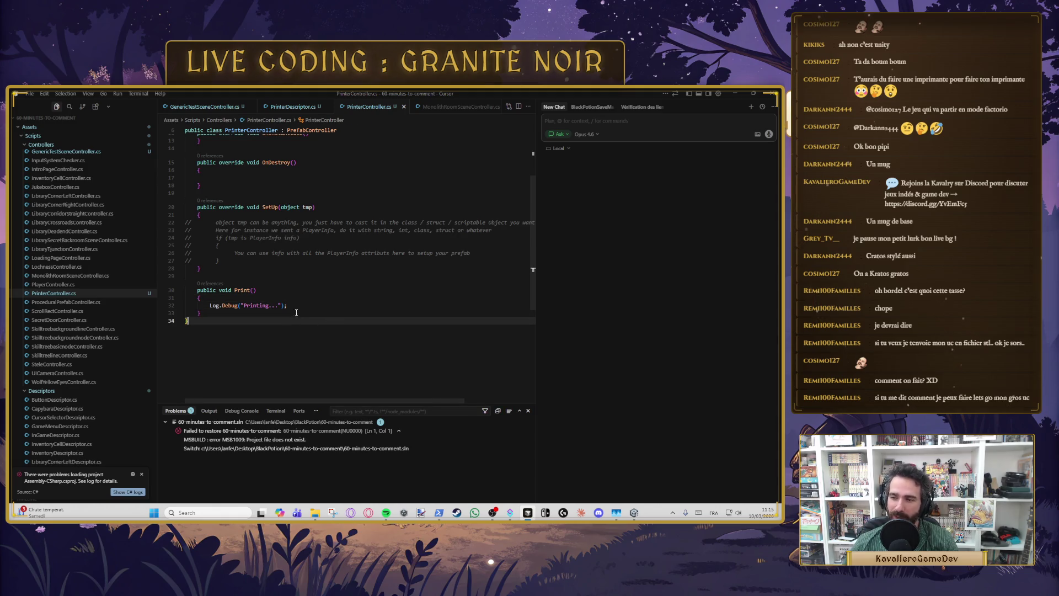
left_click(299, 313)
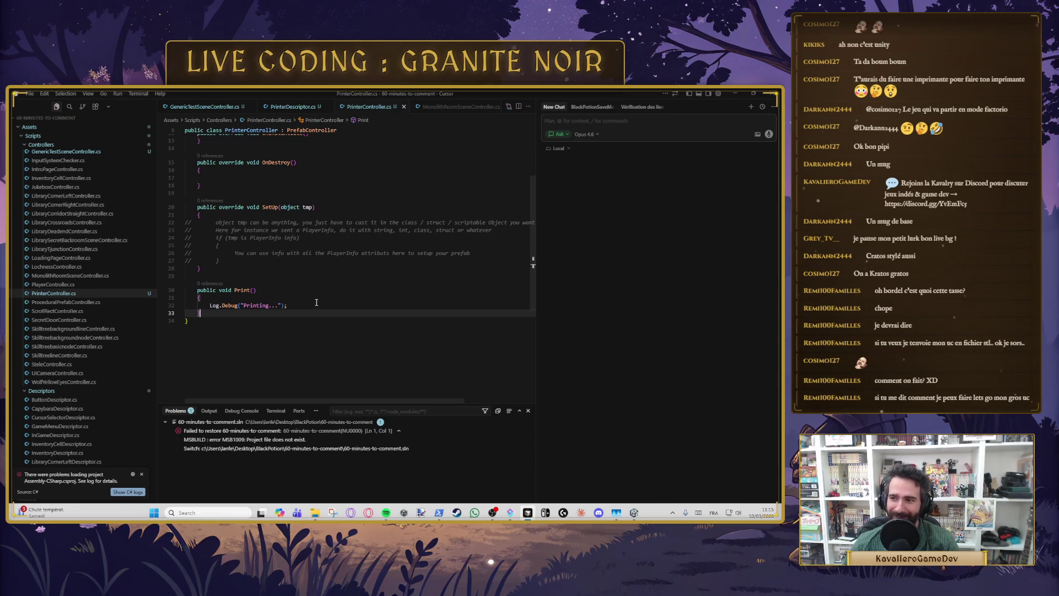
left_click(295, 304)
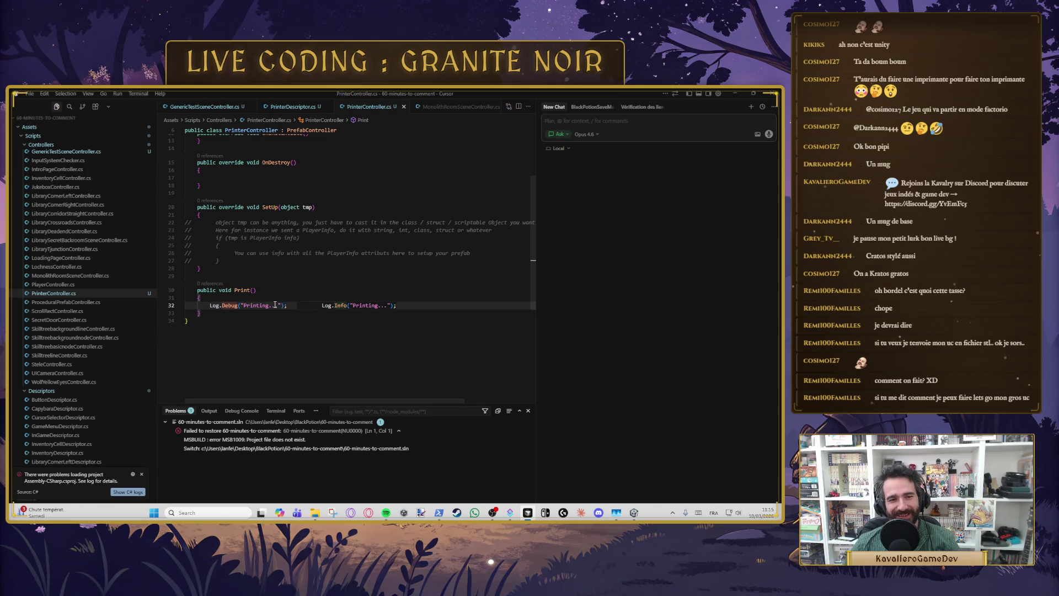
Step: Open PrinterDescriptor.cs and begin a serialized field in the descriptor class
scroll(354, 165, "up", 5)
left_click(293, 107)
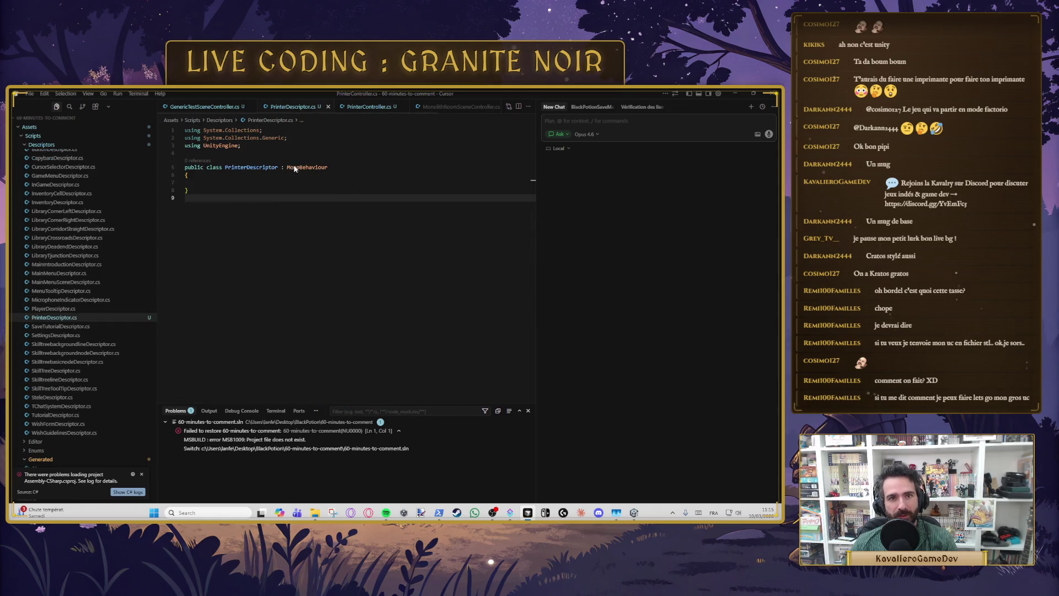
key("Up")
key("Up")
key("Tab")
key("alt+shift")
Step: Add a serialized TextMeshProUGUI field named printerText to PrinterDescriptor.cs
type("[")
key("Tab")
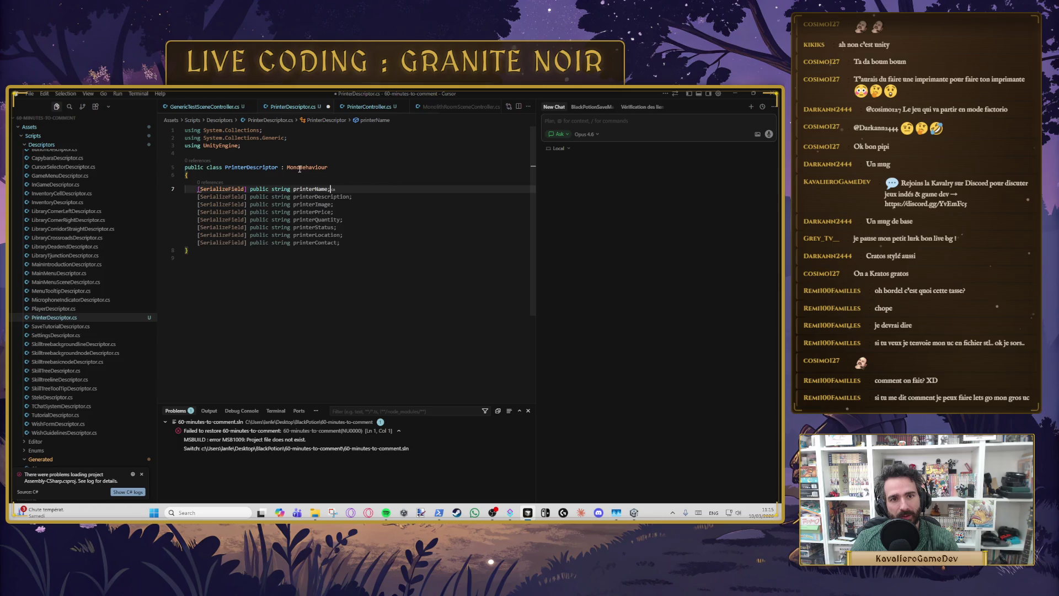
double_click(282, 189)
type("Text")
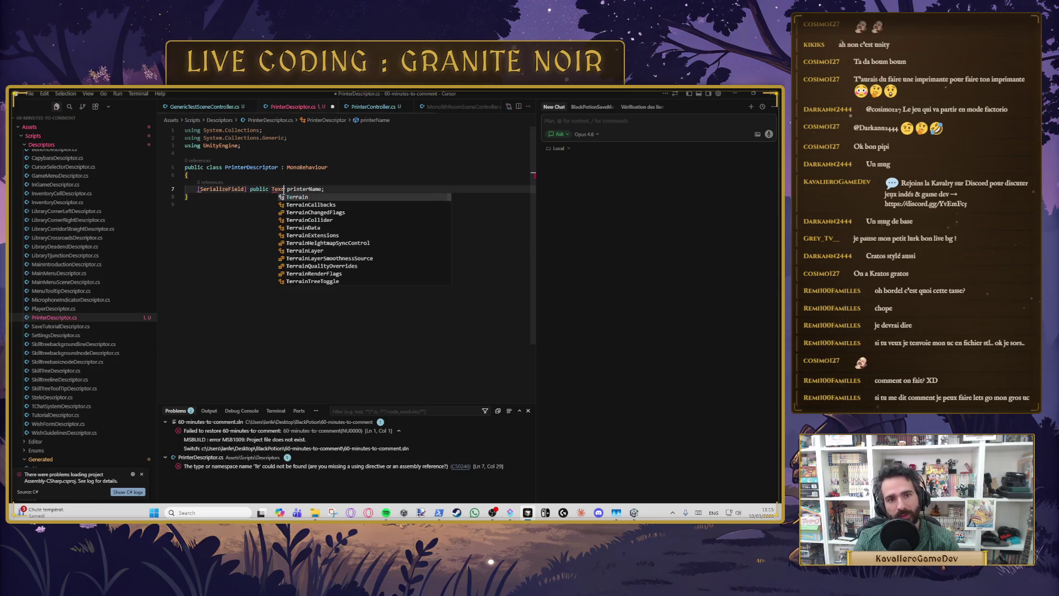
type("M")
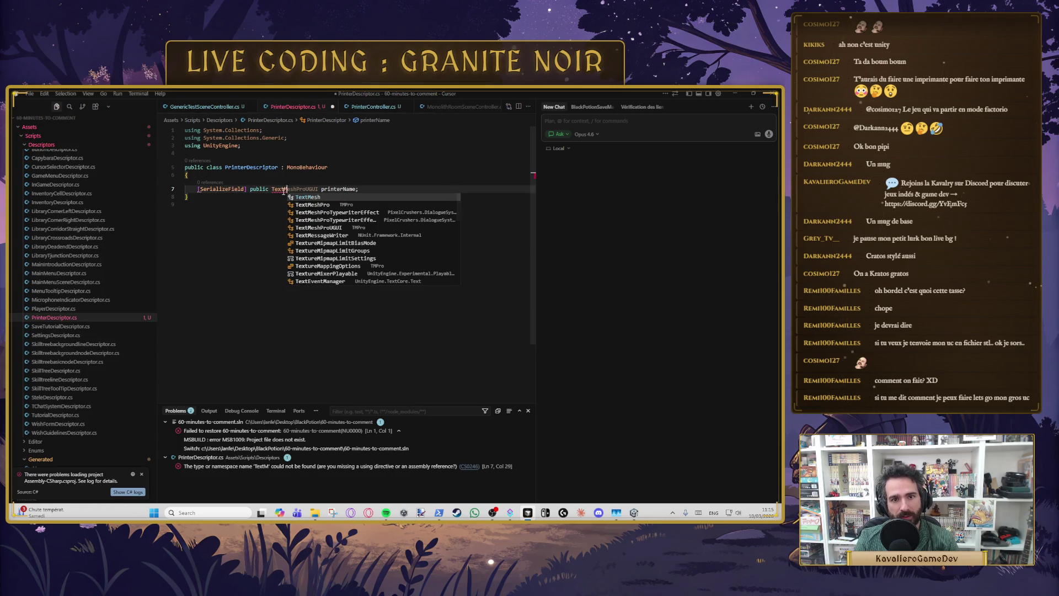
key("Tab")
key("Tab")
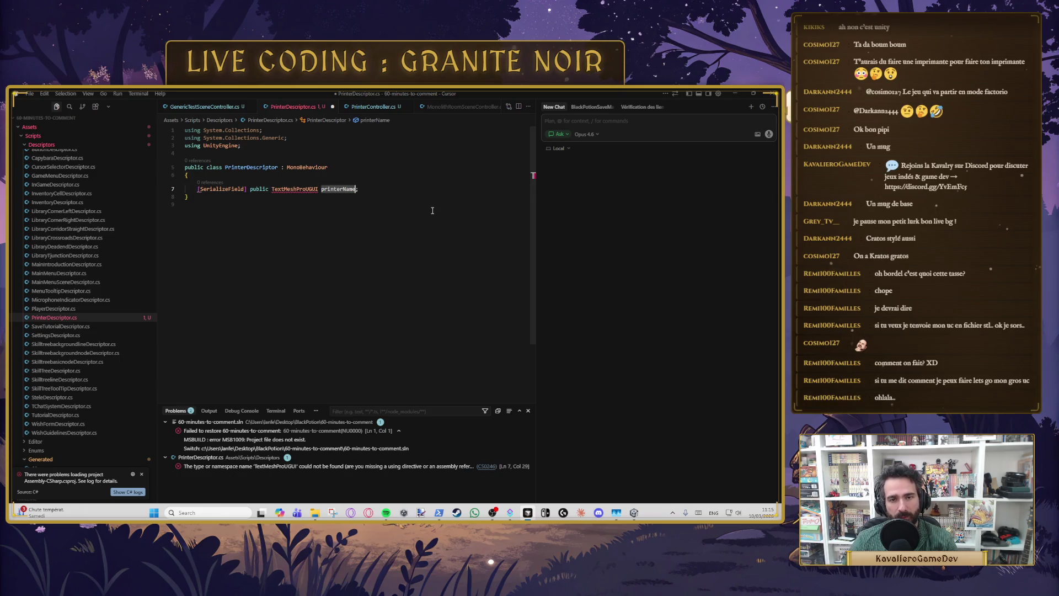
key("BackSpace")
key("BackSpace")
key("BackSpace")
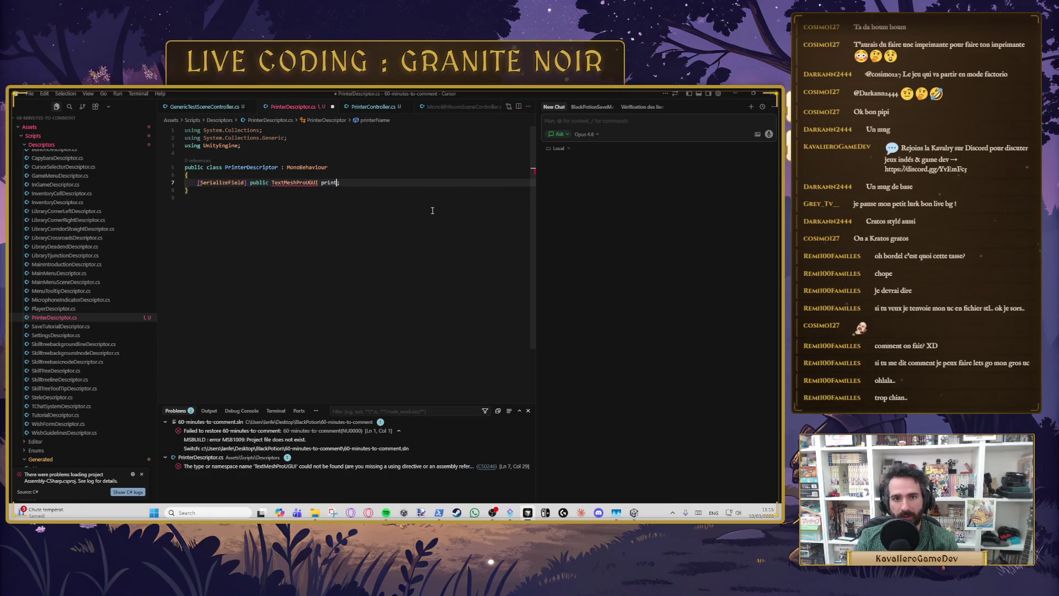
type("erText")
left_click(433, 210)
Step: Add the 'using TMPro;' import via Quick Fix, save PrinterDescriptor.cs, and go to Unity
key("ctrl+s")
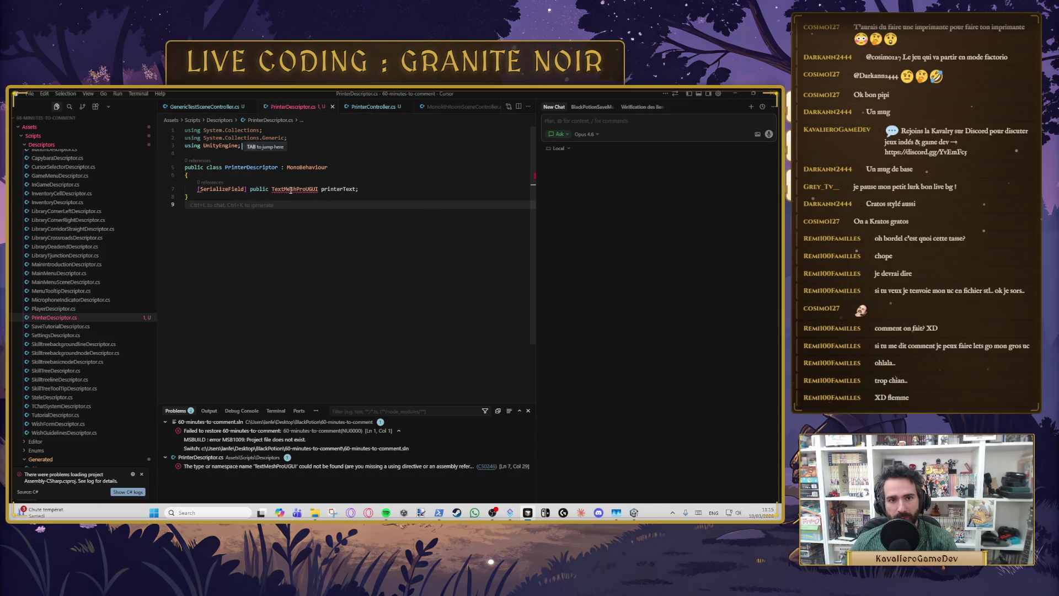
mouse_move(291, 190)
left_click(349, 180)
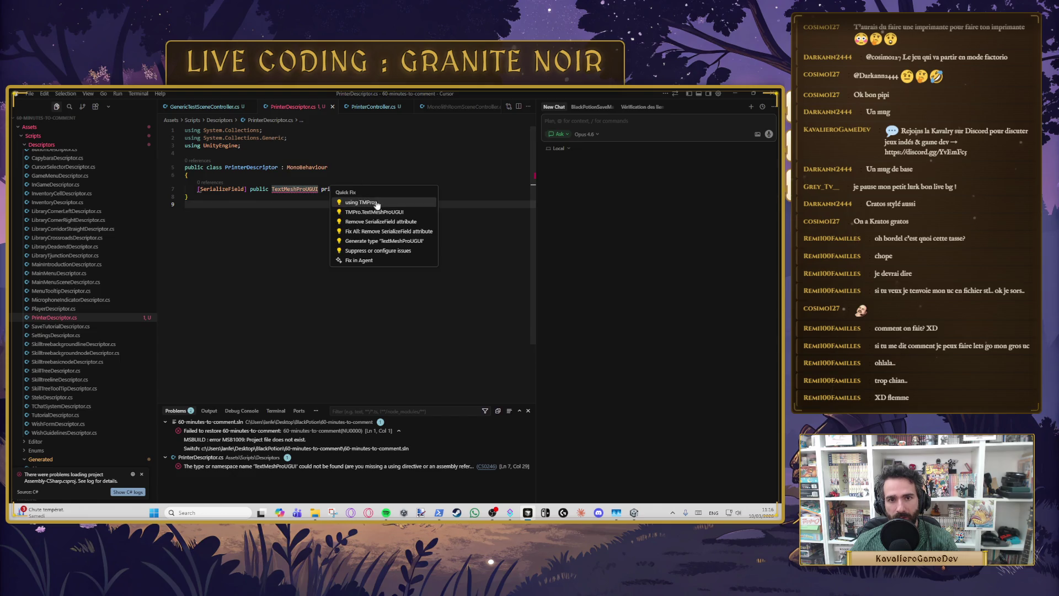
key("Return")
key("ctrl+s")
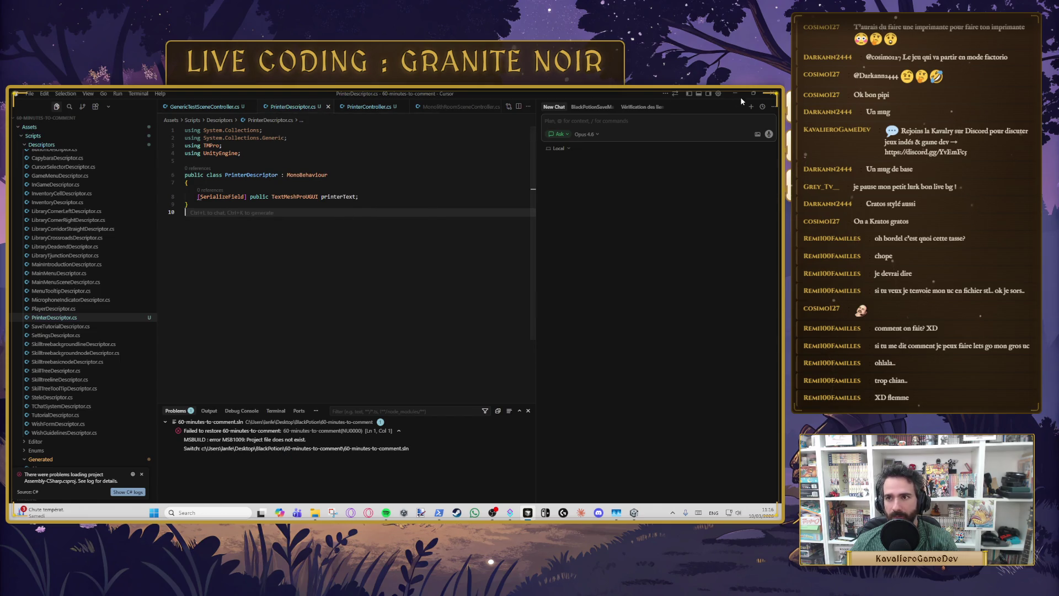
key("alt+Tab")
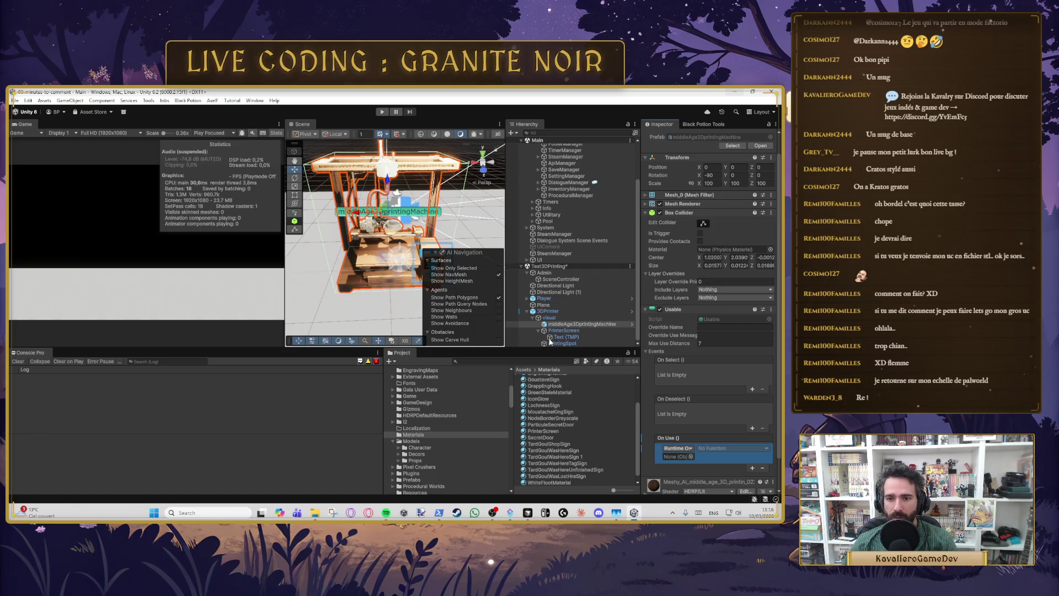
Step: Try dragging Text (TMP) into 3DPrinter's Printer Text field; it stays None, so return to Cursor
left_click(559, 312)
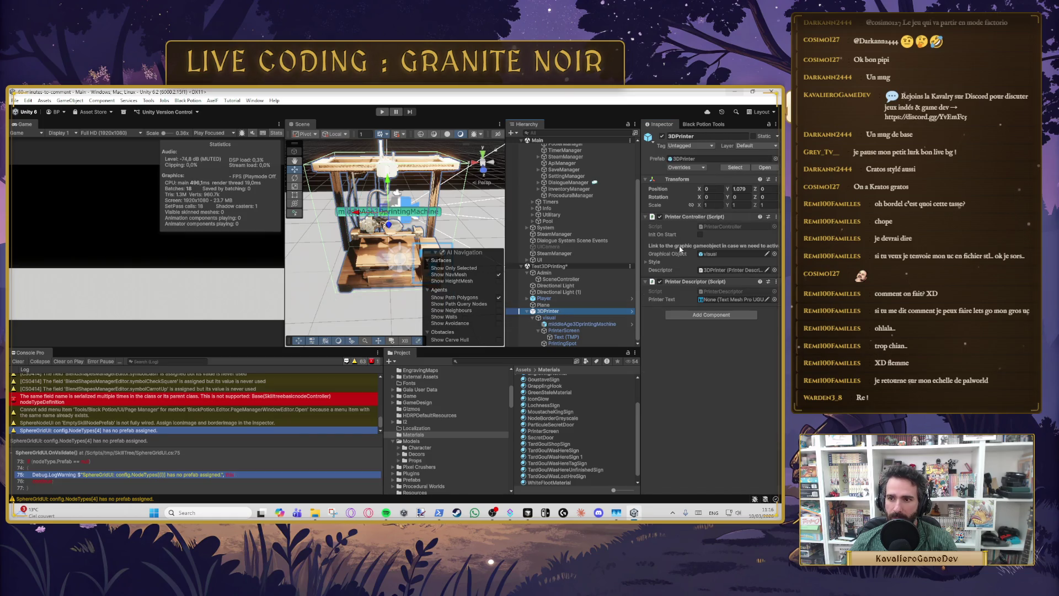
left_click_drag(565, 308, 697, 297)
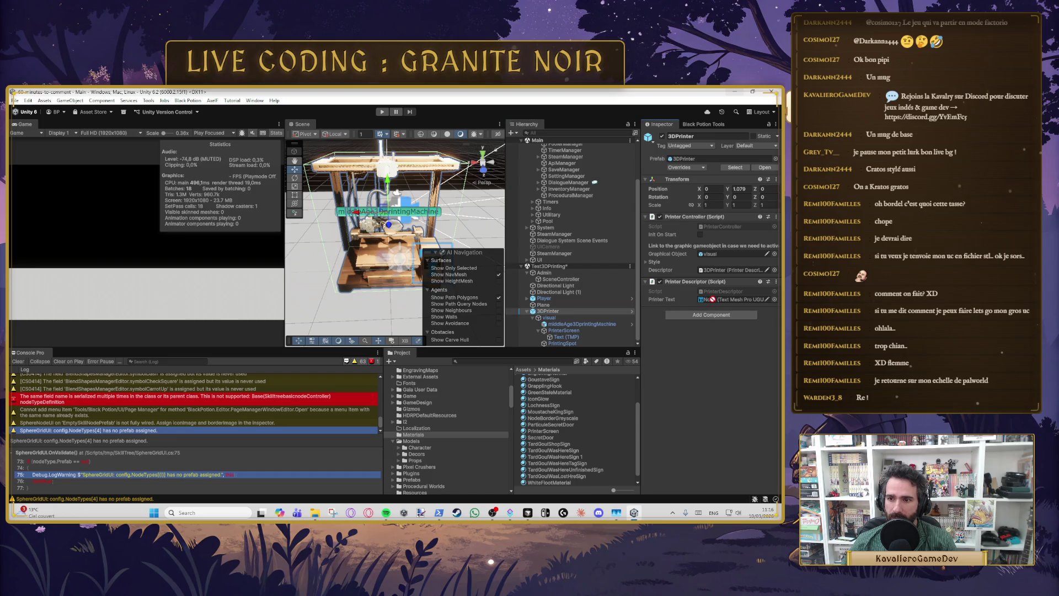
mouse_move(570, 340)
left_mouse_down()
mouse_move(712, 301)
mouse_move(580, 335)
left_mouse_up()
left_click(581, 335)
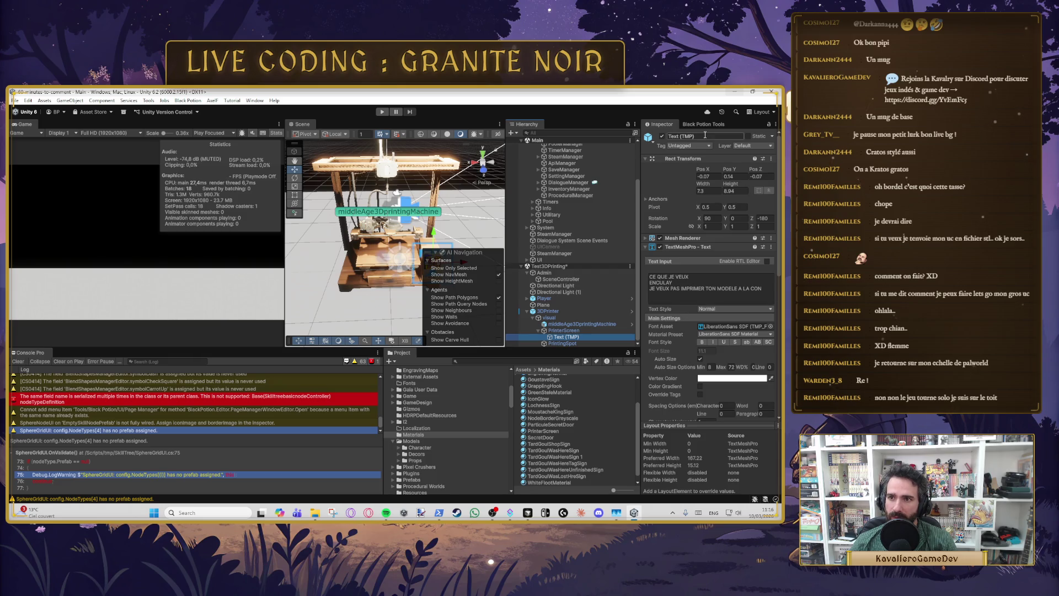
key("alt+Tab")
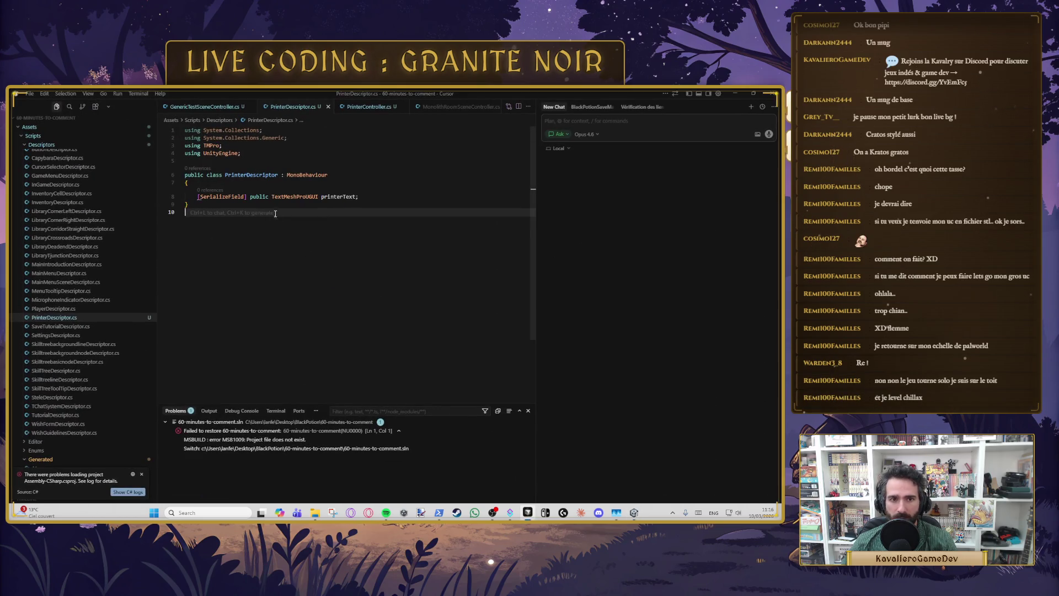
Step: Change printerText's type from TextMeshProUGUI to TextMeshPro, save, and return to Unity
left_click(293, 197)
key("BackSpace")
key("BackSpace")
key("BackSpace")
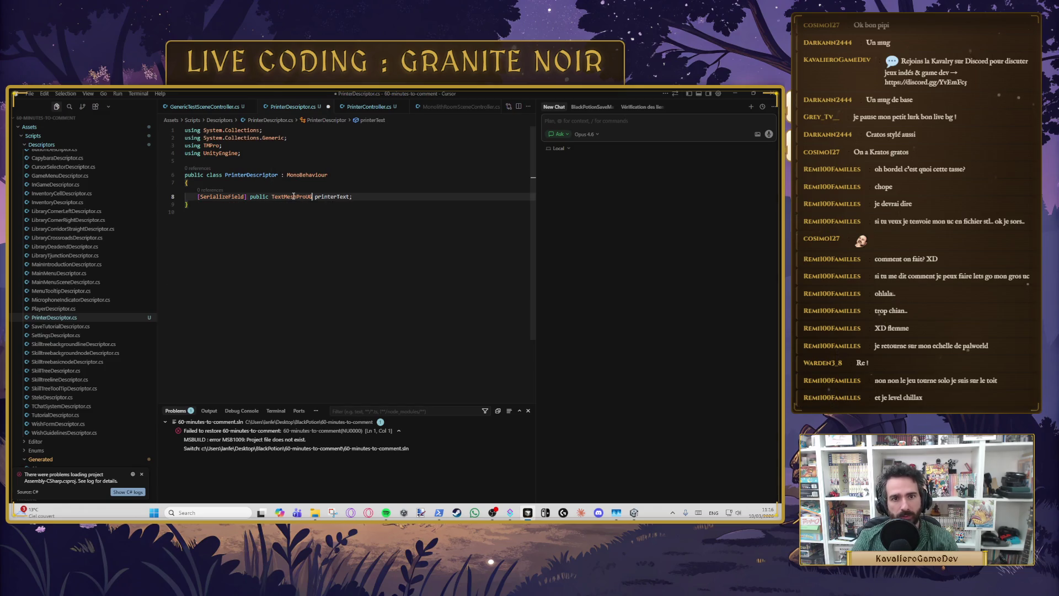
left_click(315, 228)
key("ctrl+s")
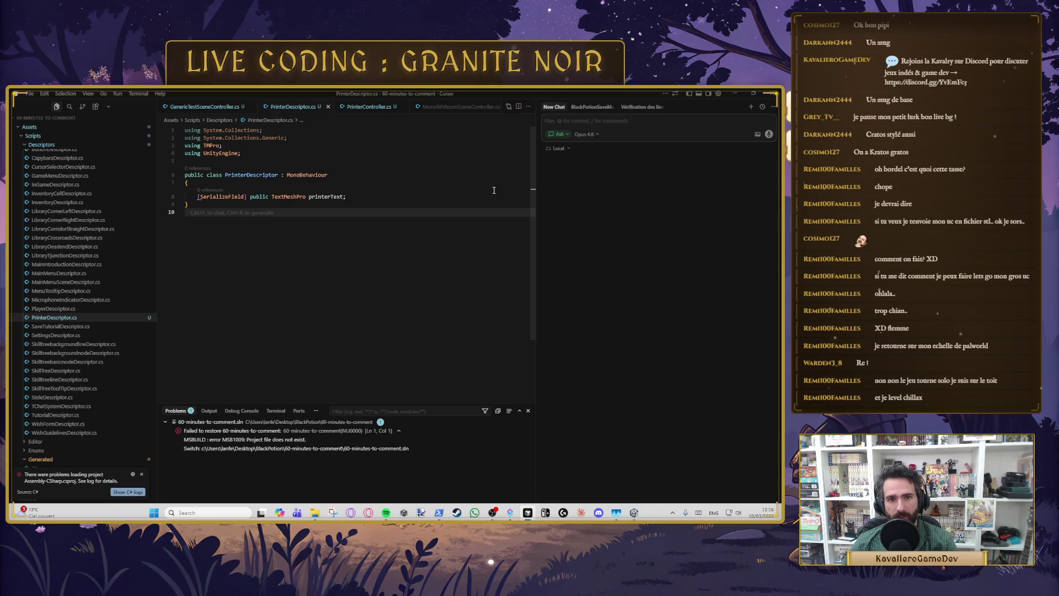
left_click(739, 91)
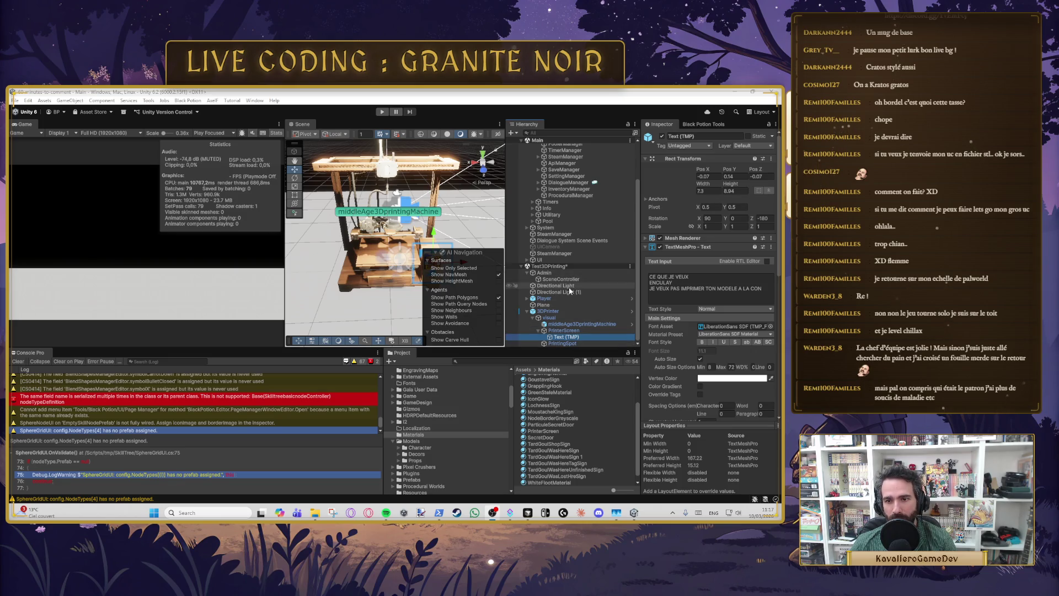
Step: Link Text (TMP) into 3DPrinter's Printer Text, then delete the first two lines of its screen text
left_click(555, 312)
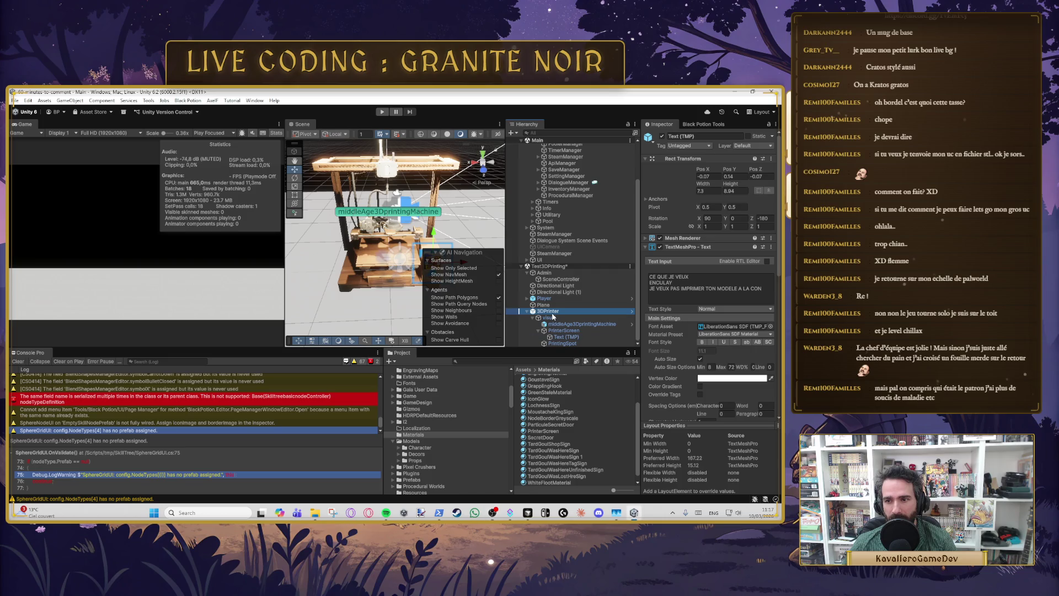
left_click_drag(566, 338, 747, 301)
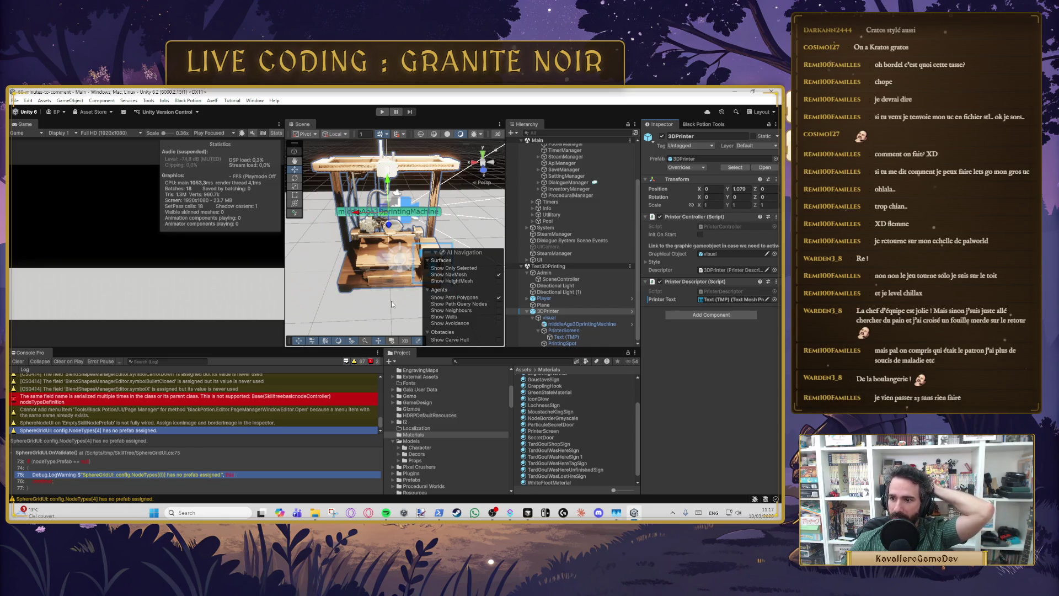
left_click_drag(396, 288, 385, 290)
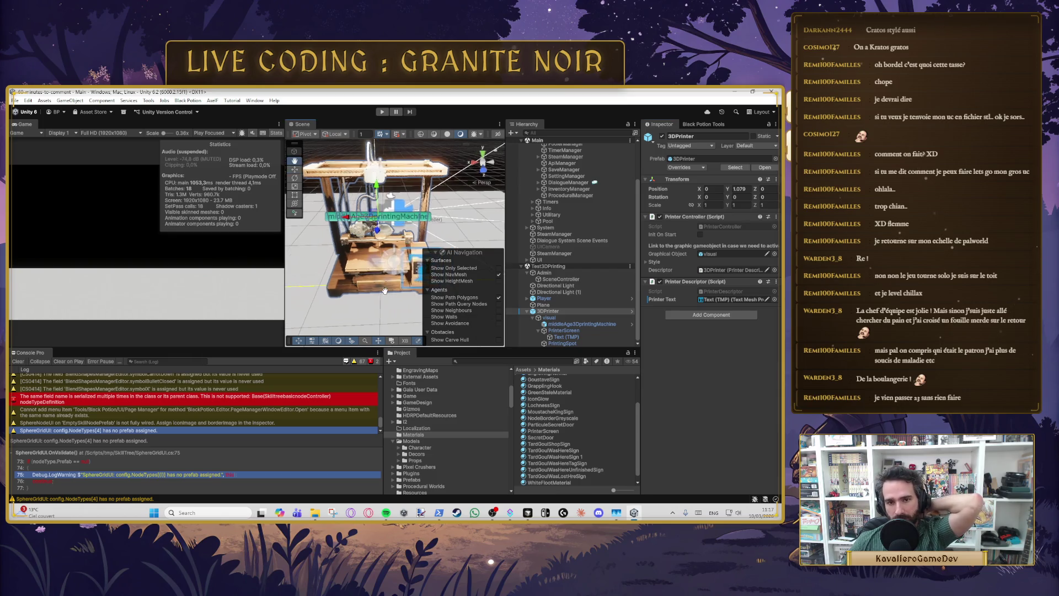
scroll(385, 291, "up", 10)
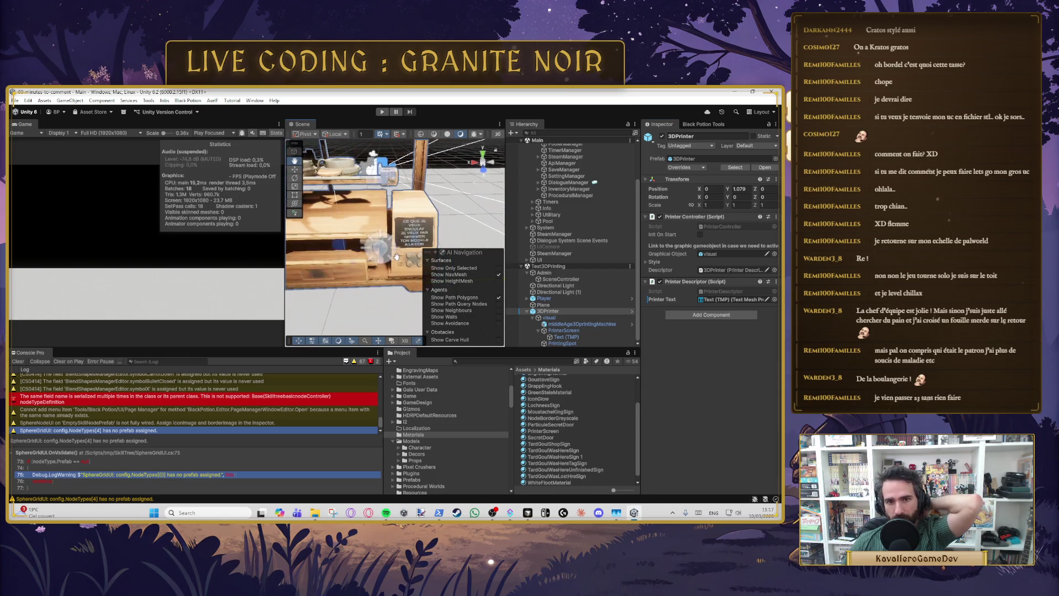
scroll(396, 257, "up", 2)
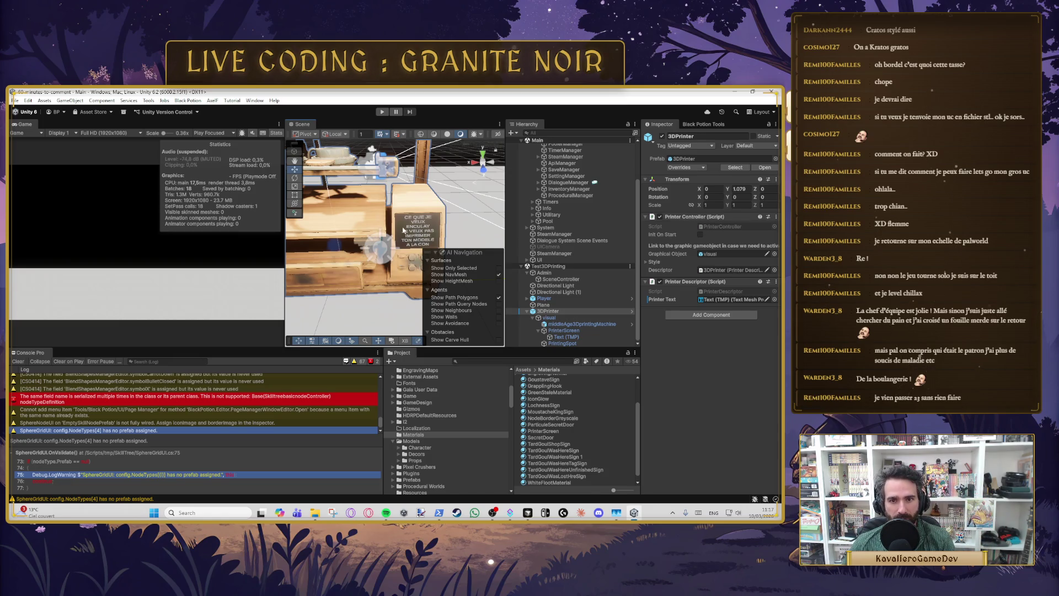
left_click(567, 336)
left_click_drag(761, 288, 649, 276)
key("BackSpace")
key("BackSpace")
key("ctrl+a")
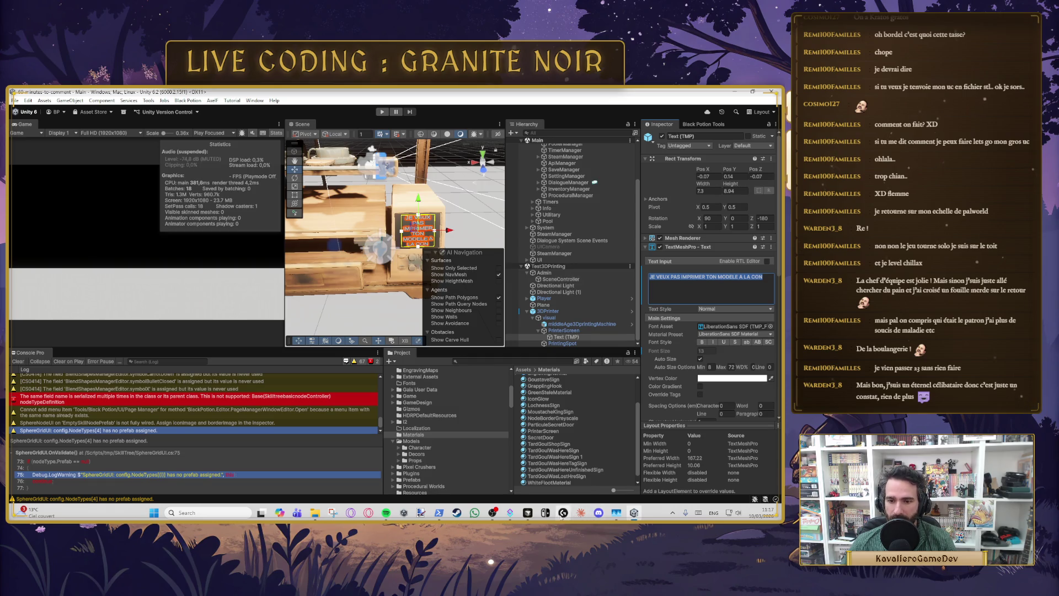
left_click(528, 513)
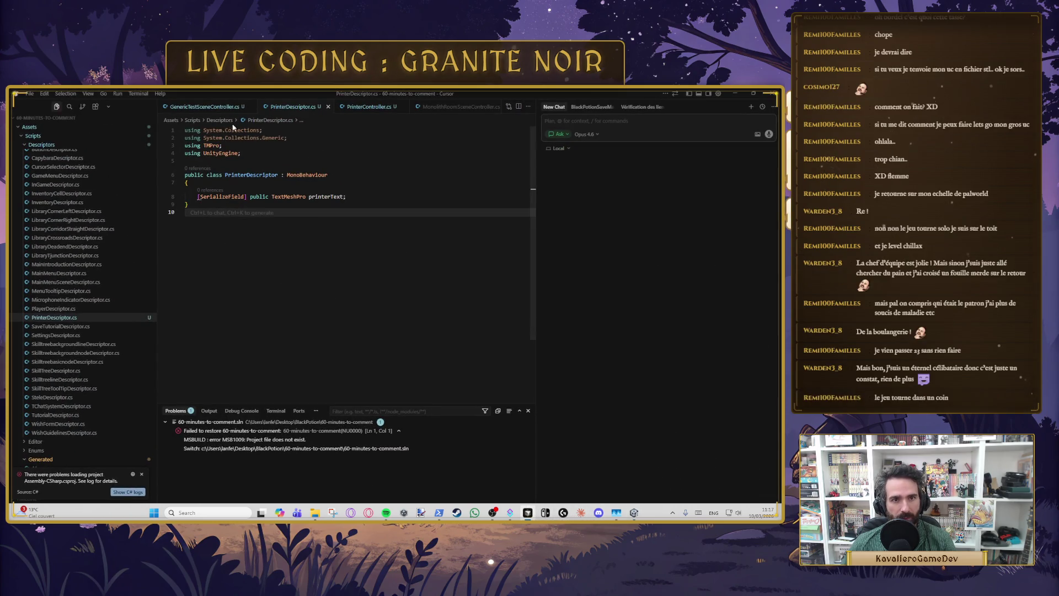
Step: In PrinterController's Print(), add 'descriptor.printerText.text = "Printing...";' after the debug log and save
left_click(353, 108)
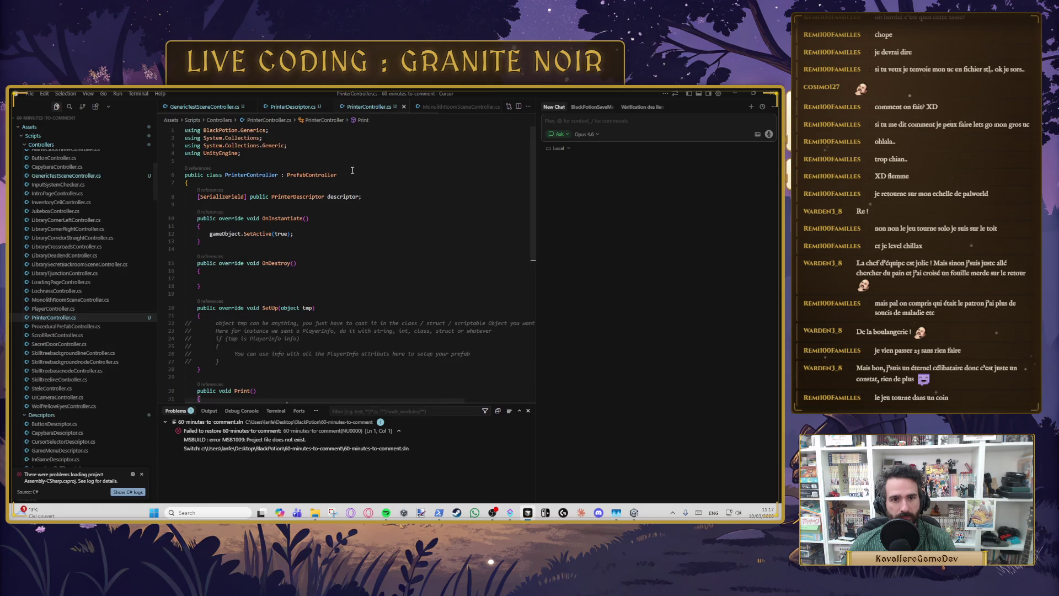
left_click(265, 197)
scroll(248, 248, "down", 4)
left_click(230, 298)
left_click(316, 305)
key("Return")
type("descriptor.")
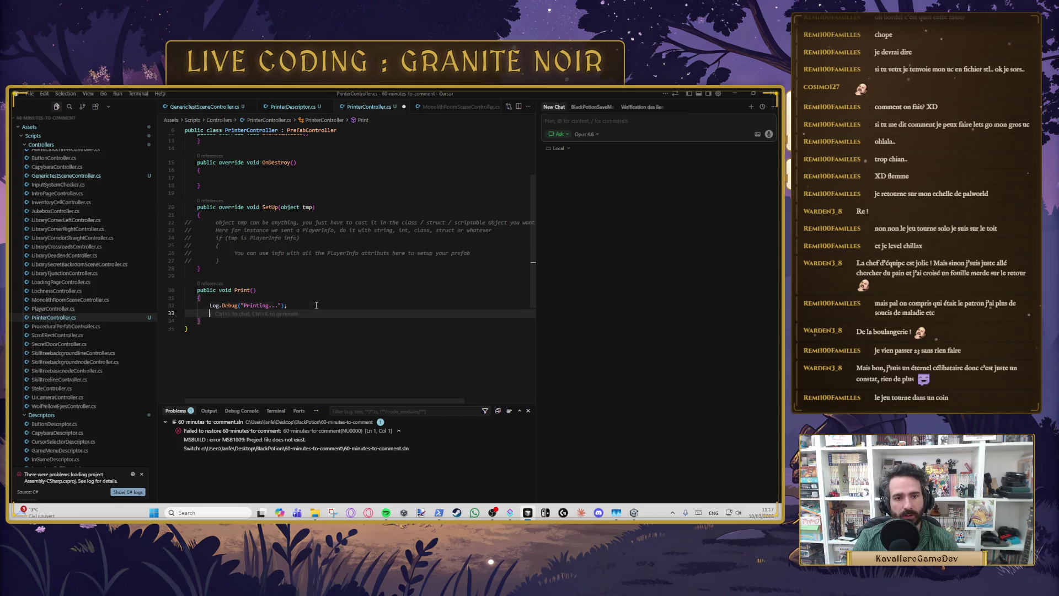
key("Tab")
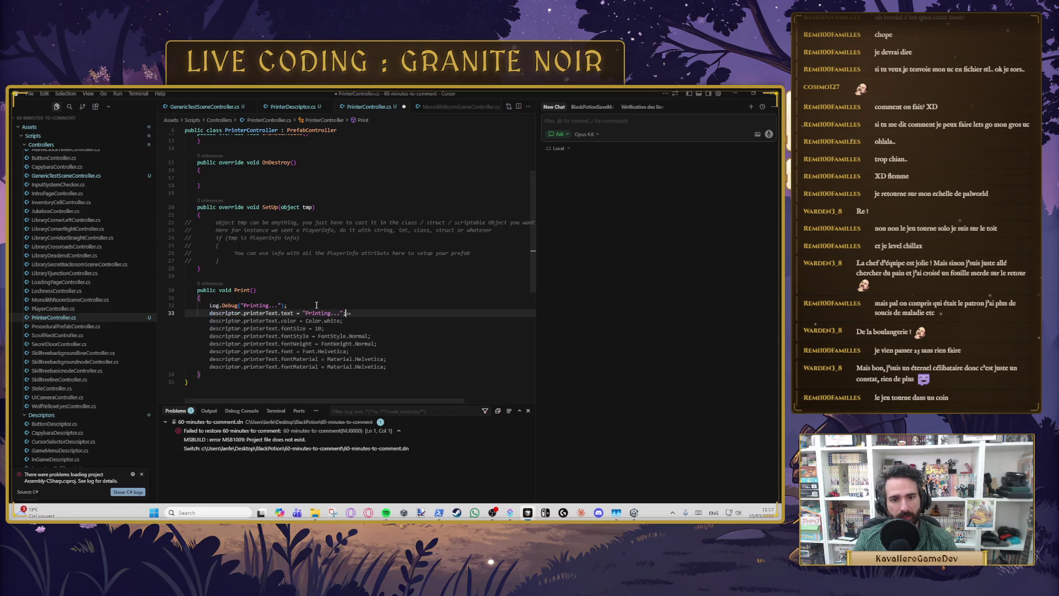
key("Down")
key("ctrl+s")
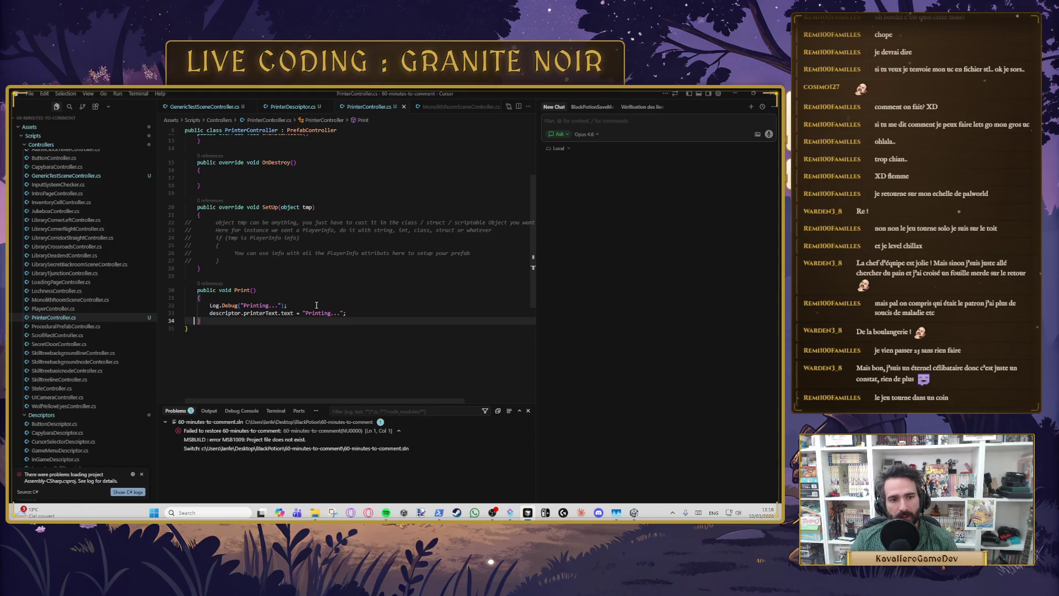
Step: Try a suggested SetActive line after the assignment, then discard it
key("Up")
key("End")
key("Return")
key("Tab")
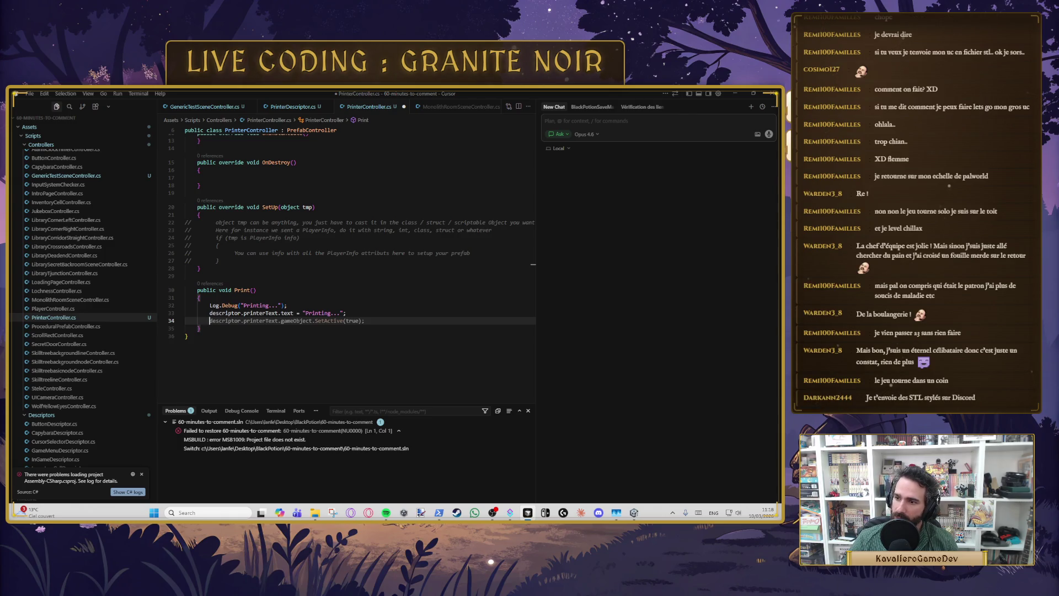
key("Escape")
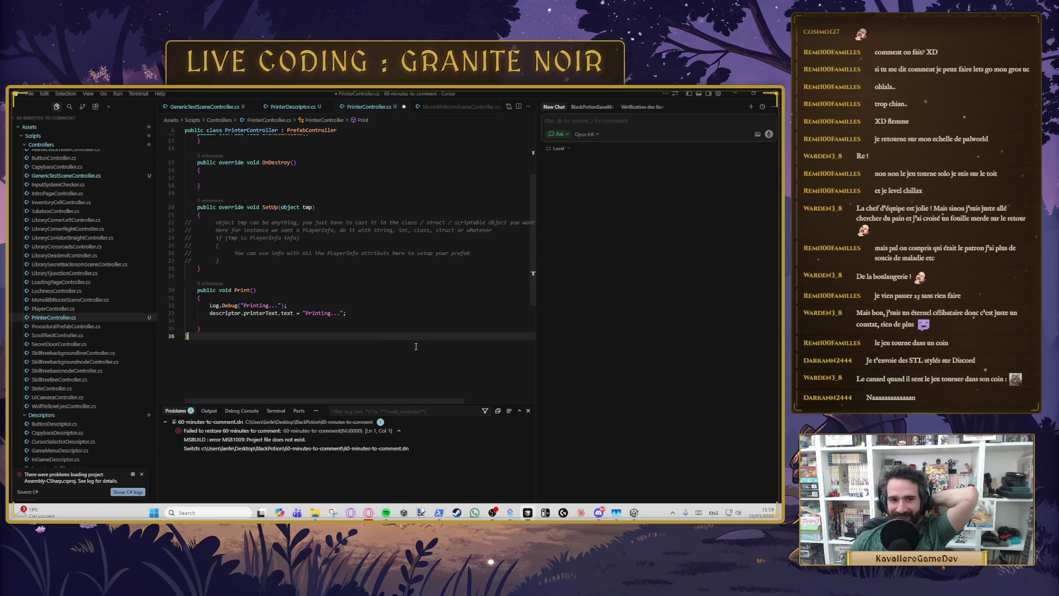
Step: Leave the PrinterController code and switch to the Unity editor from the taskbar
left_click(301, 321)
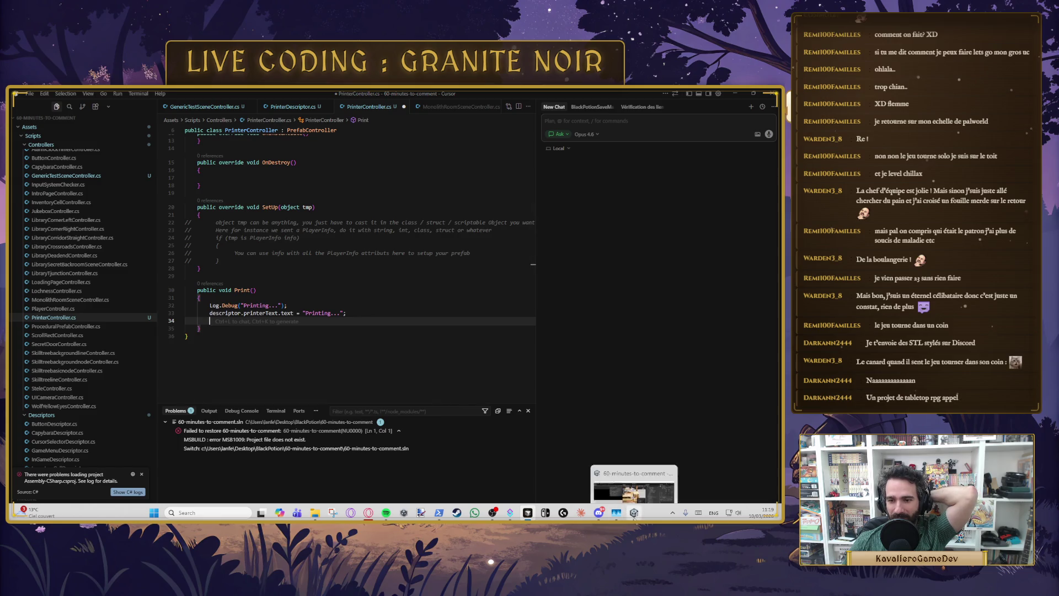
left_click(634, 513)
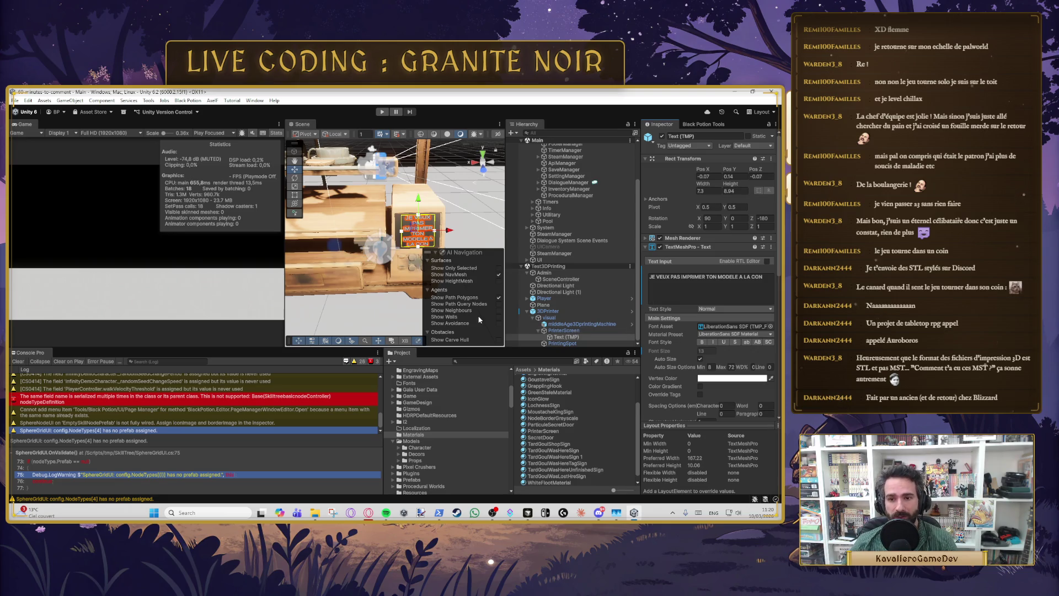
Step: Check PrinterScreen, 3DPrinter and PrintingSpot, then select middleAge3DprintingMachine to view its Usable component
left_click(554, 332)
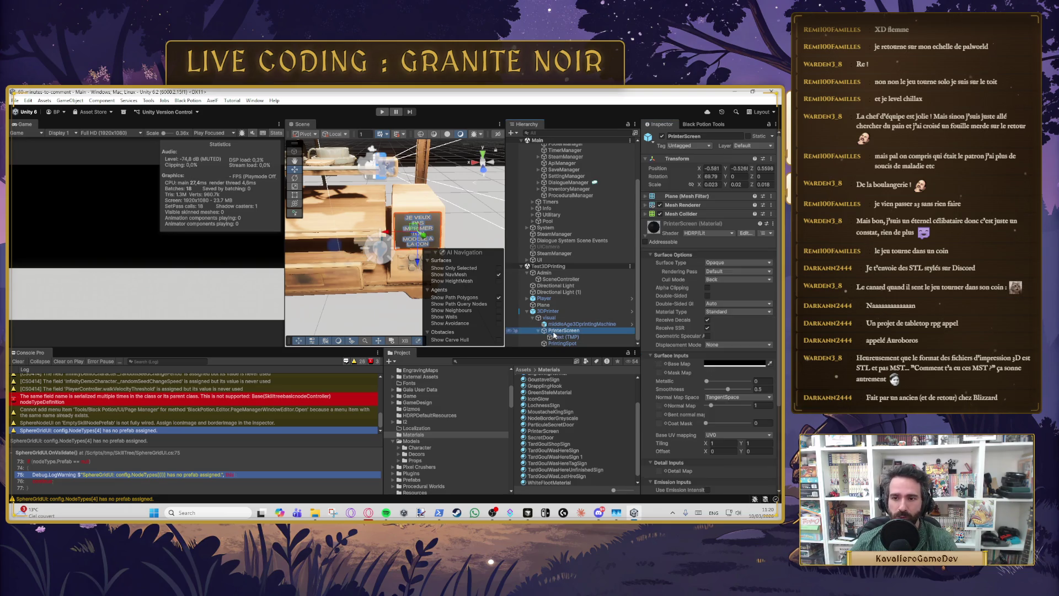
left_click(549, 318)
left_click(562, 312)
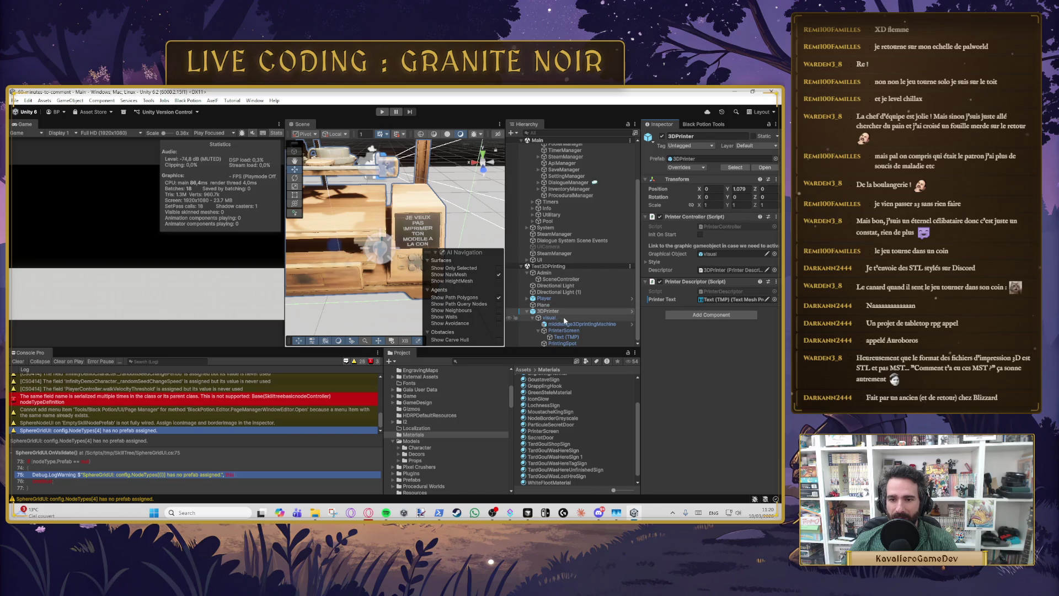
left_click(577, 344)
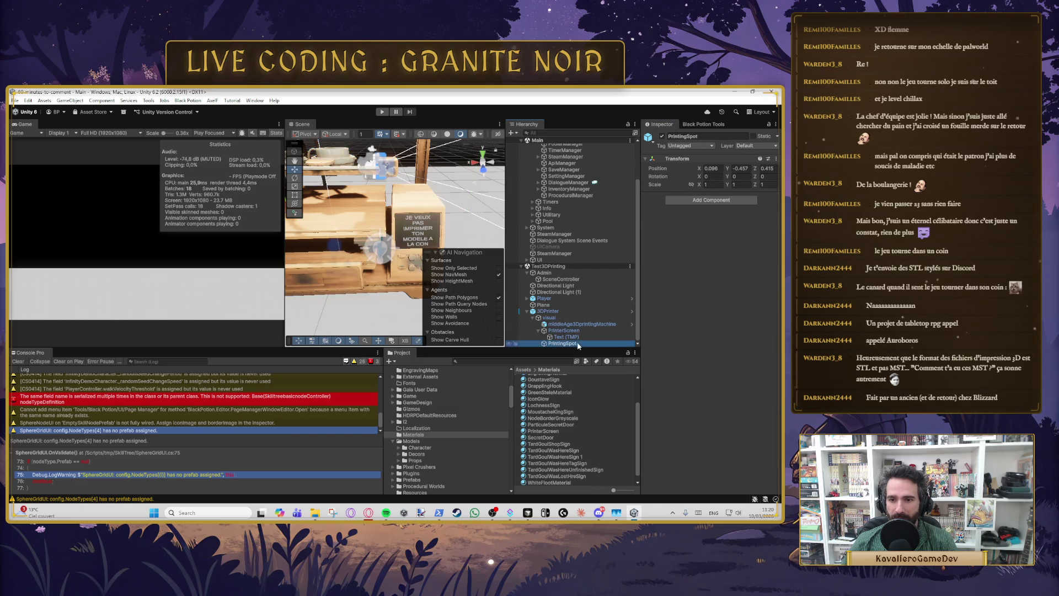
left_click(564, 311)
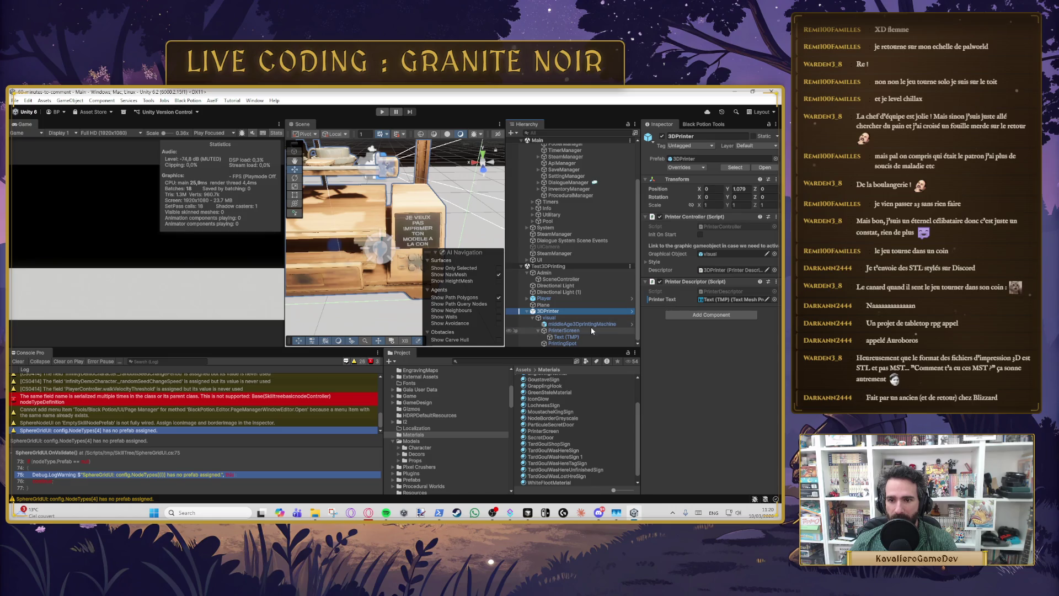
left_click(563, 344)
left_click(557, 325)
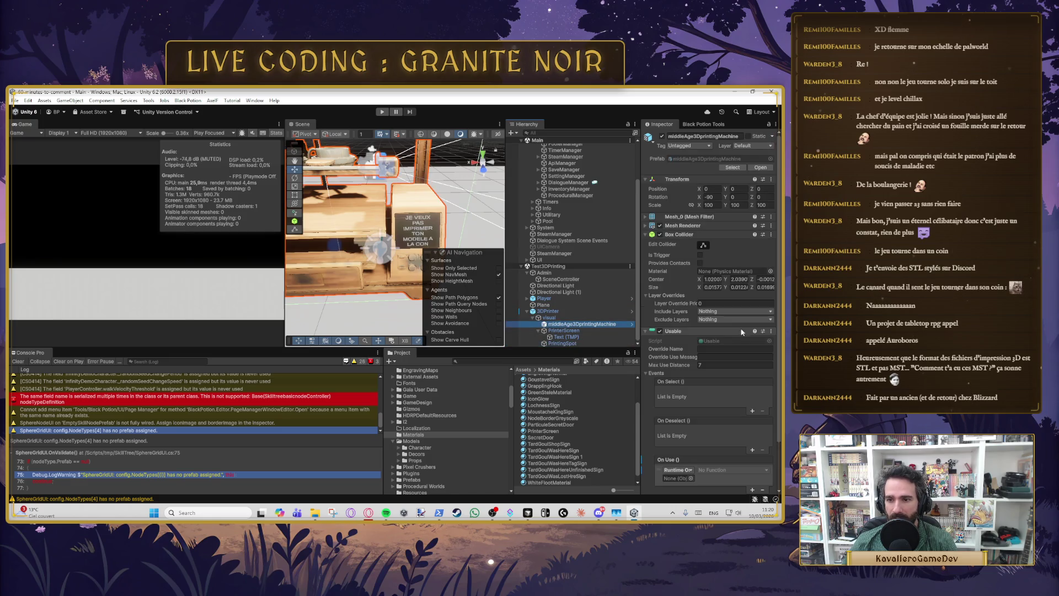
Step: Set the printing machine's On Use event to call PrinterController.Print on 3DPrinter
scroll(712, 375, "down", 3)
mouse_move(568, 284)
left_mouse_down()
mouse_move(577, 335)
mouse_move(686, 428)
left_mouse_up()
left_click(733, 414)
mouse_move(744, 458)
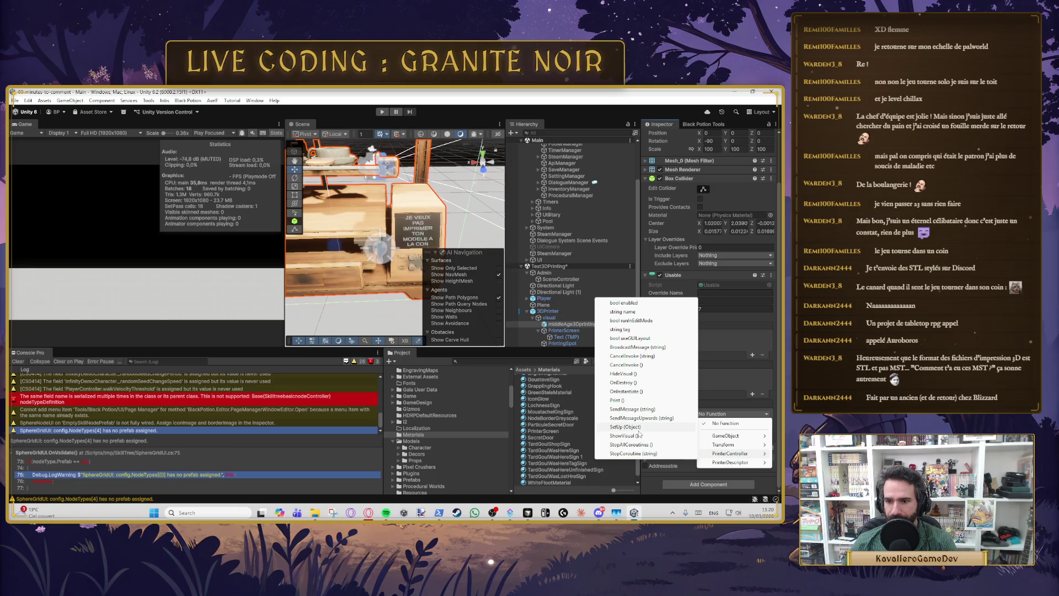
left_click(628, 401)
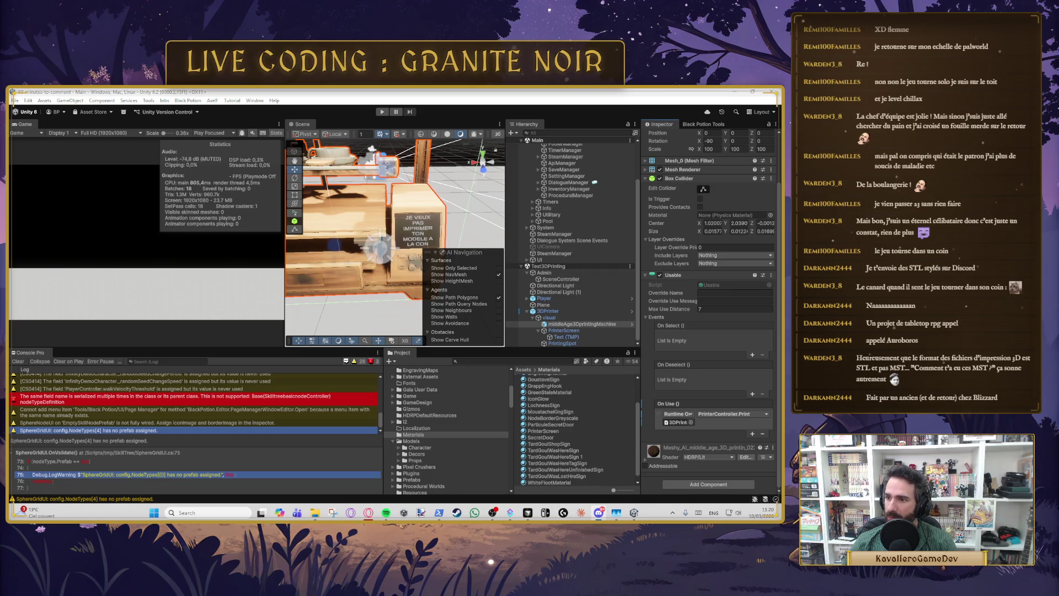
Step: Right-click a background app in the hidden-icons tray and pick an option from its menu
left_click(673, 512)
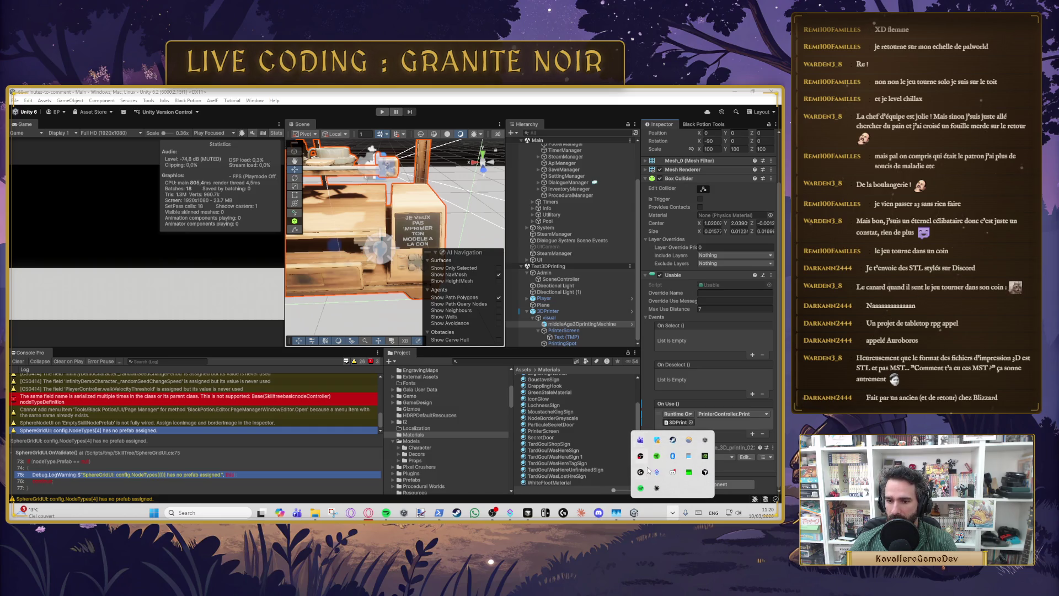
right_click(673, 472)
left_click(701, 465)
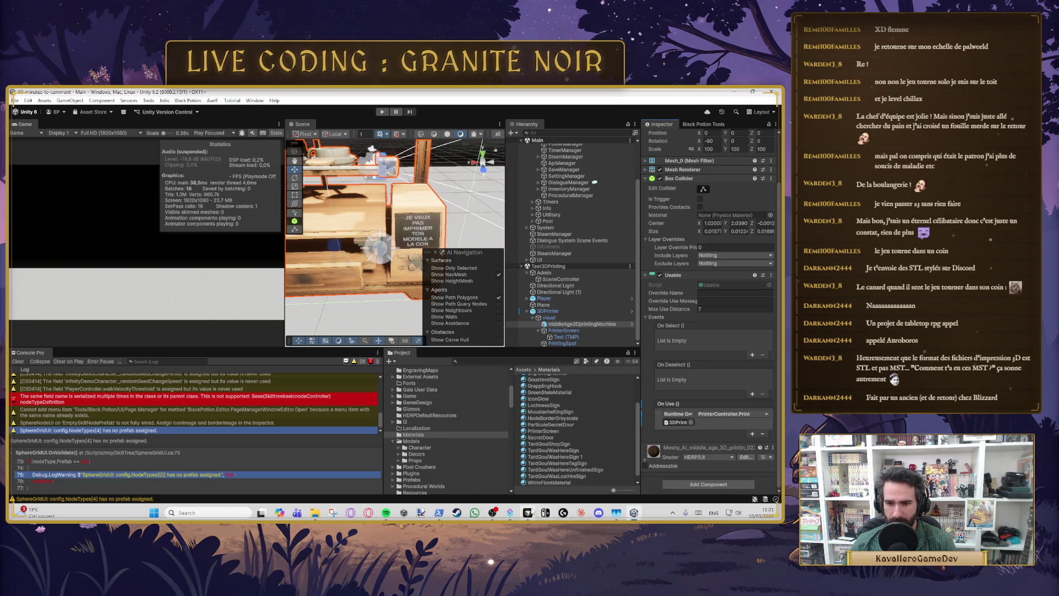
mouse_move(532, 512)
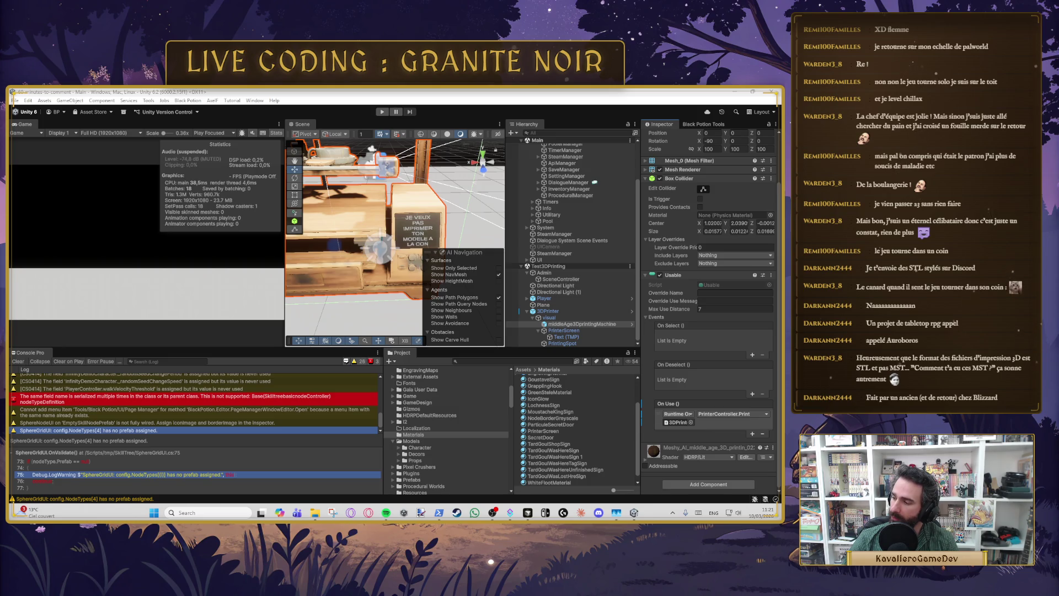
Step: Summon Claude from the hidden-icons tray, dismiss its quick prompt, and switch to the Claude app
left_click(673, 513)
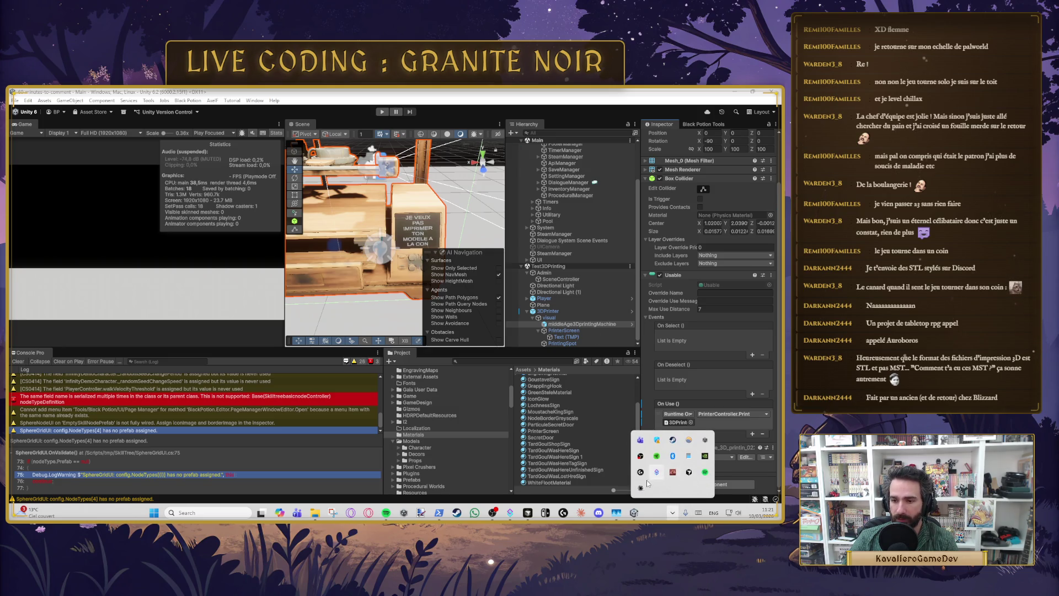
left_click(641, 488)
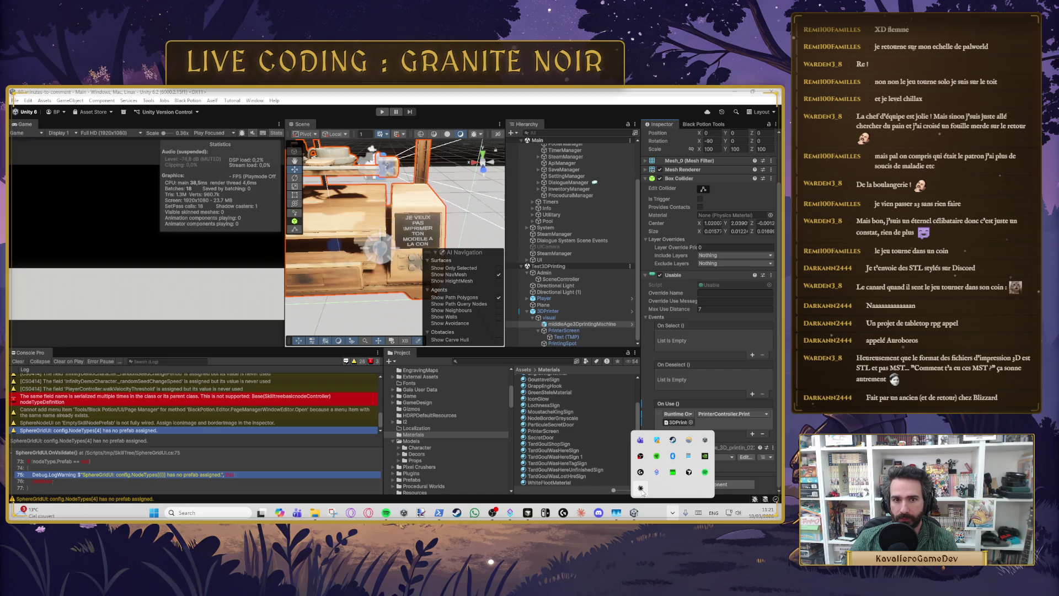
key("Escape")
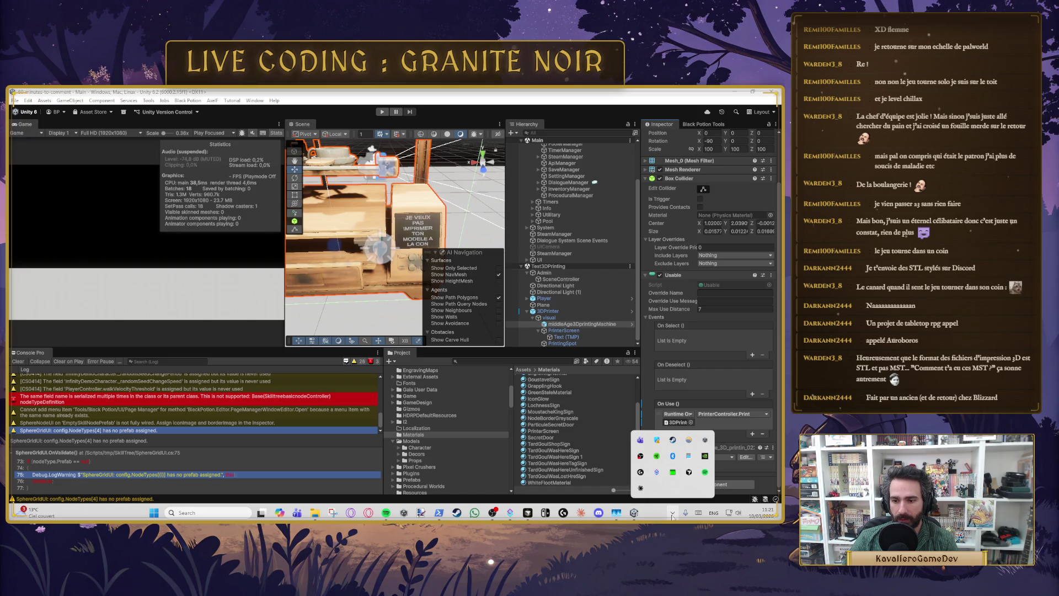
left_click(672, 516)
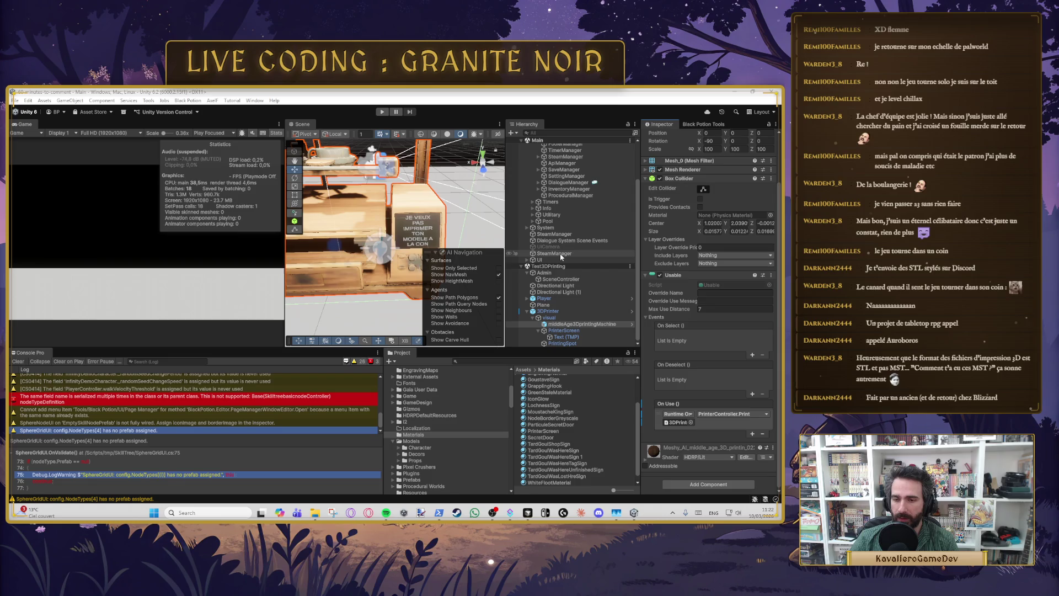
key("alt+Tab")
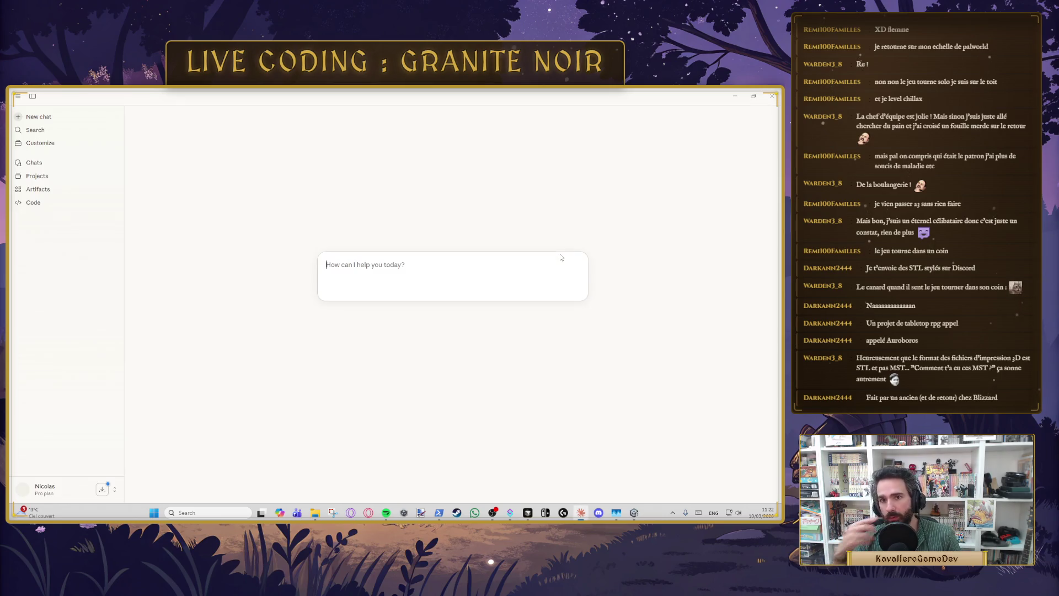
Step: Alt+Tab from the Claude chat back to the Unity editor
key("alt+Tab")
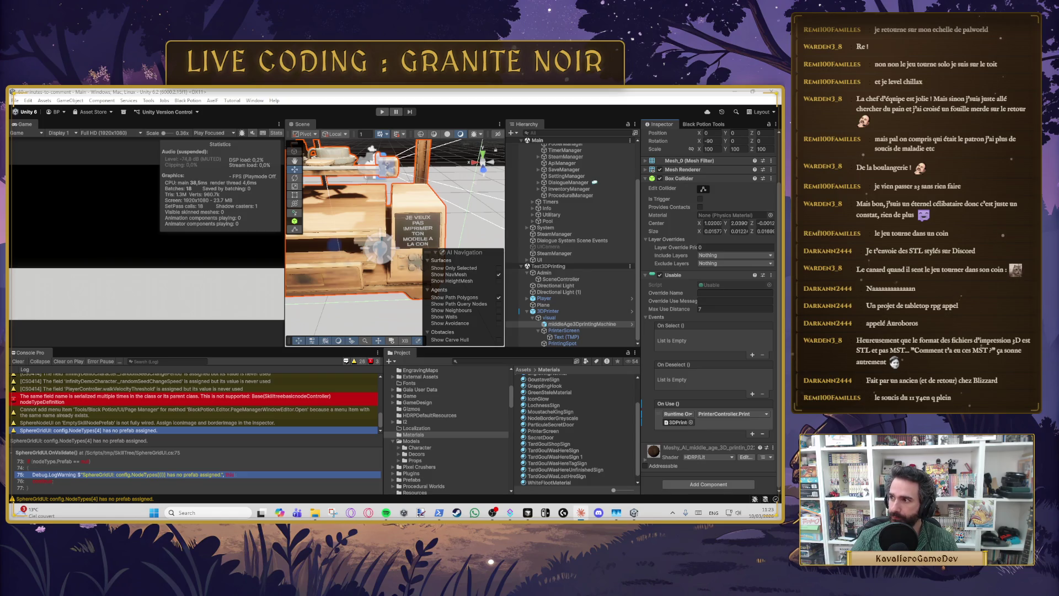
Step: Maximize Claude's 3D printer chat and copy the System.Windows.Forms.OpenFileDialog class name from its answer
key("alt+Tab")
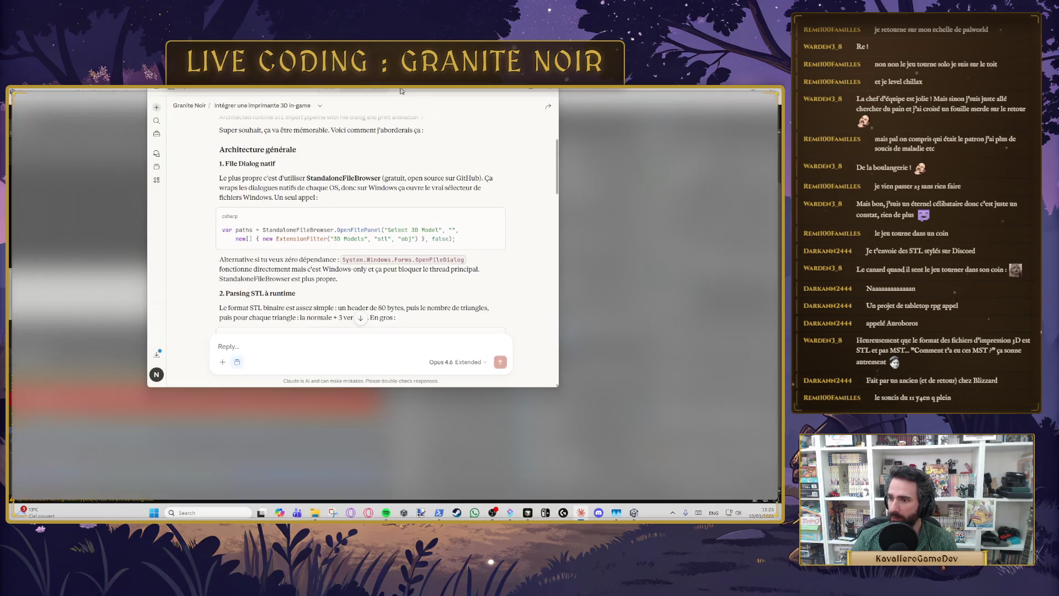
double_click(401, 91)
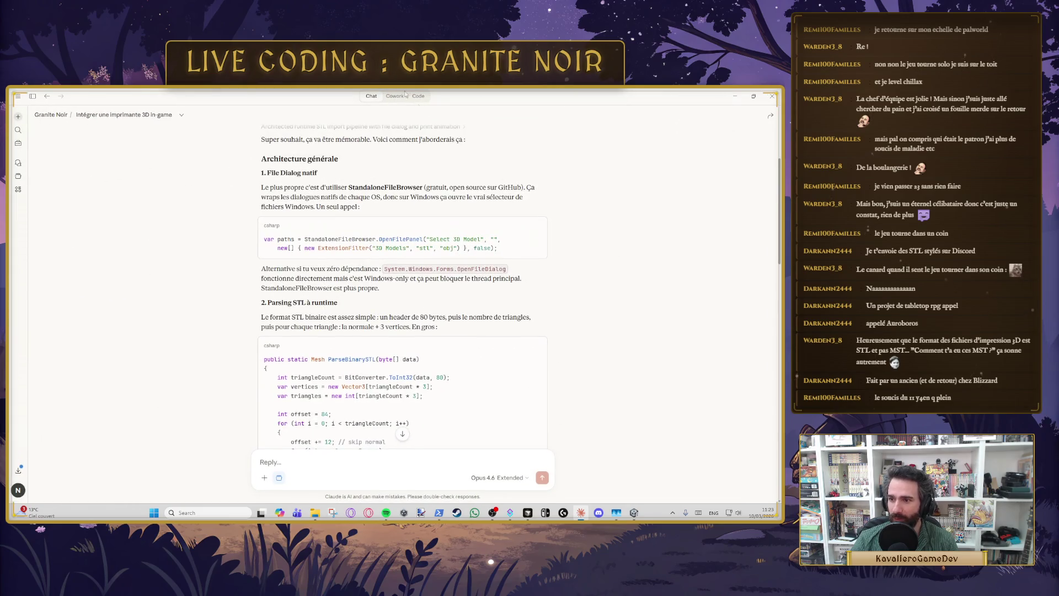
double_click(353, 188)
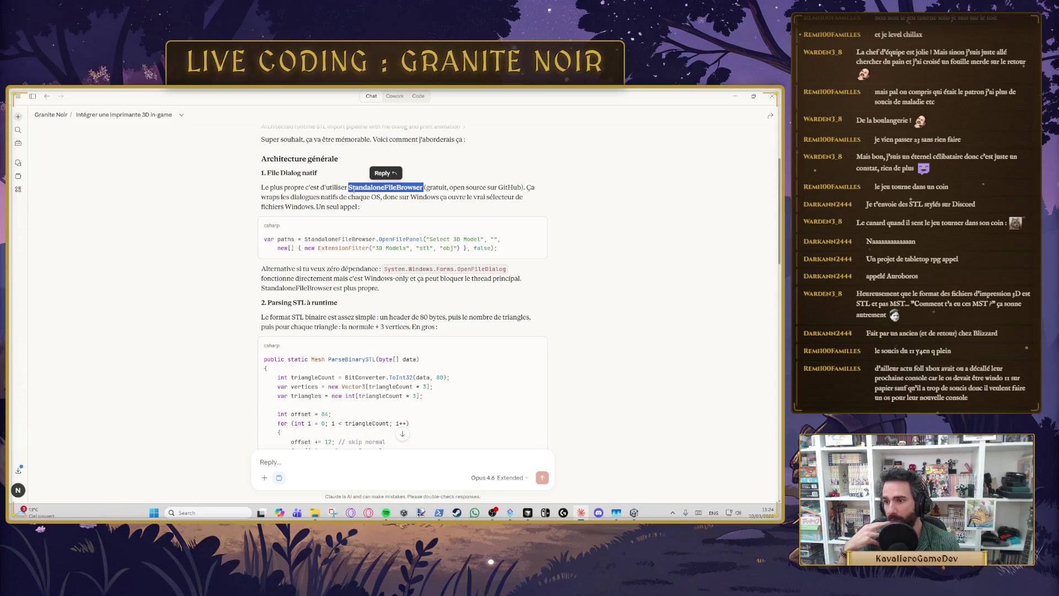
left_click(386, 208)
double_click(387, 186)
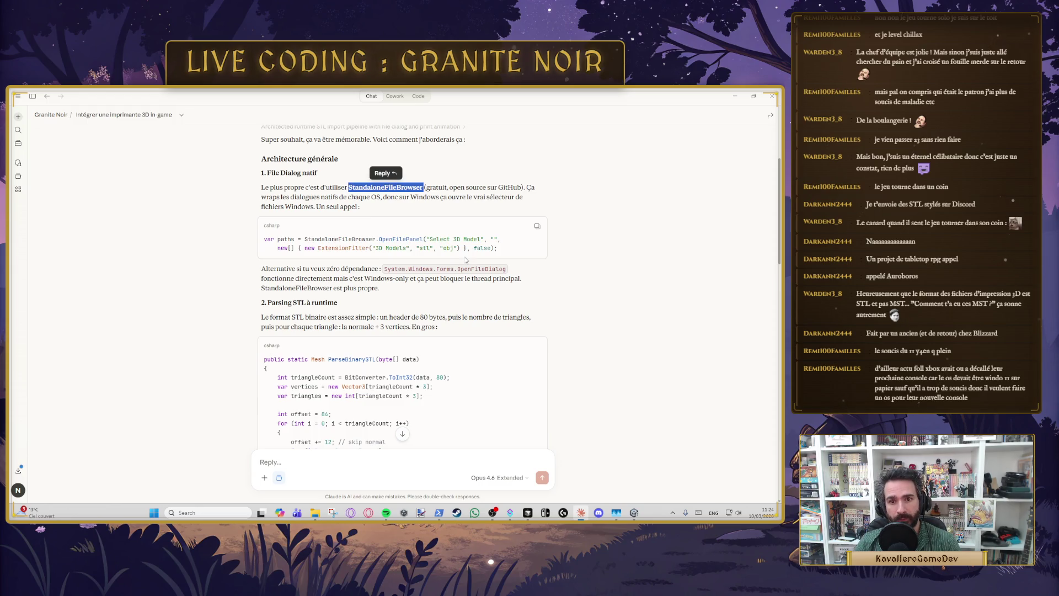
left_click_drag(385, 268, 510, 271)
key("ctrl+c")
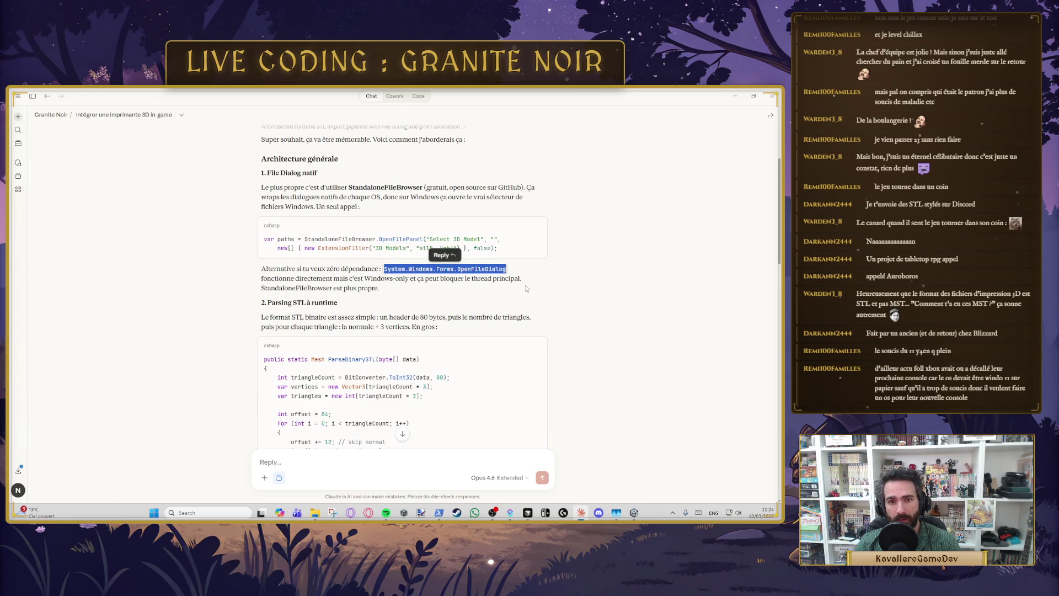
key("alt+Tab")
key("alt+Tab")
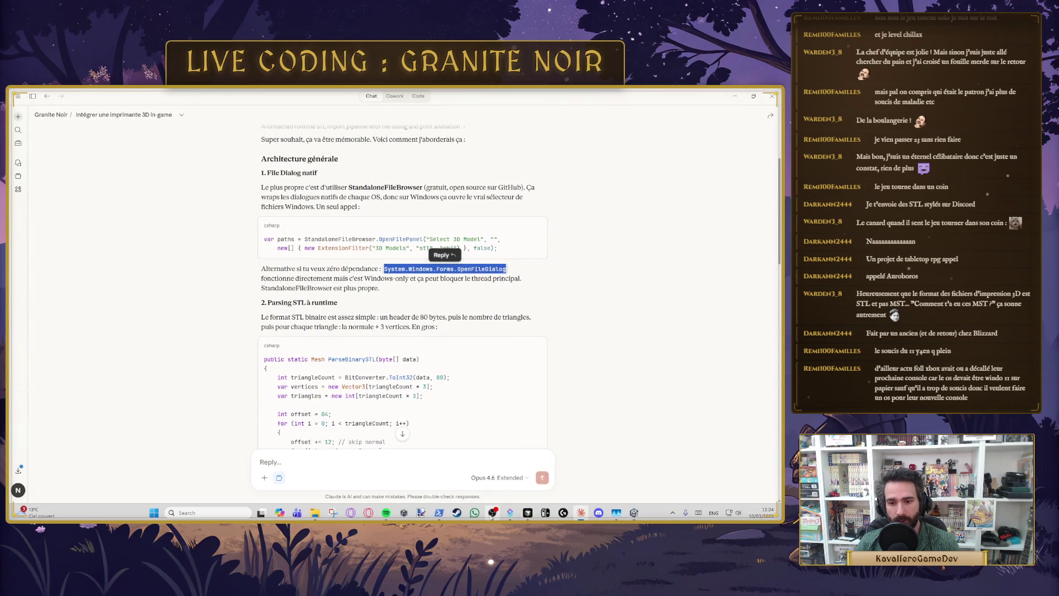
key("alt+Tab")
left_click(528, 512)
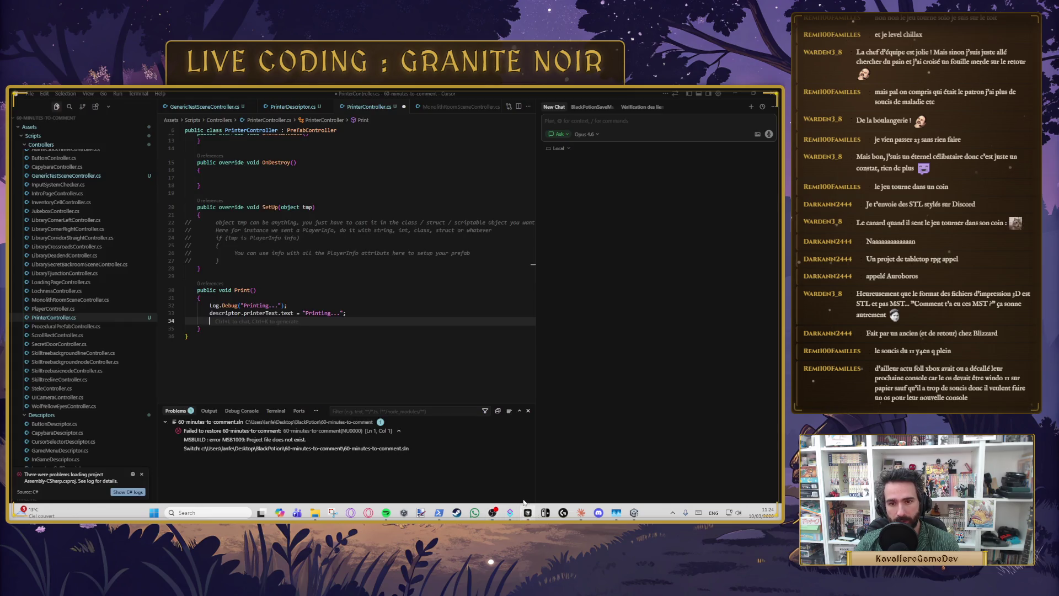
Step: Paste OpenFileDialog into Print() and accept Cursor's suggested STL-filtered file-dialog code
left_click(347, 311)
key("Down")
key("ctrl+v")
key("Tab")
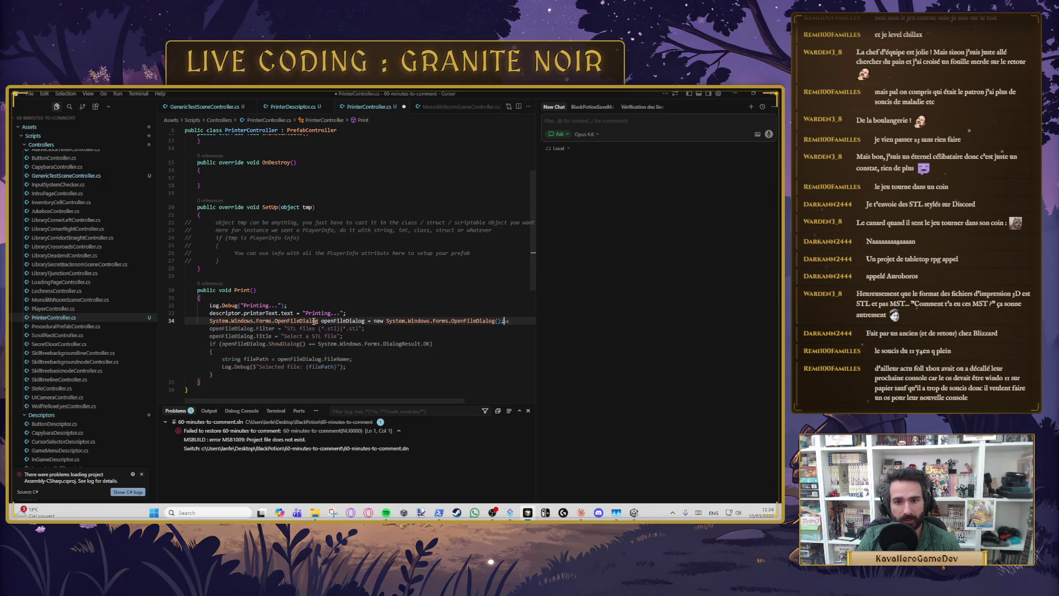
key("Tab")
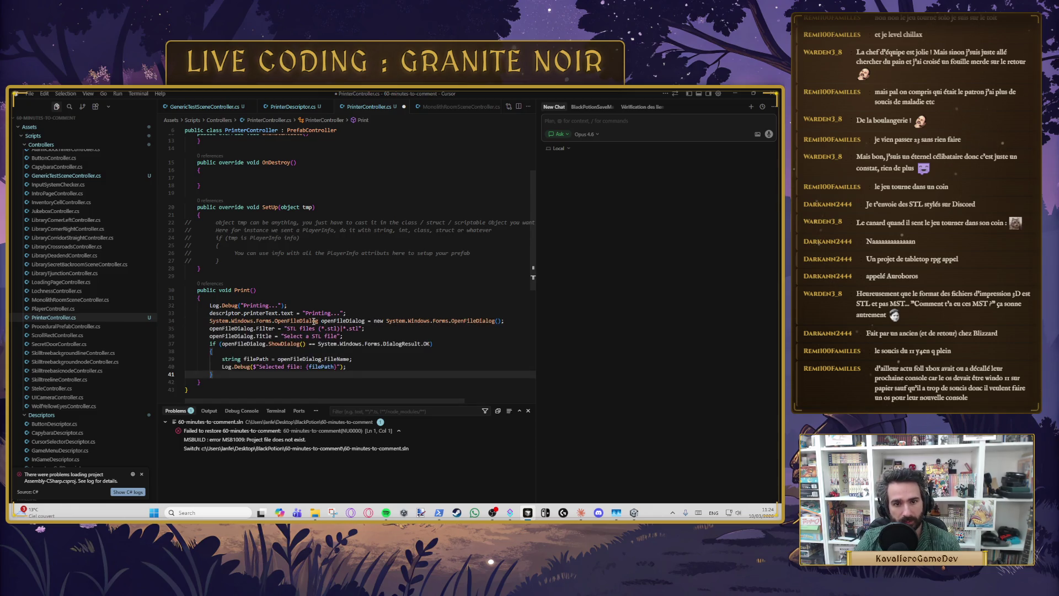
Step: Review the generated dialog title, ShowDialog check, file name assignment and selected-file log line
left_click(314, 336)
left_click(313, 358)
left_click(353, 367)
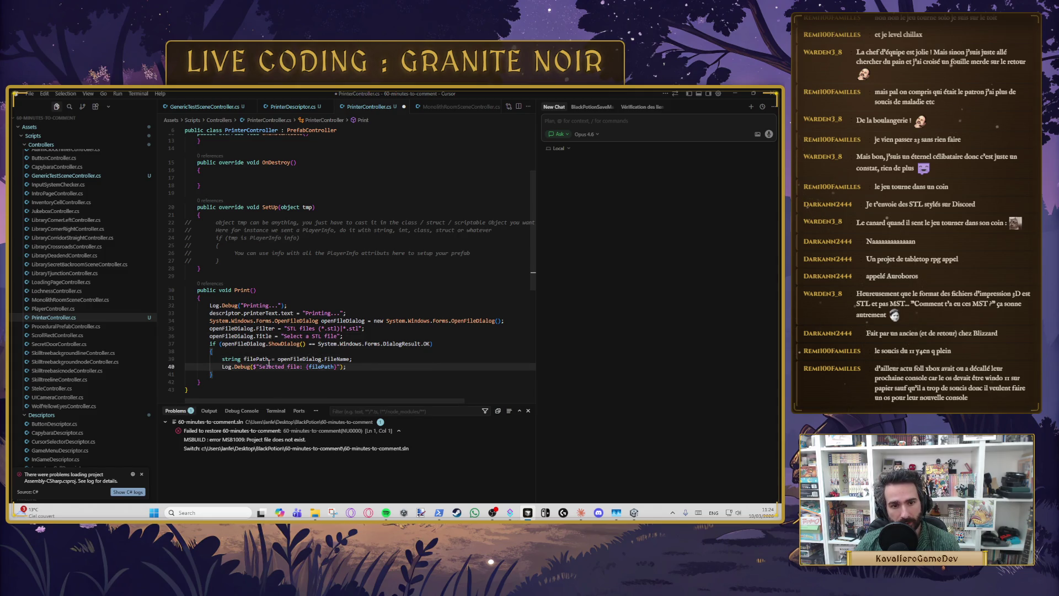
left_click(308, 336)
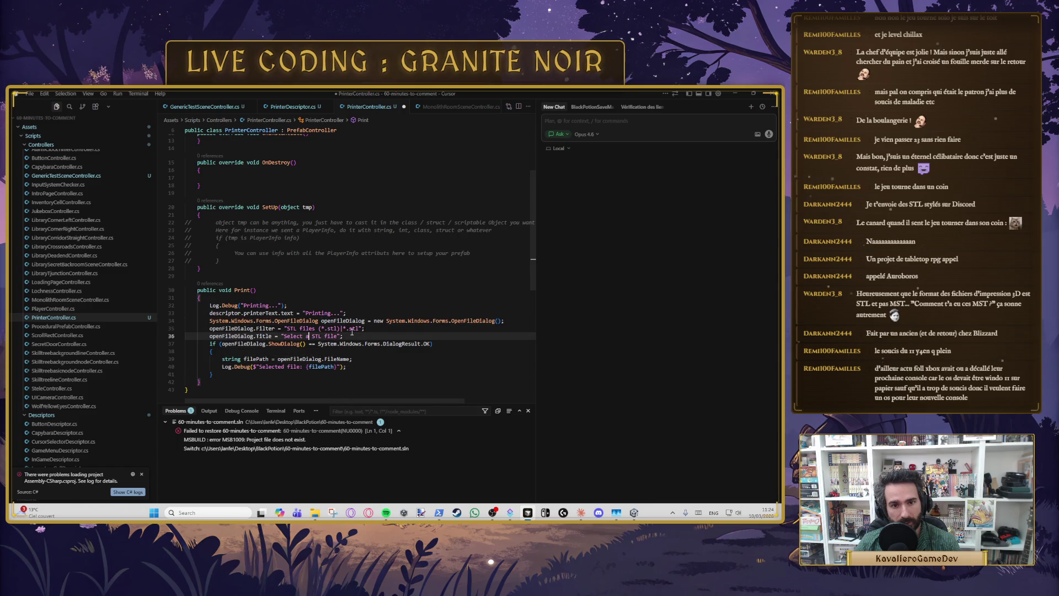
left_click(340, 344)
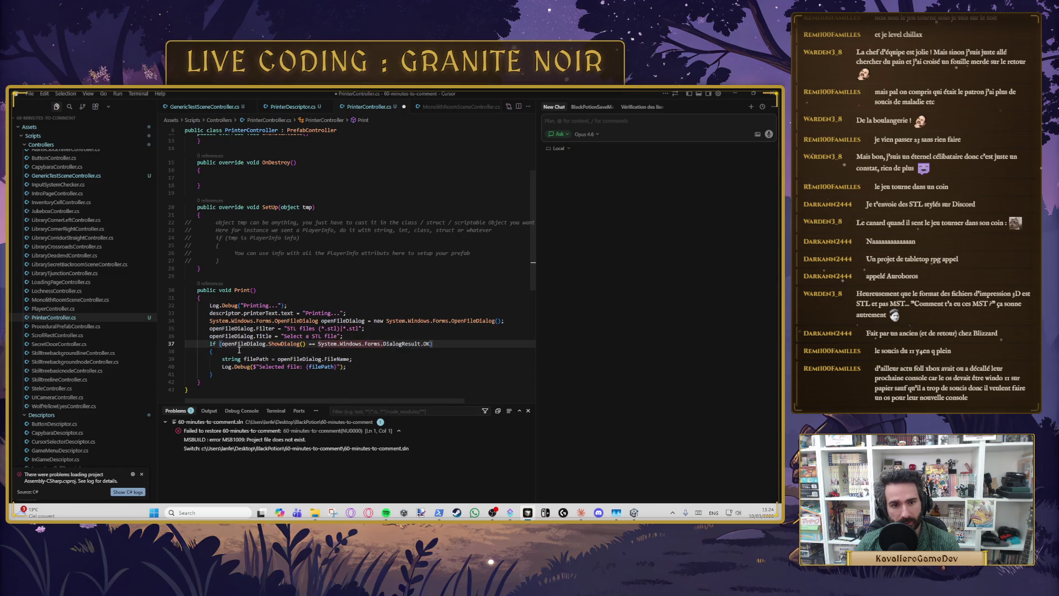
left_click(318, 359)
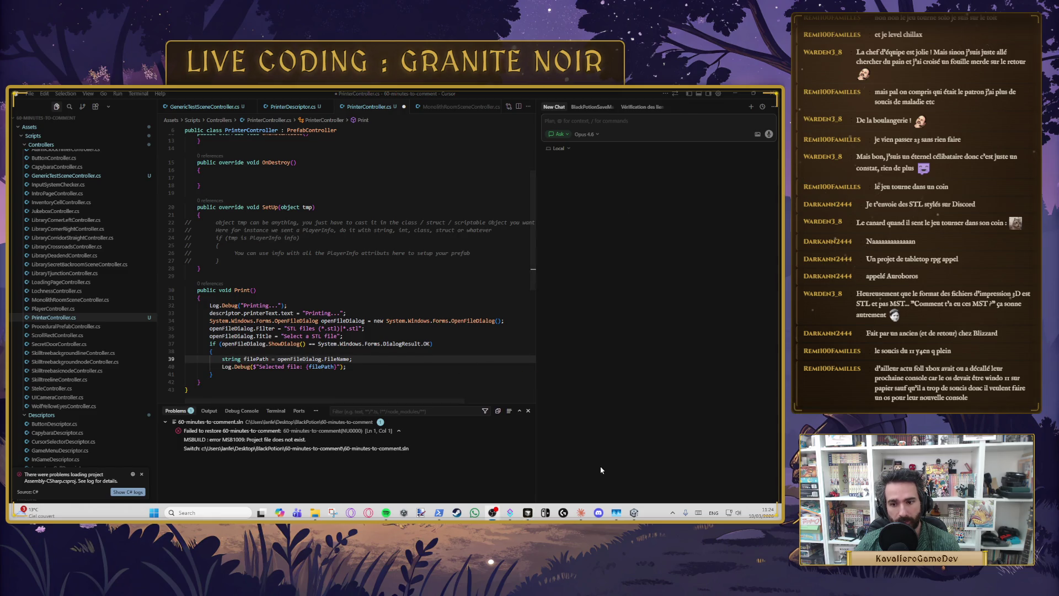
mouse_move(616, 513)
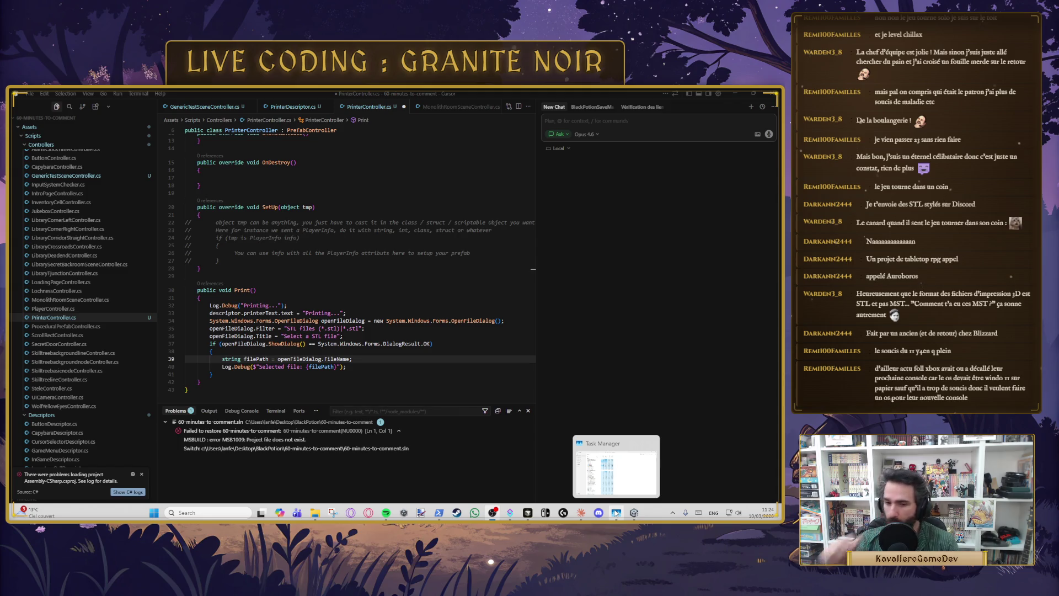
left_click(354, 366)
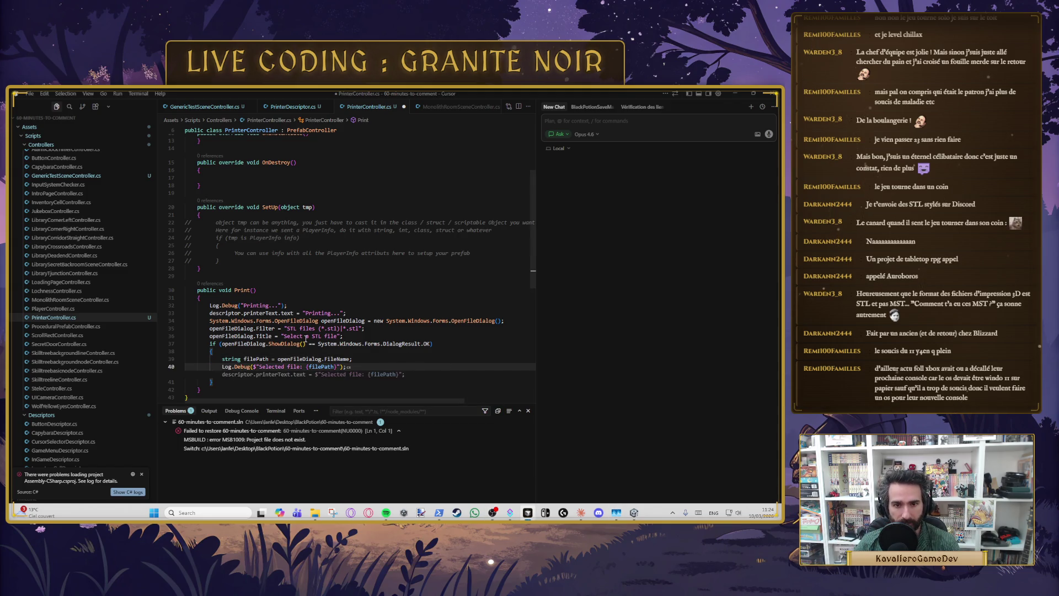
triple_click(235, 342)
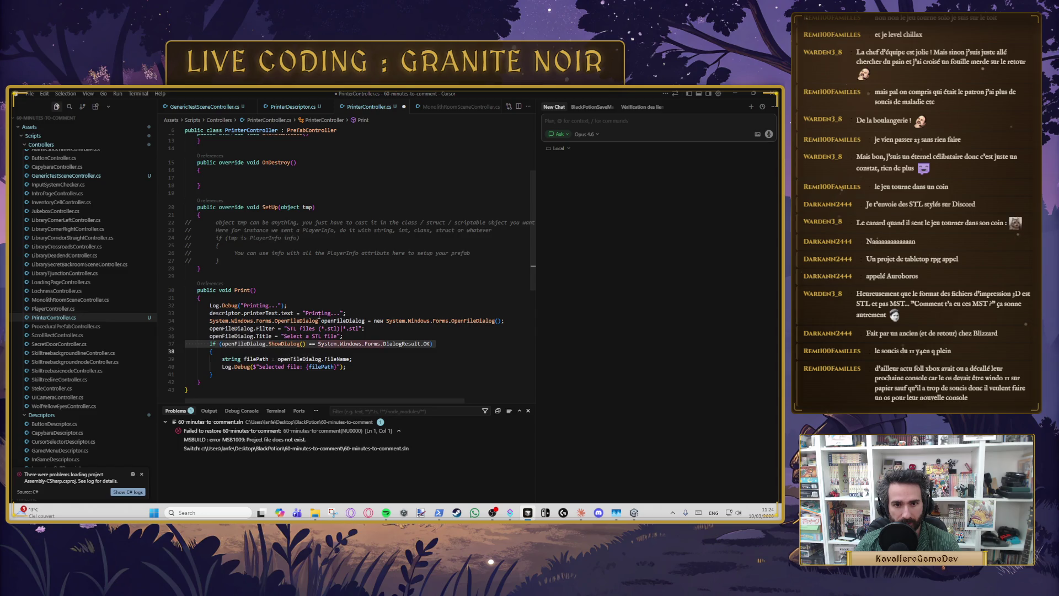
left_click(433, 344)
key("Down")
key("Down")
key("Down")
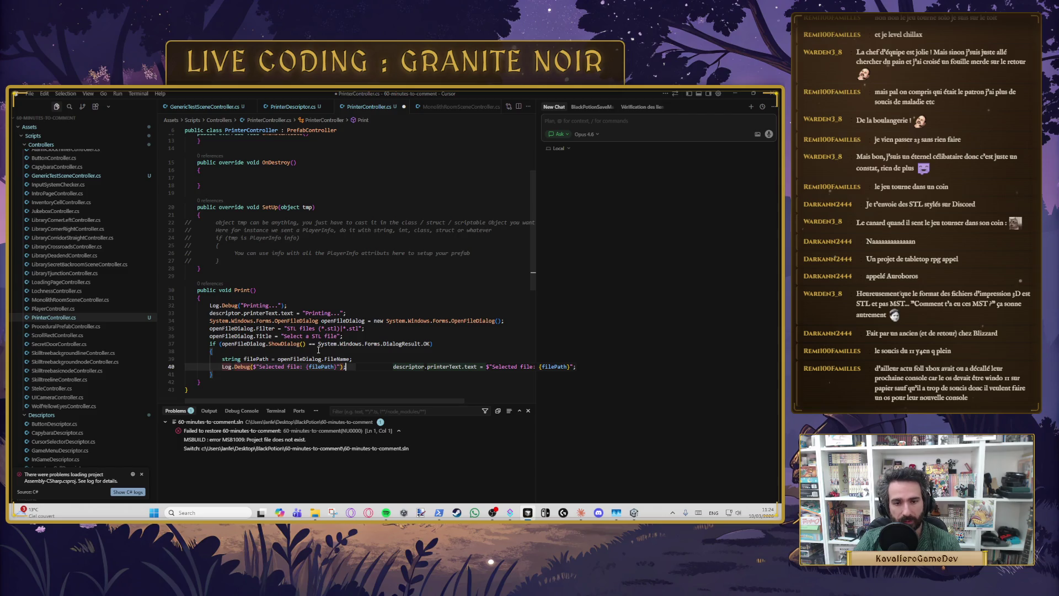
key("Down")
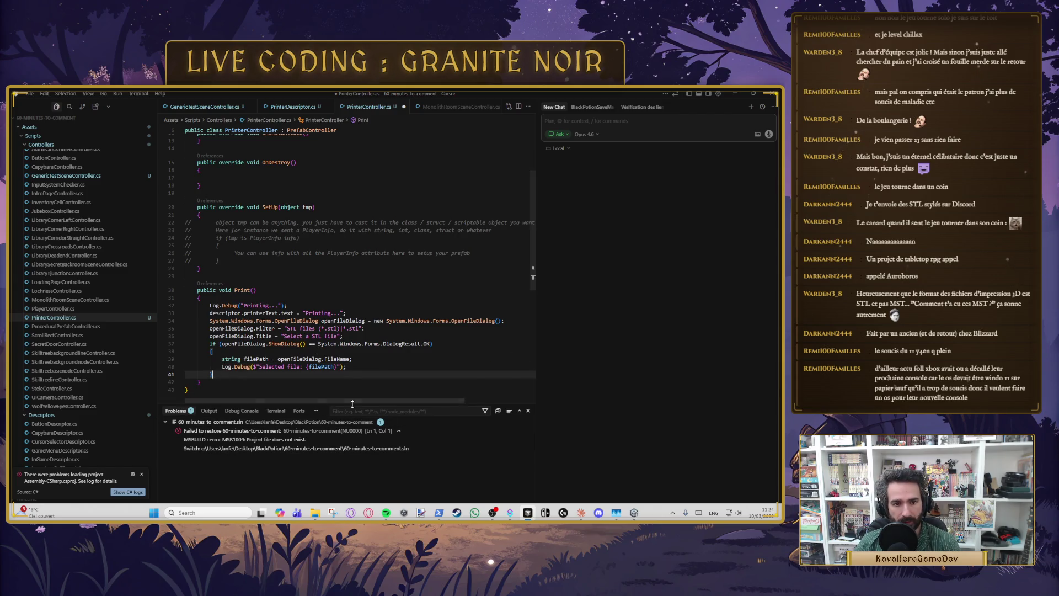
left_click(581, 513)
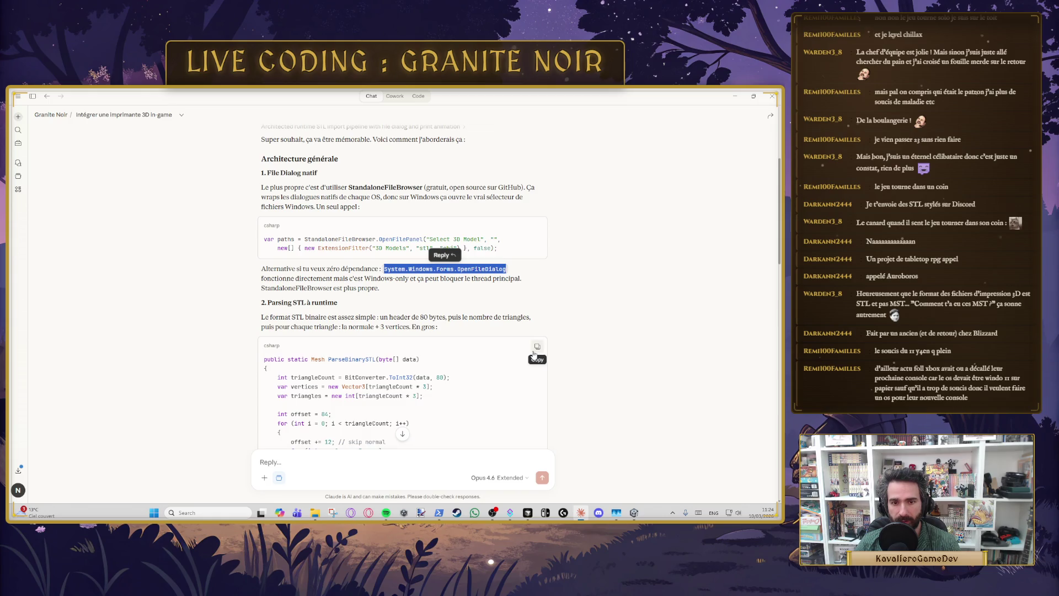
Step: Paste Claude's ParseBinarySTL method on a new line after Print()'s closing brace
key("alt+Tab")
key("alt+Tab")
key("alt+Tab")
key("alt+Tab")
key("alt+Tab")
left_click(215, 382)
key("Return")
scroll(215, 385, "down", 1)
key("ctrl+v")
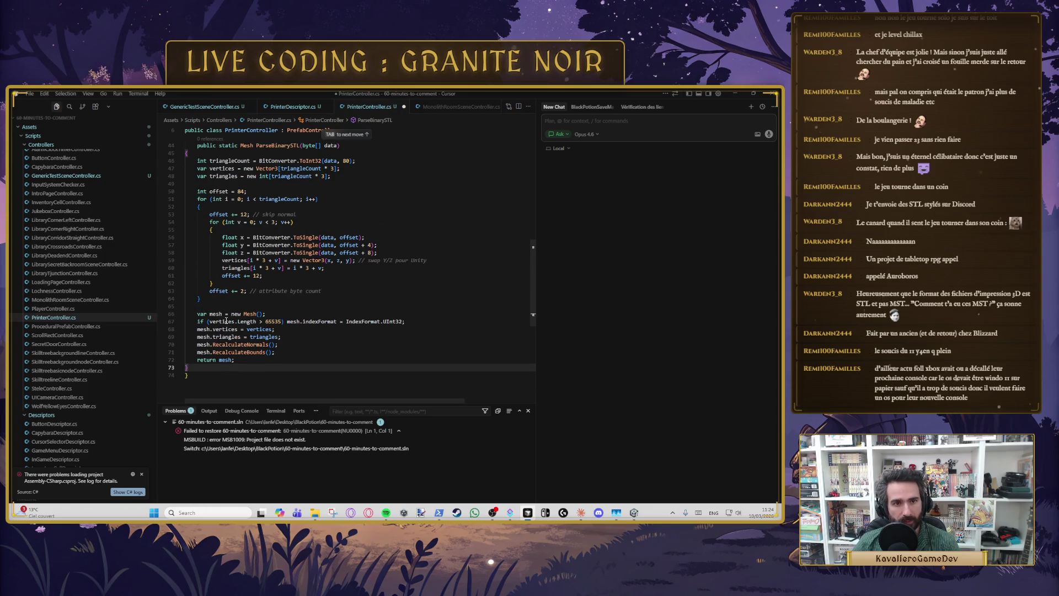
scroll(251, 305, "up", 3)
scroll(251, 304, "down", 4)
left_click(207, 290)
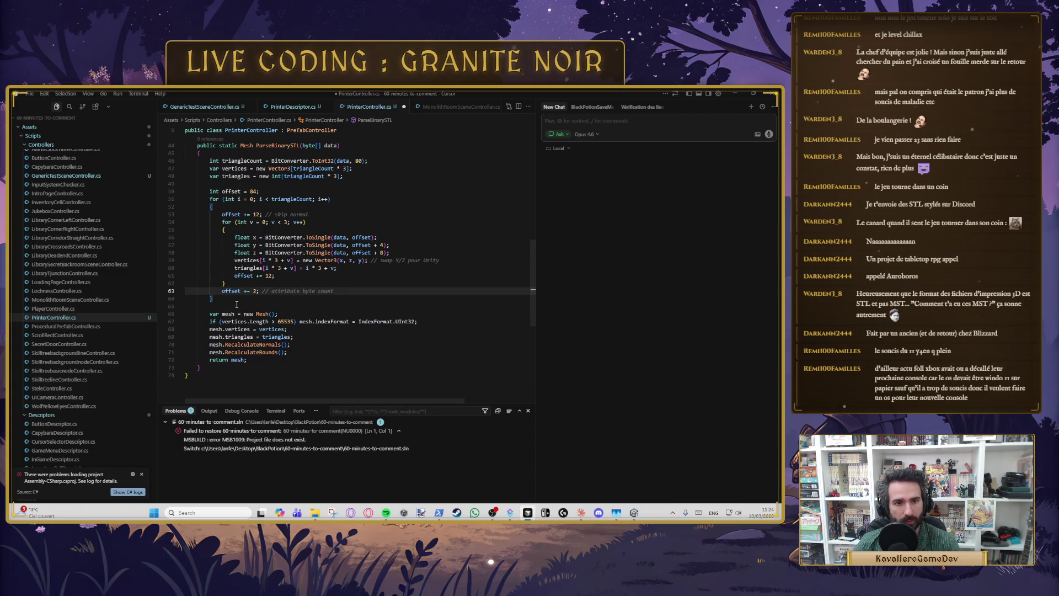
Step: Re-indent ParseBinarySTL, remove 'static' from its declaration, and save PrinterController.cs
key("shift+alt+f")
scroll(230, 302, "up", 4)
double_click(232, 226)
key("BackSpace")
key("Delete")
key("ctrl+Right")
key("ctrl+s")
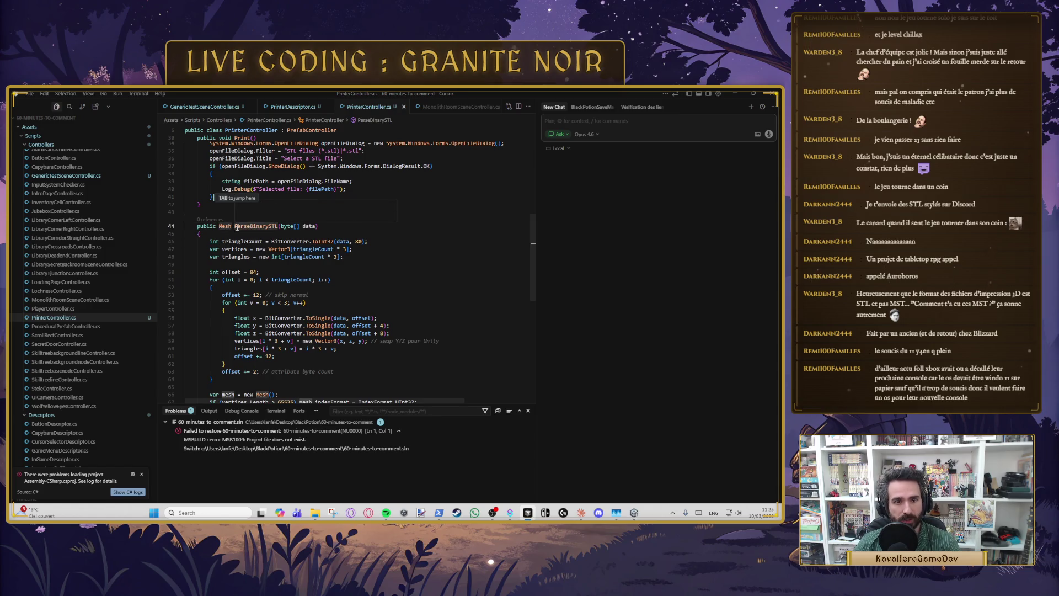
scroll(309, 265, "up", 2)
key("ctrl+Right")
key("alt+Tab")
scroll(272, 329, "down", 10)
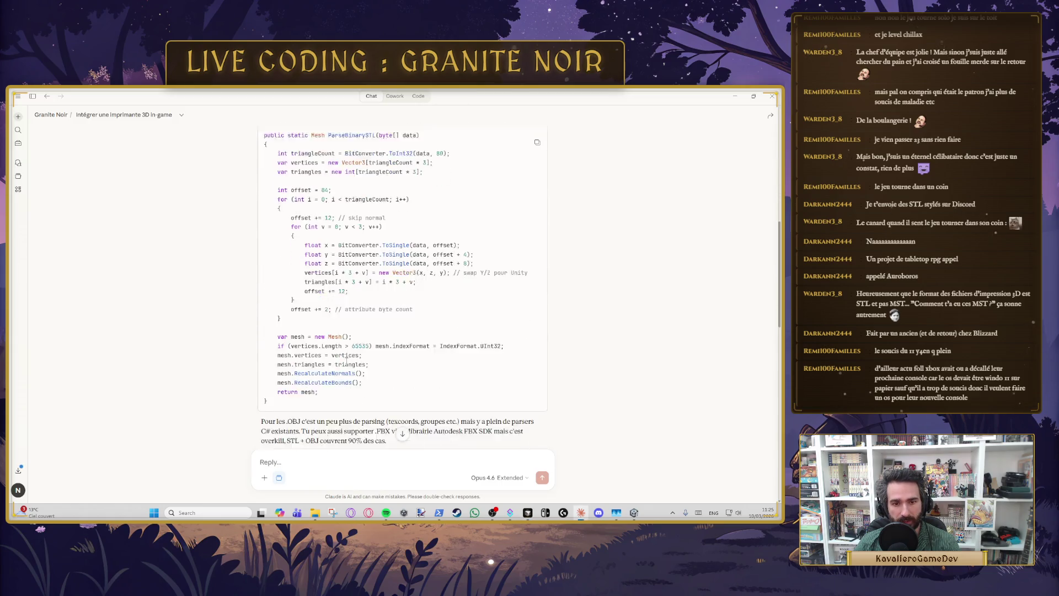
Step: Read through Claude's size normalisation and 'Flow complet' explanation of the interactive printed object
scroll(345, 392, "down", 5)
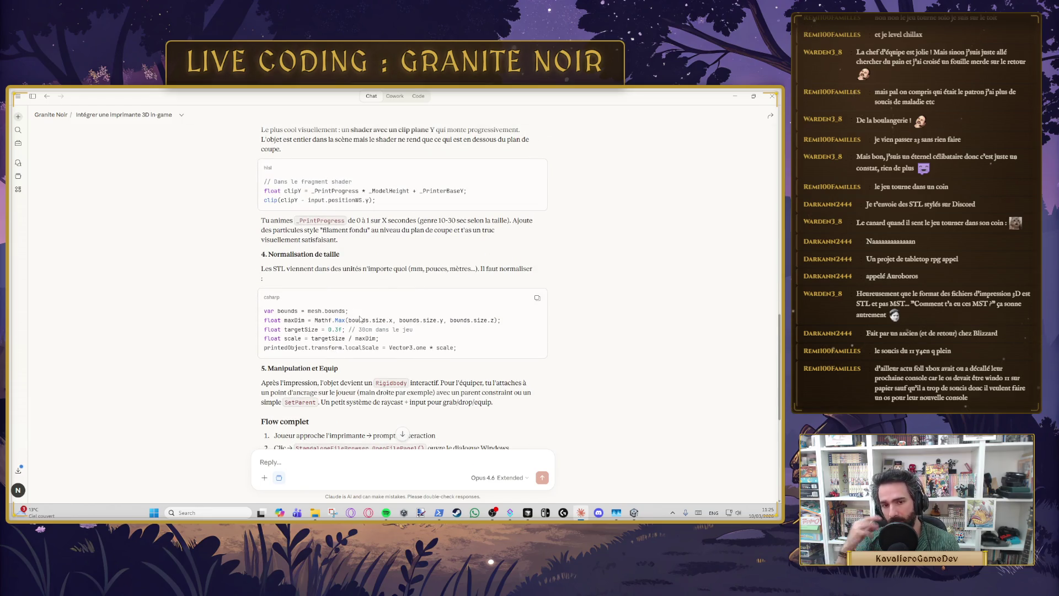
scroll(360, 320, "down", 2)
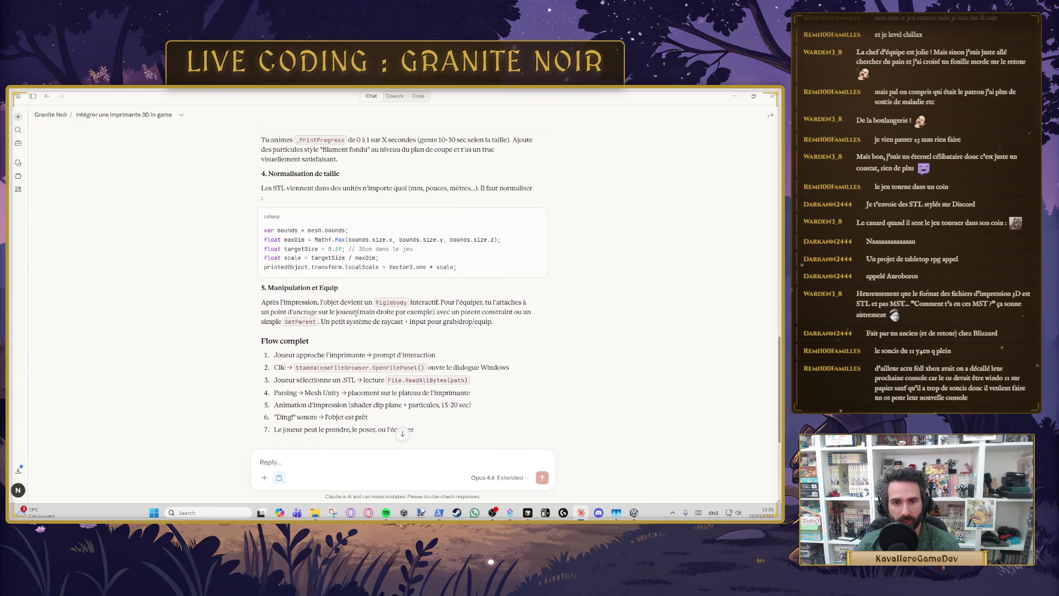
left_click_drag(323, 299, 424, 302)
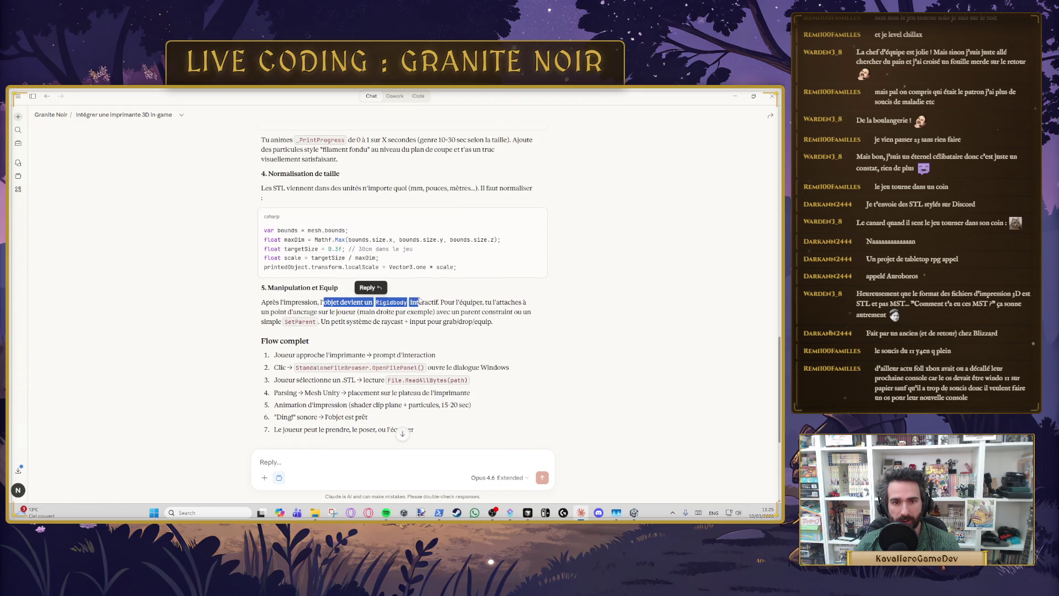
left_click(331, 303)
double_click(425, 301)
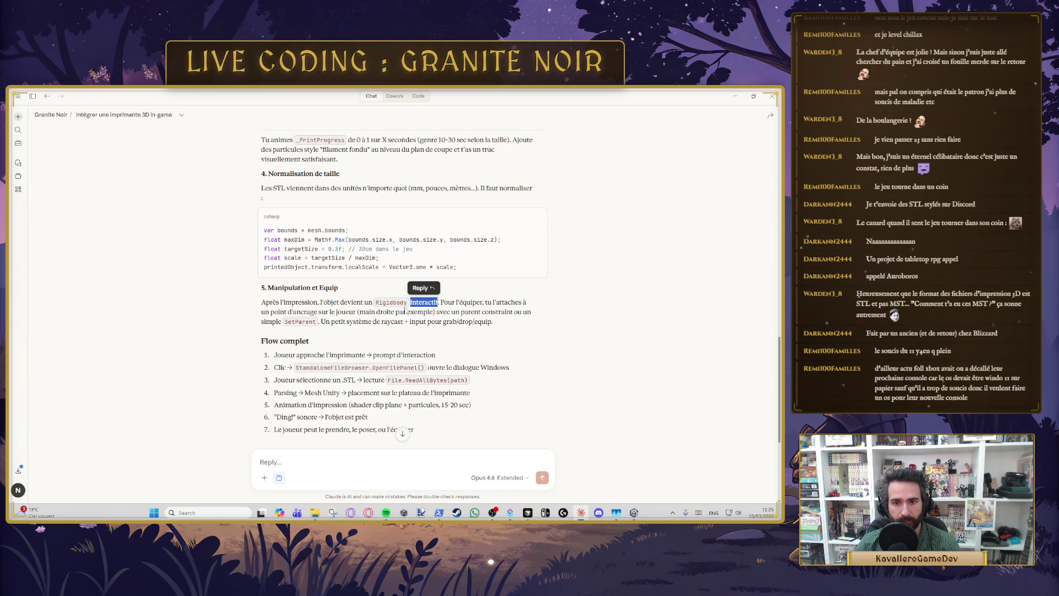
scroll(311, 313, "down", 3)
scroll(410, 263, "up", 3)
Step: In Cursor, locate ParseBinarySTL and place the cursor in Print() after the file path line
key("alt+Tab")
scroll(262, 314, "up", 1)
double_click(257, 307)
left_click(364, 264)
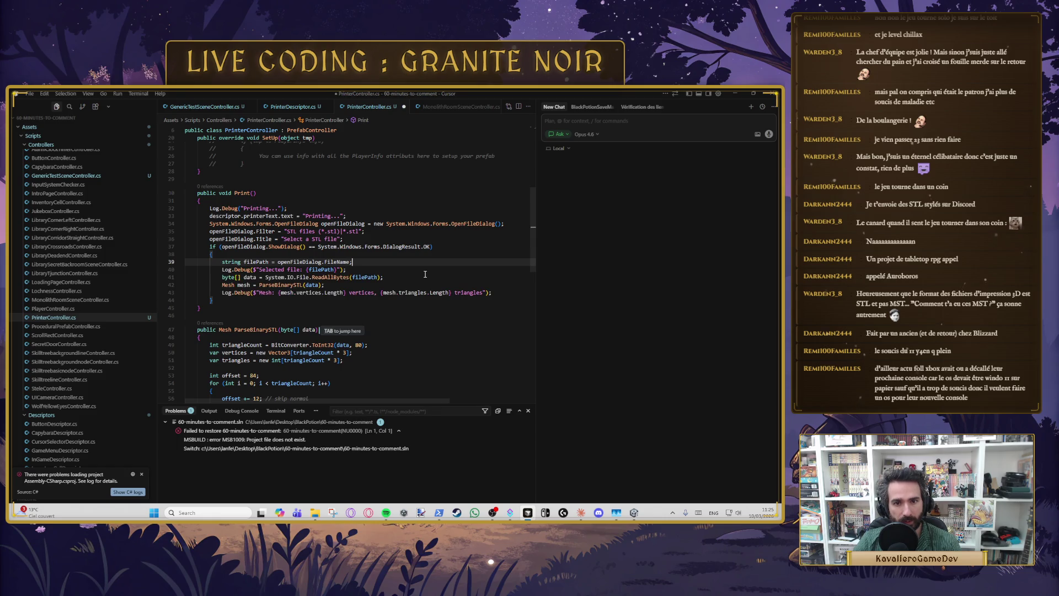
Step: Accept the suggested lines reading the chosen file's bytes and parsing them with ParseBinarySTL
key("Tab")
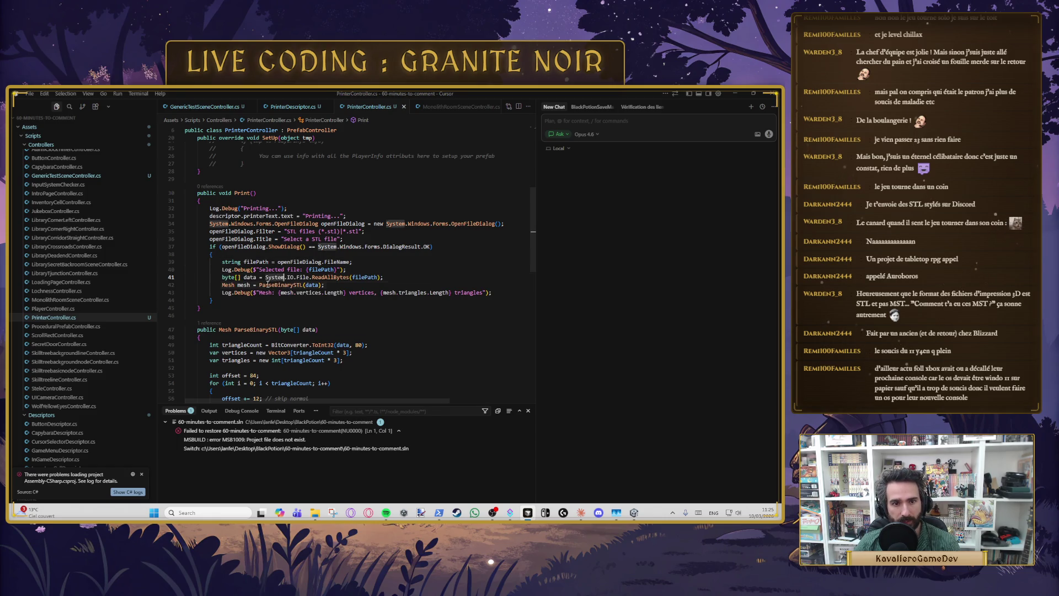
left_click(312, 293)
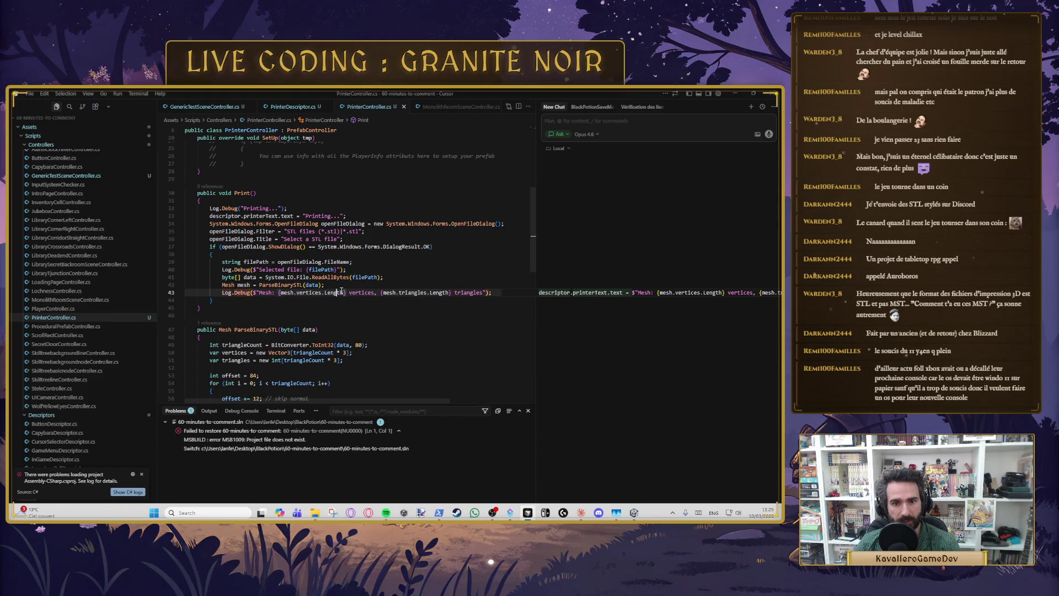
left_click(417, 308)
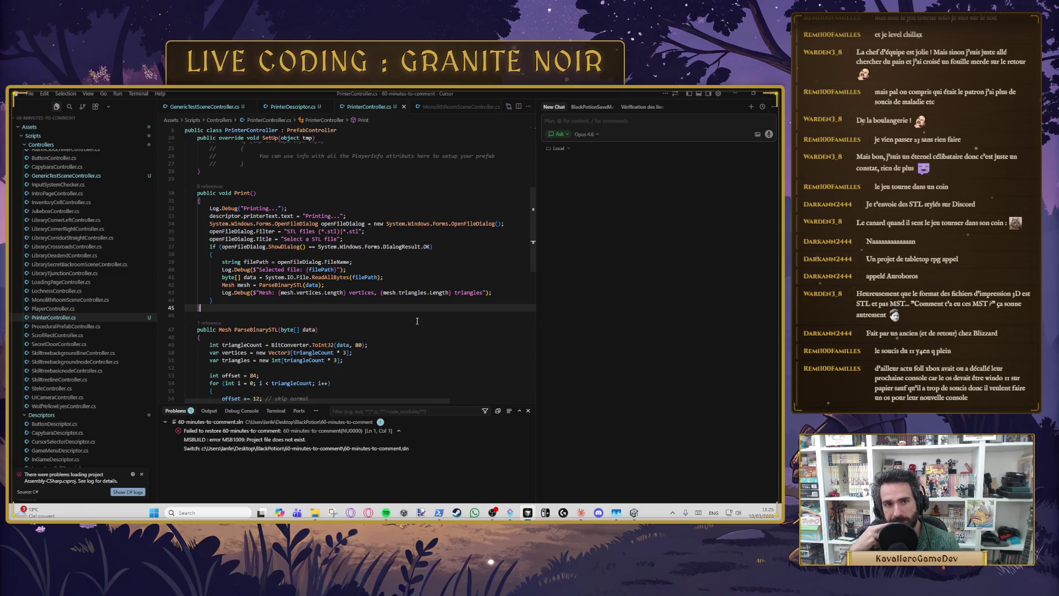
triple_click(284, 216)
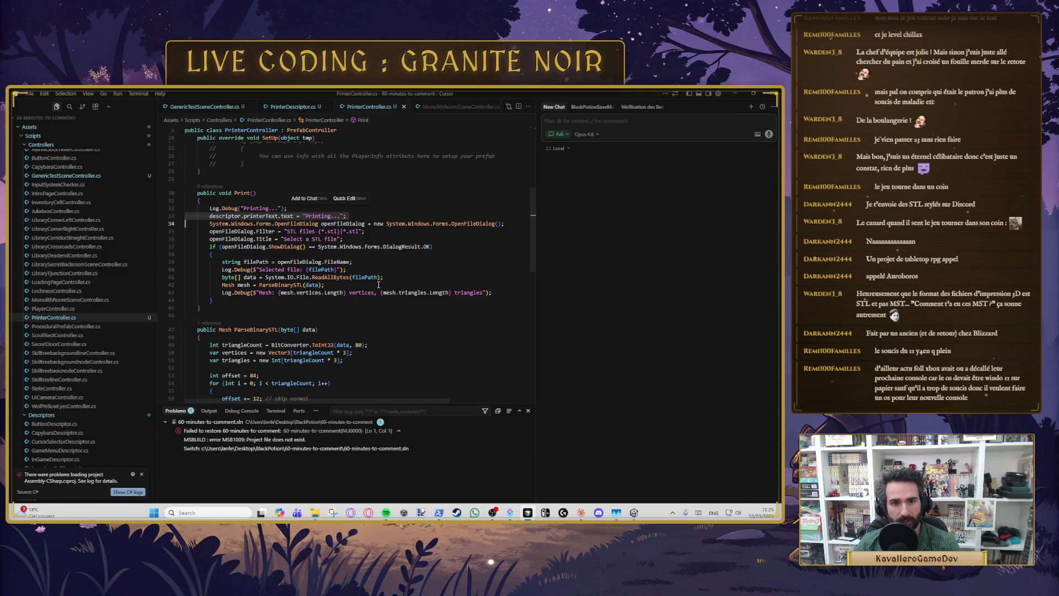
left_click(406, 276)
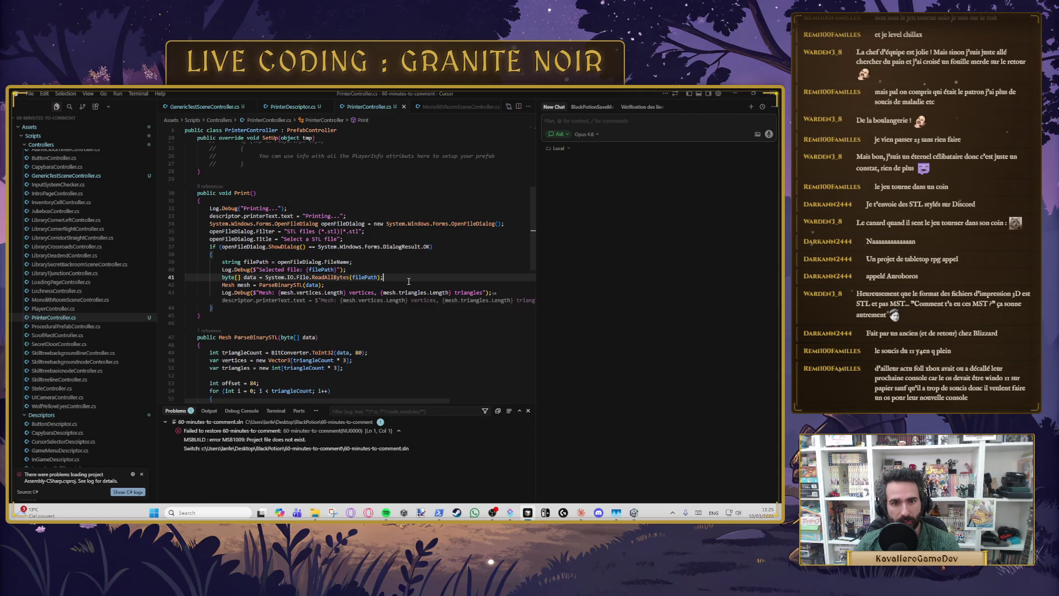
left_click(353, 305)
key("Up")
key("End")
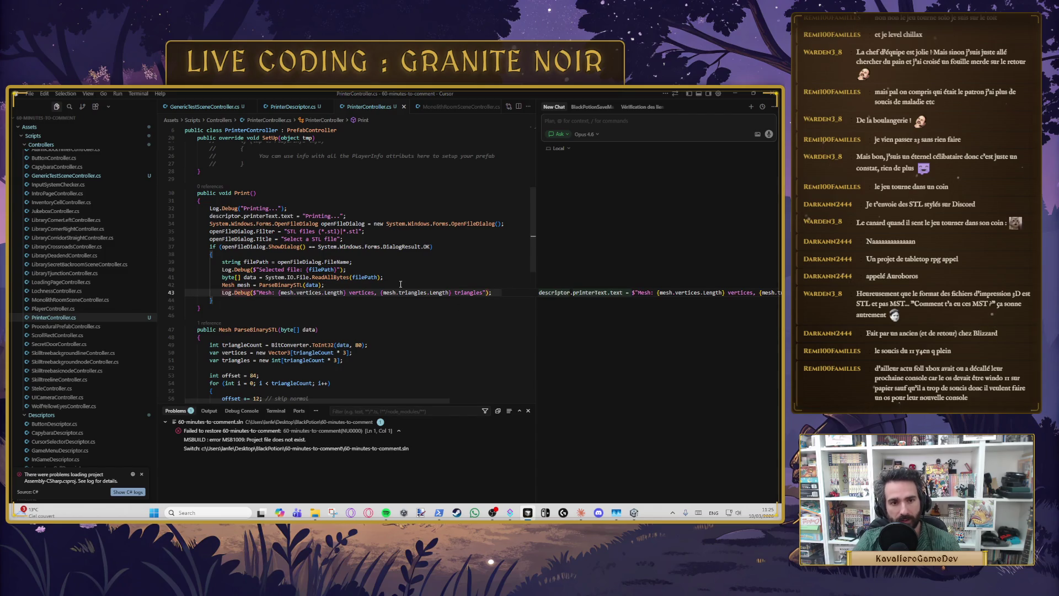
Step: Add a line setting the printer text to the mesh's vertex and triangle counts
key("Return")
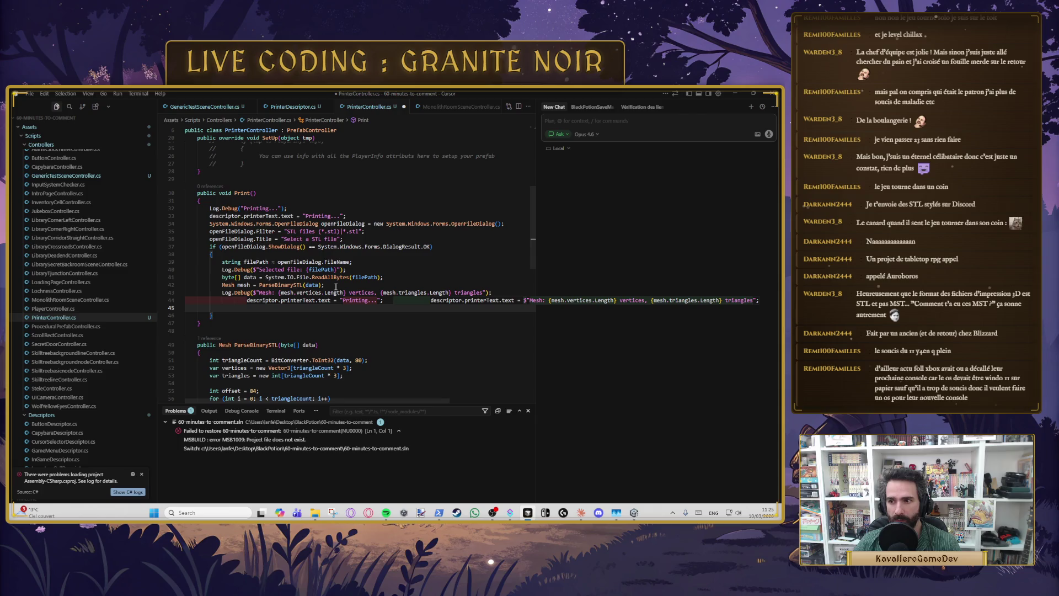
key("Tab")
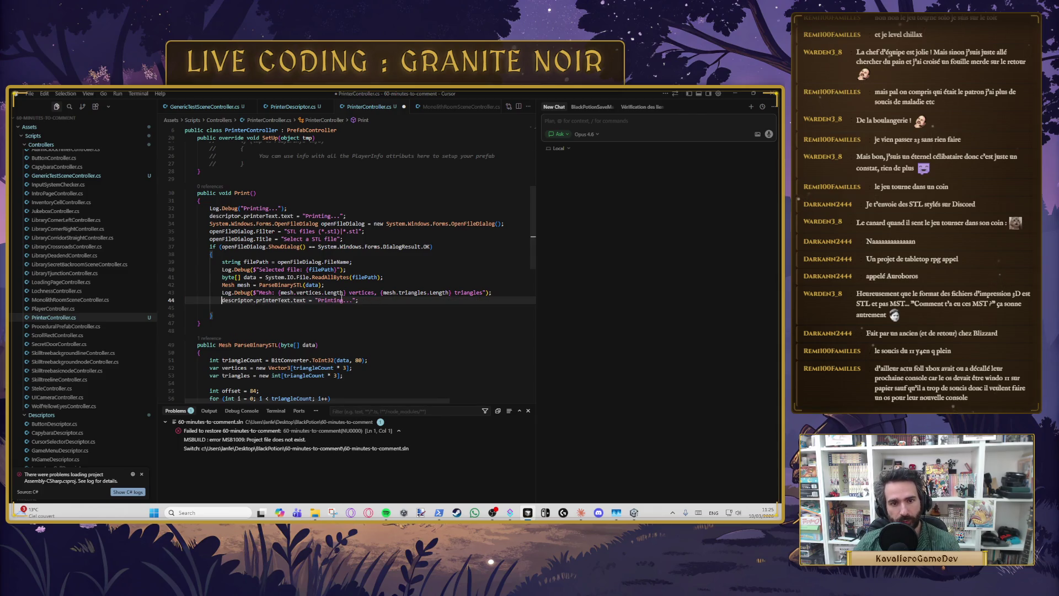
key("ctrl+BackSpace")
key("ctrl+BackSpace")
key("ctrl+BackSpace")
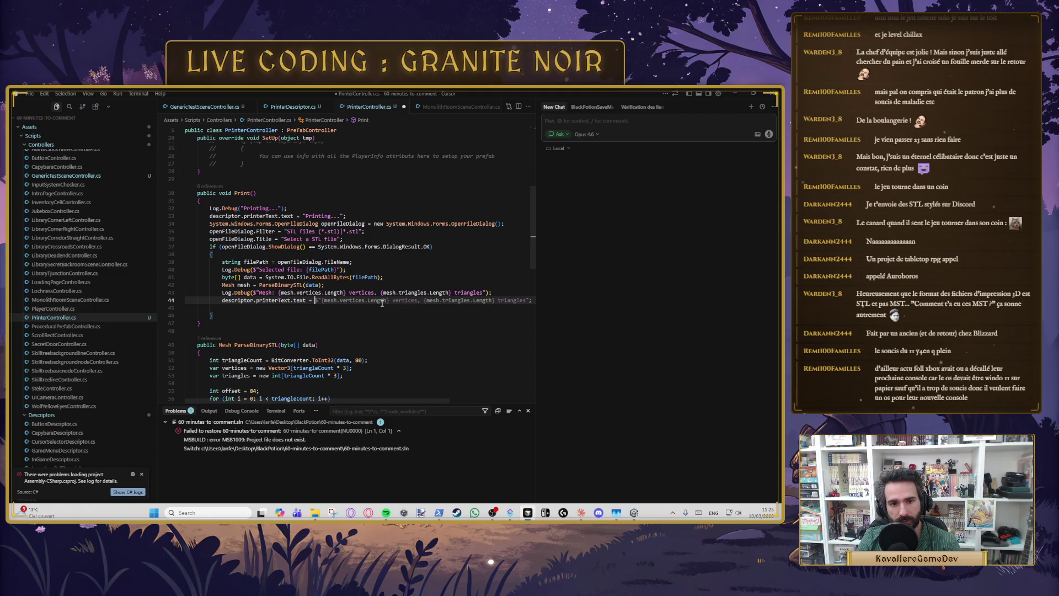
key("Tab")
key("ctrl+s")
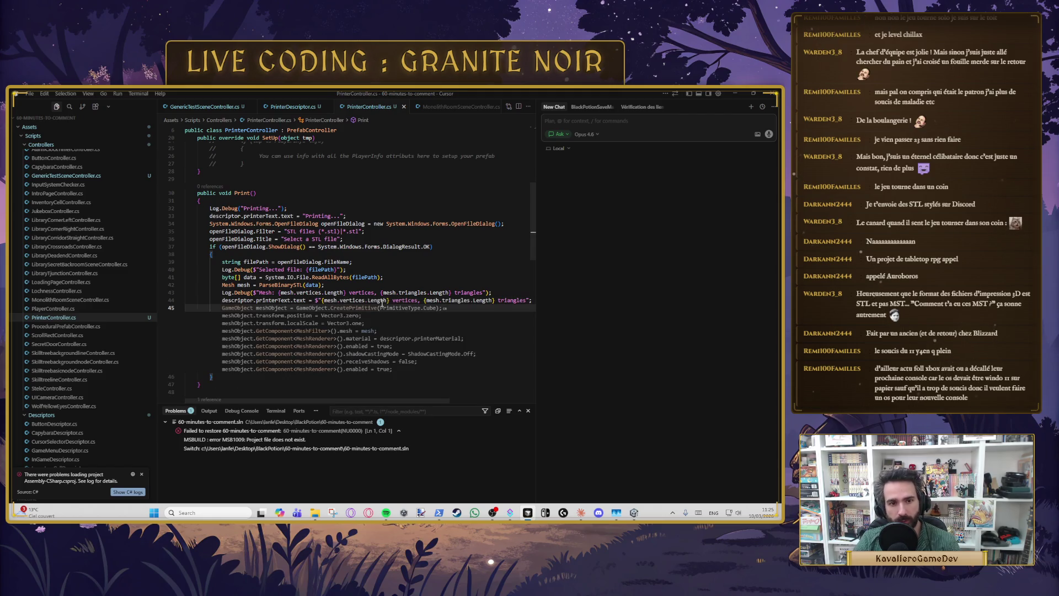
key("Down")
key("Down")
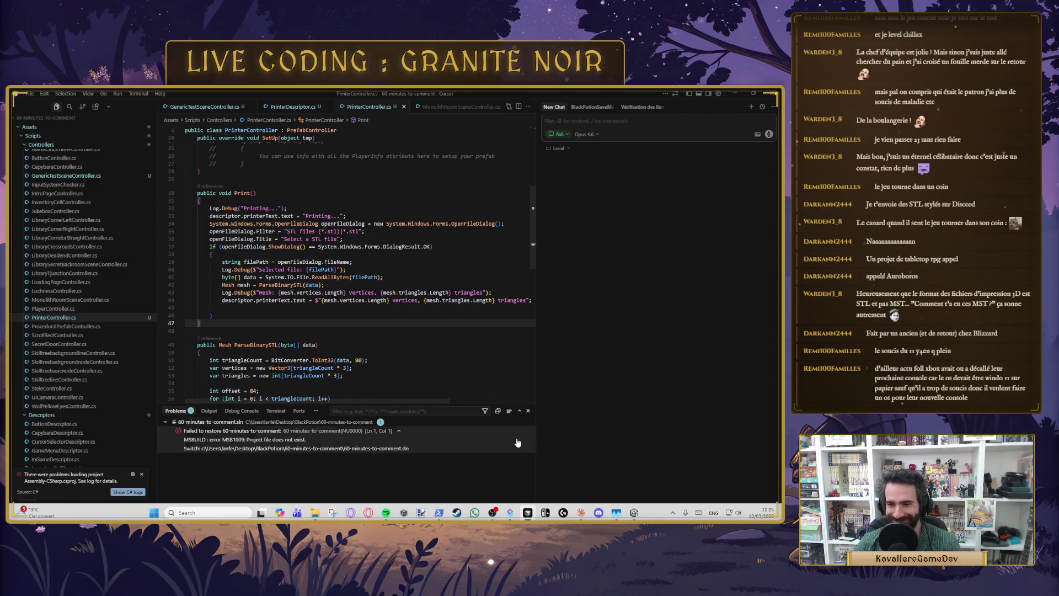
Step: Spawn a CreatePrimitive cube using the parsed mesh and a red Standard material, then save
left_click(241, 309)
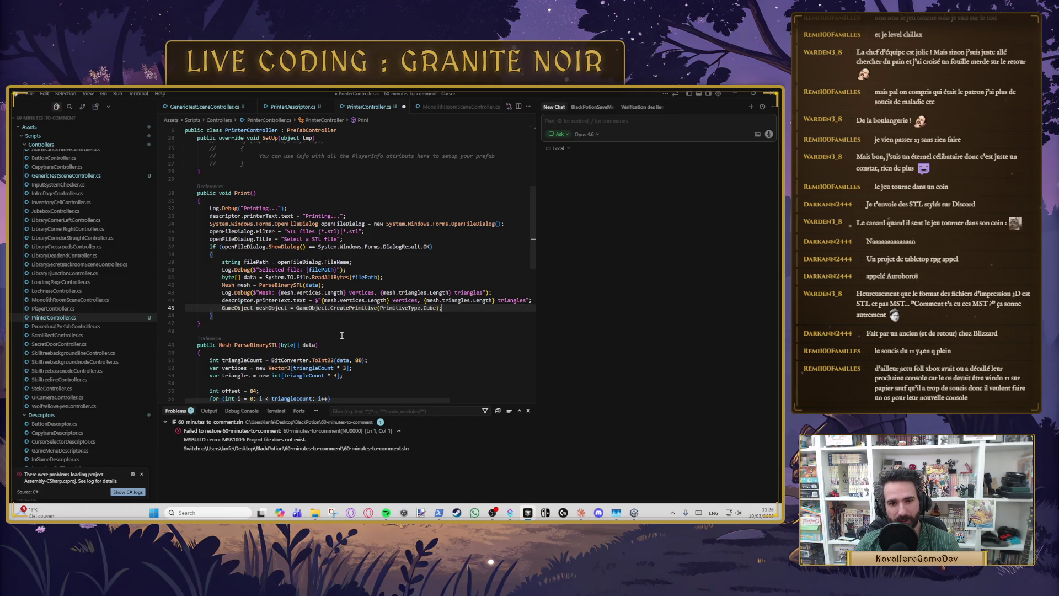
key("Tab")
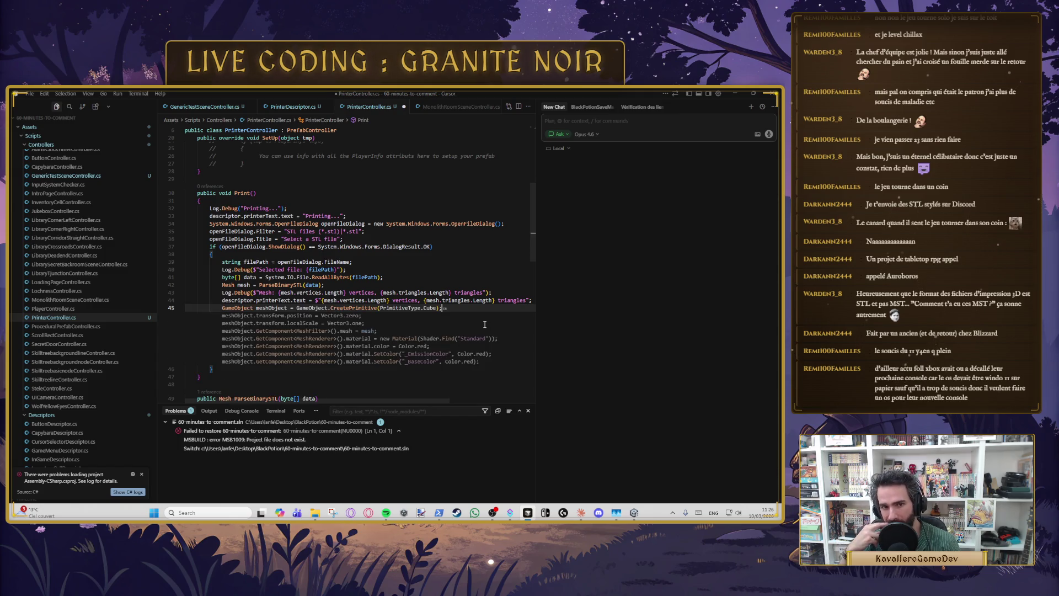
key("Tab")
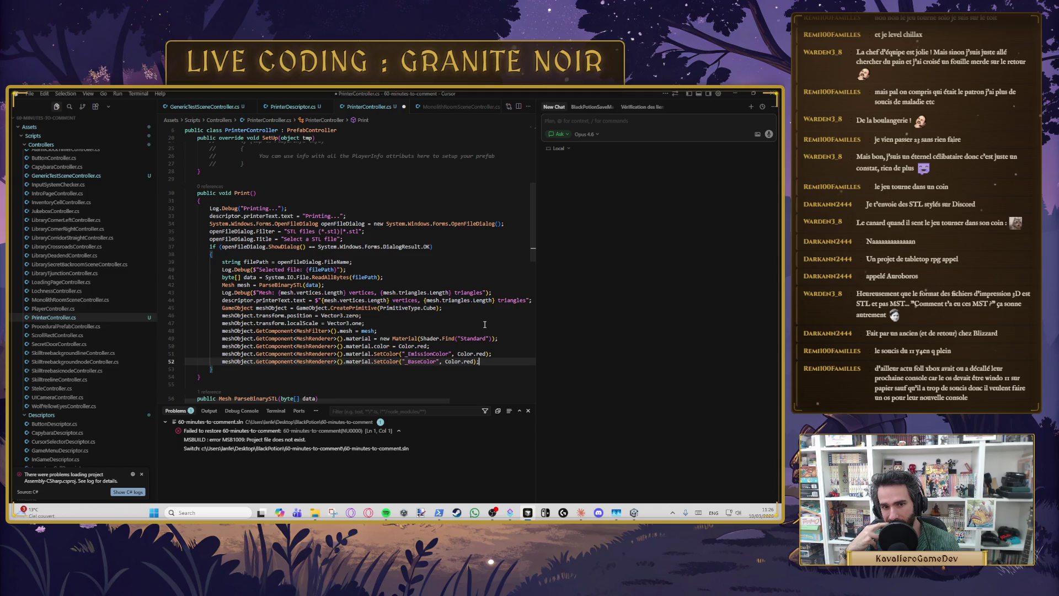
key("ctrl+s")
left_click(489, 369)
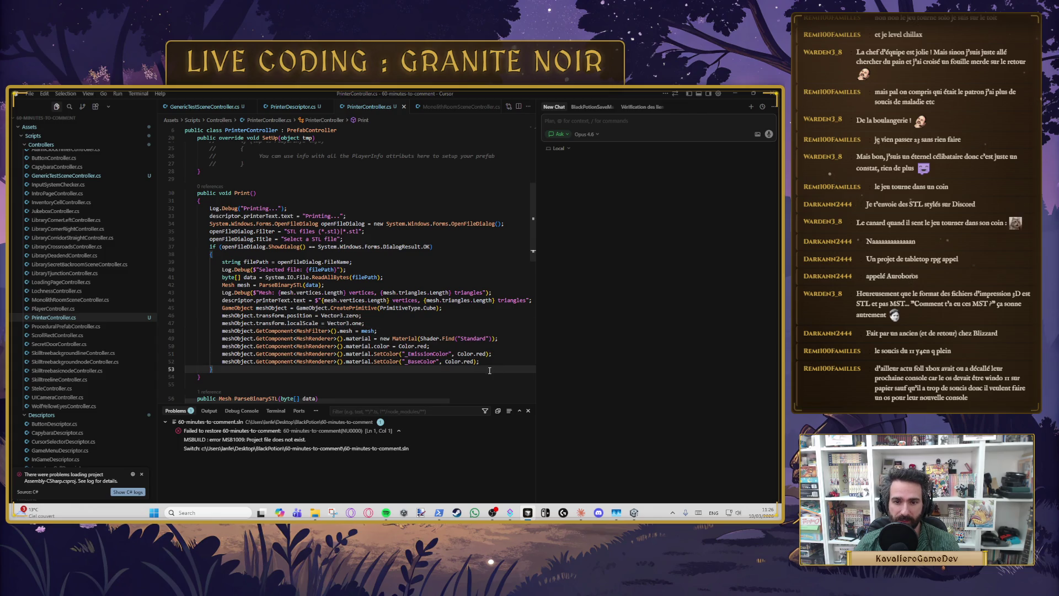
left_click(641, 515)
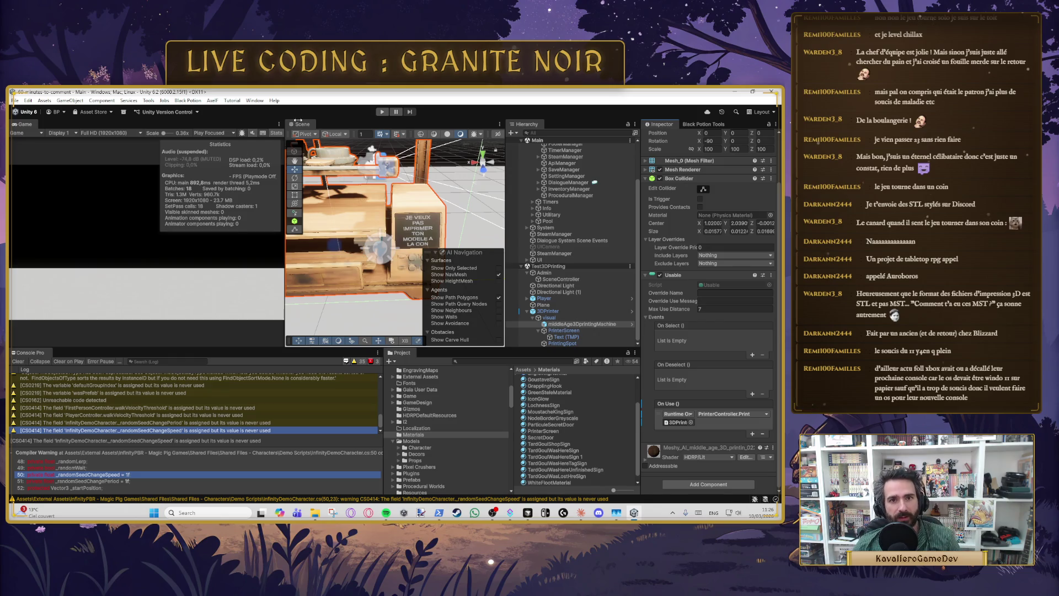
Step: Dock and enlarge the Scene view, frame the printer, and enter play mode to test it
mouse_move(301, 127)
left_mouse_down()
mouse_move(249, 111)
mouse_move(58, 125)
left_mouse_up()
left_click_drag(215, 349, 216, 437)
mouse_move(395, 323)
left_mouse_down()
mouse_move(604, 323)
mouse_move(583, 323)
left_mouse_up()
key("f")
left_click(382, 112)
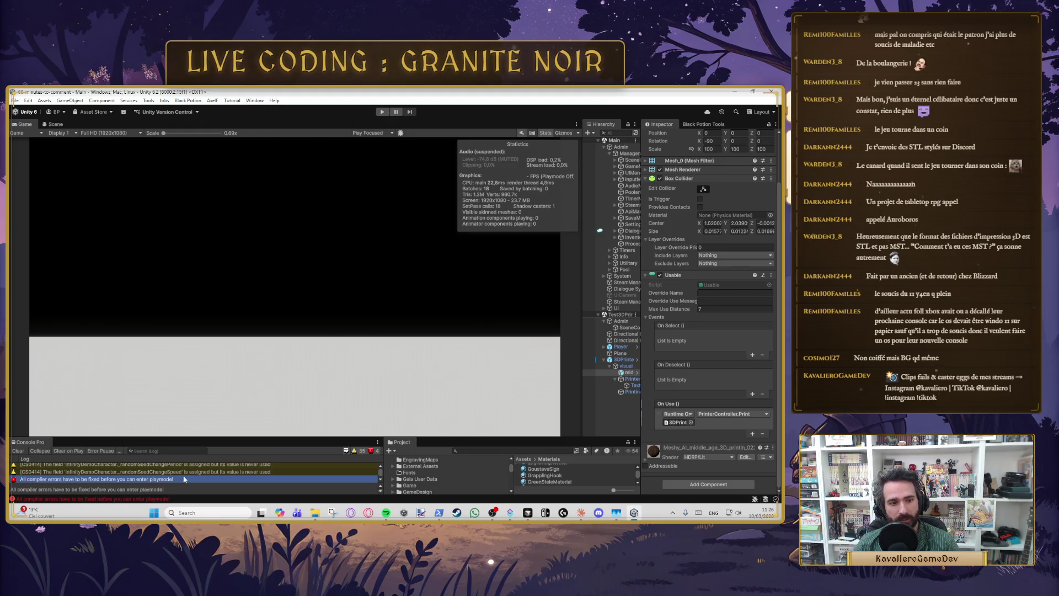
Step: Clear and enlarge the console, then inspect the System.Windows.Forms compiler error in code
left_click(20, 454)
mouse_move(110, 439)
left_mouse_down()
mouse_move(133, 419)
mouse_move(154, 322)
left_mouse_up()
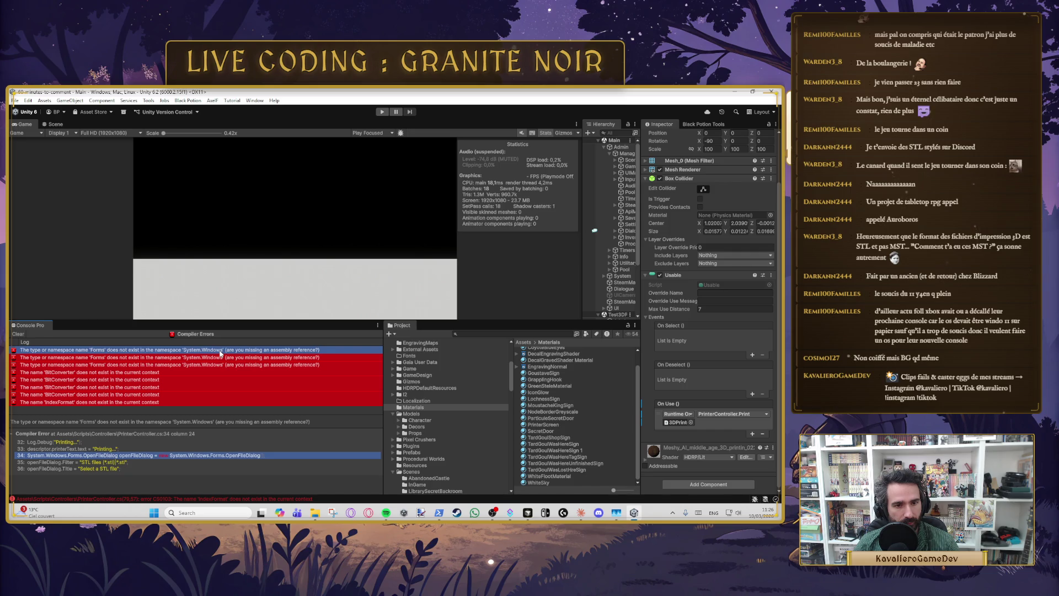
double_click(220, 351)
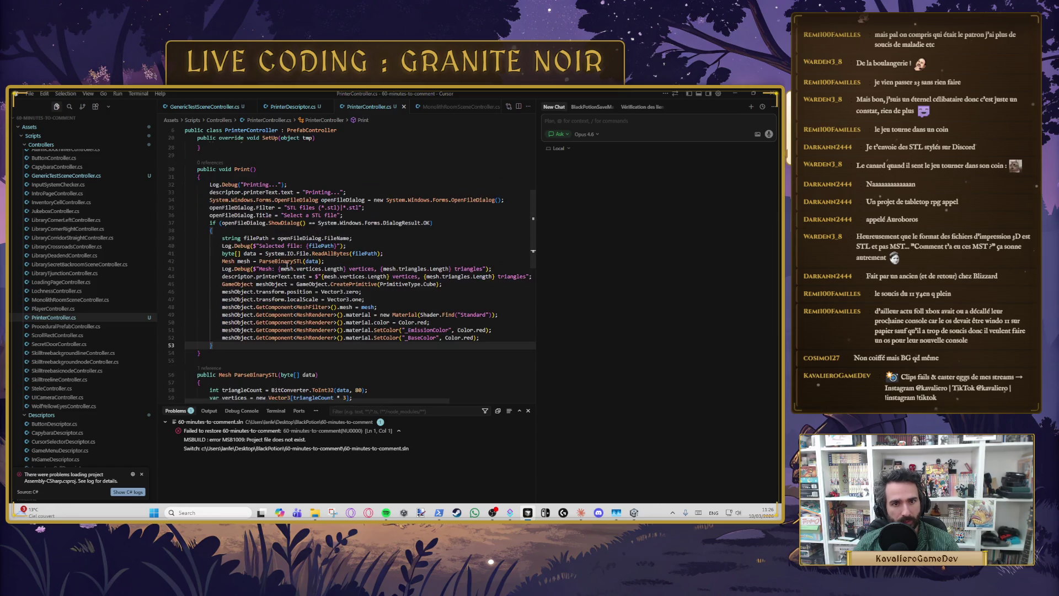
key("alt+Tab")
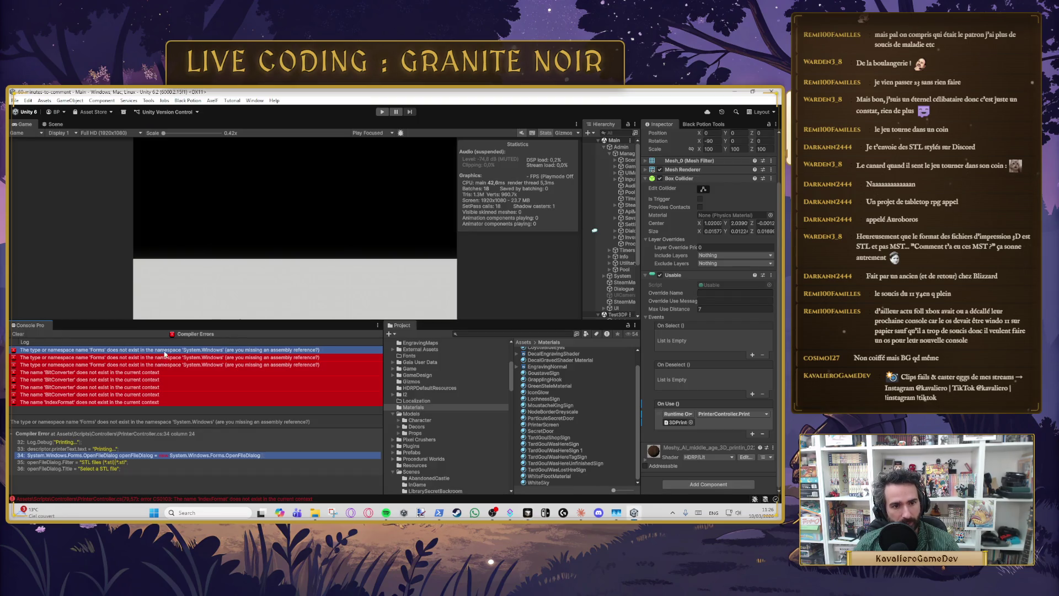
Step: Copy the Forms namespace error, send it to Cursor's AI chat, and open Unity's Window menu
right_click(170, 352)
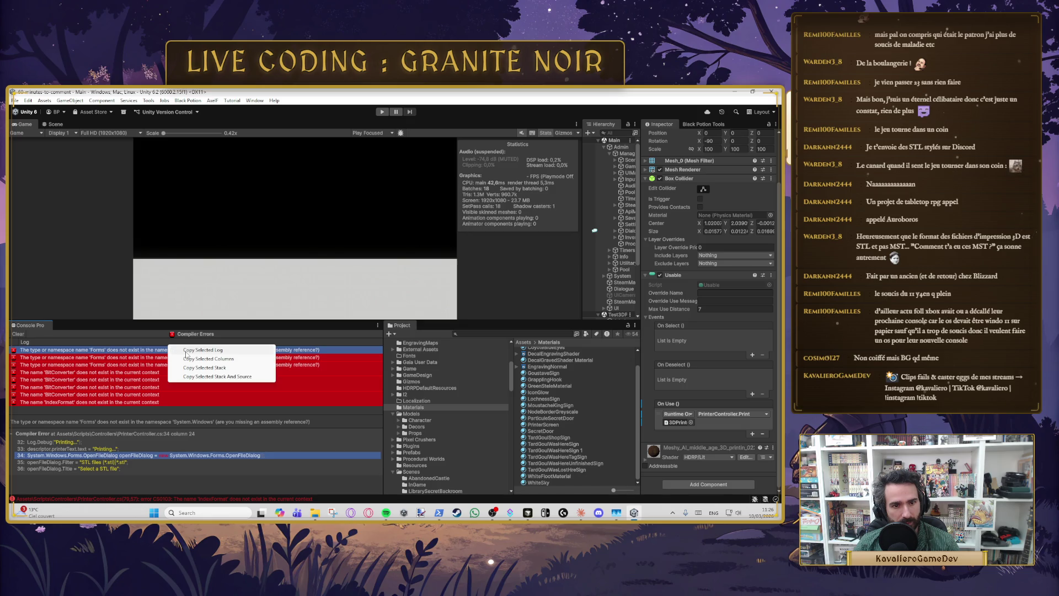
left_click(188, 352)
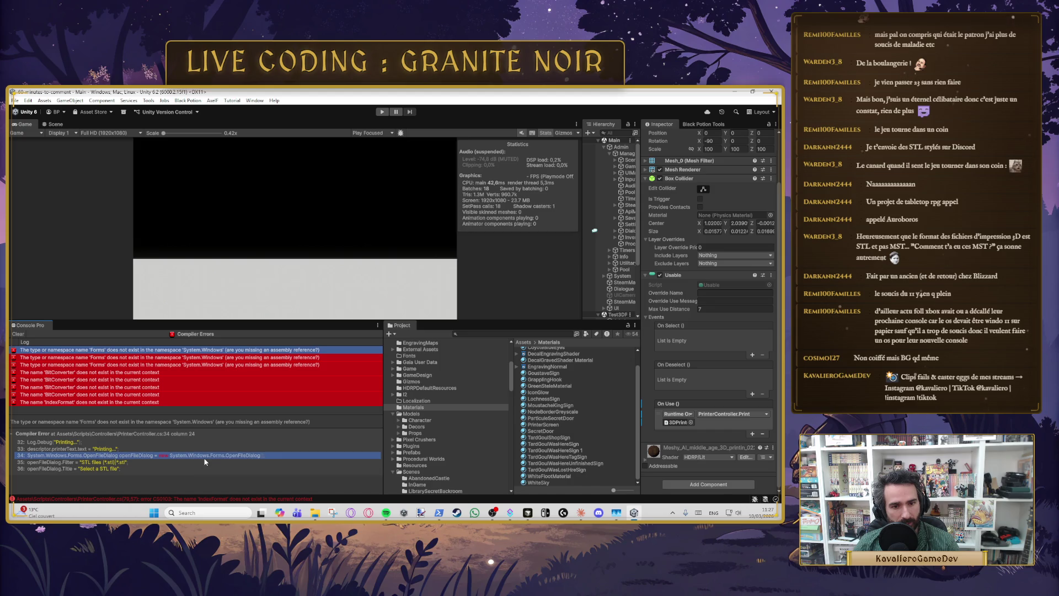
key("alt+Tab")
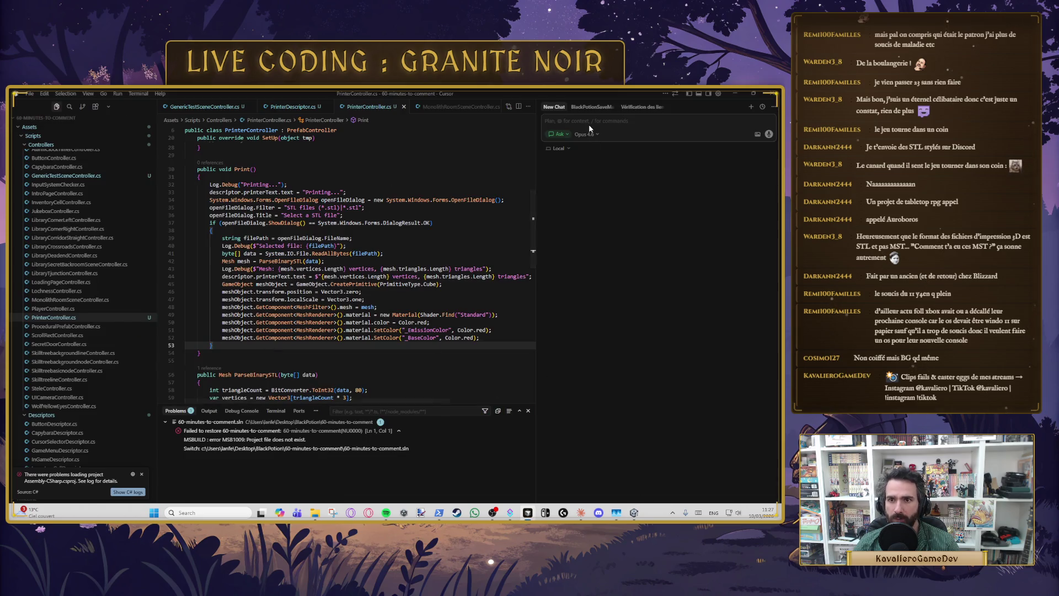
key("ctrl+v")
key("Return")
key("alt+Tab")
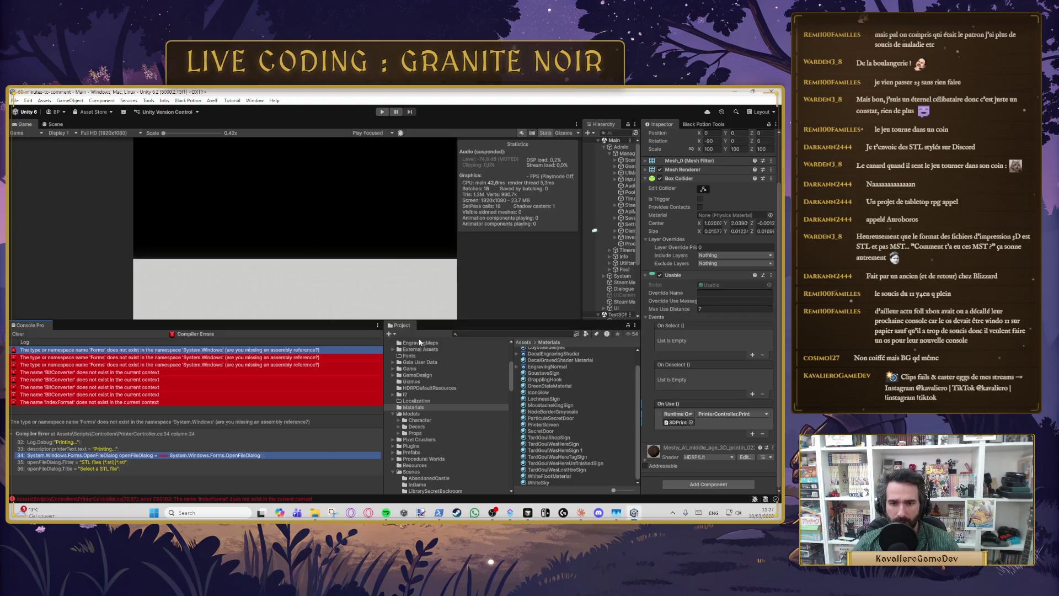
scroll(410, 421, "up", 5)
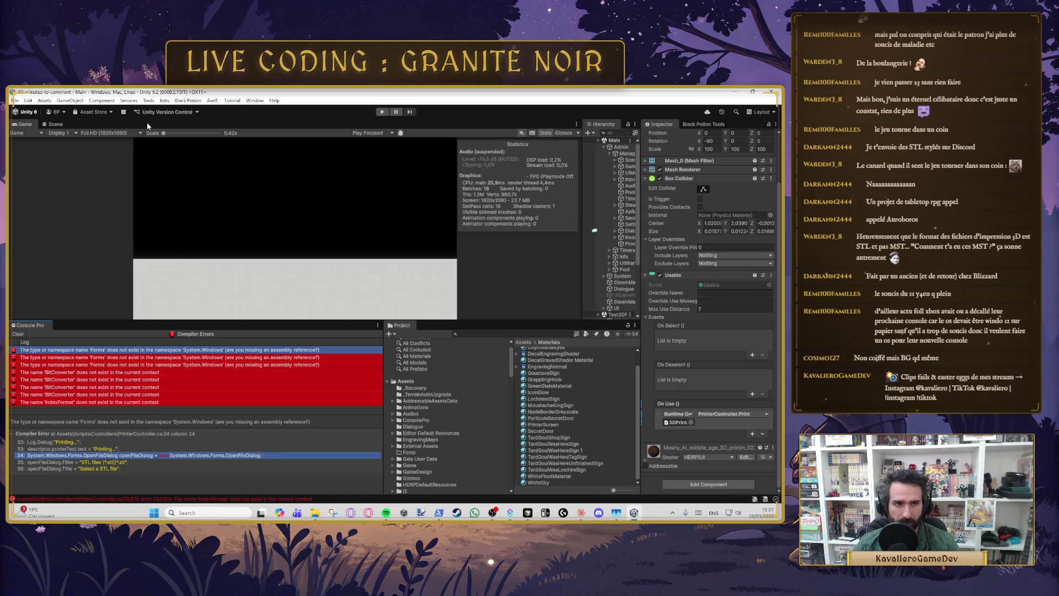
left_click(255, 100)
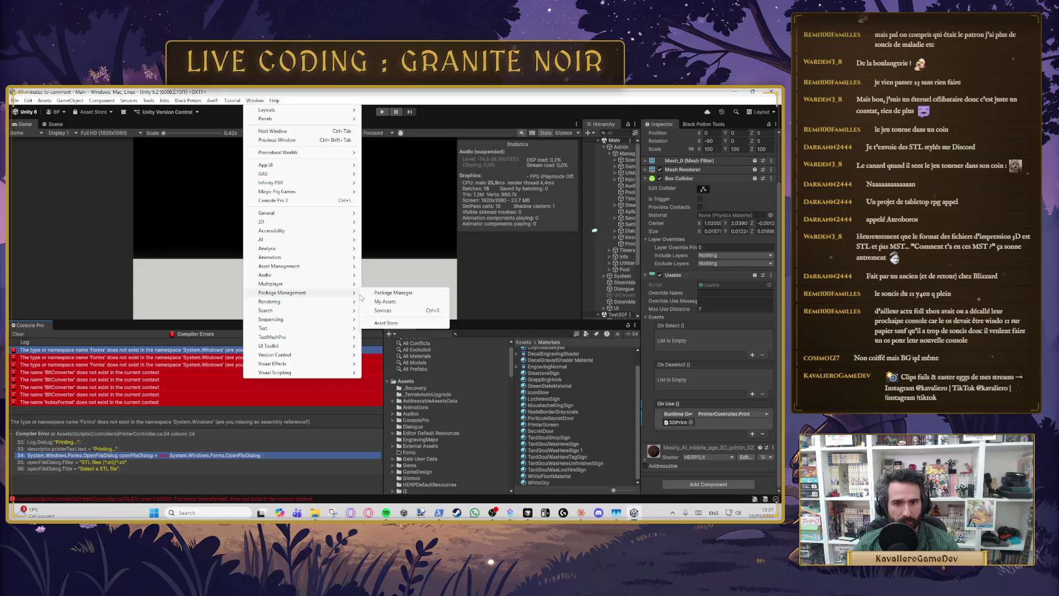
Step: Open the Package Manager and search the Unity Registry for 'form', then clear the search
left_click(372, 293)
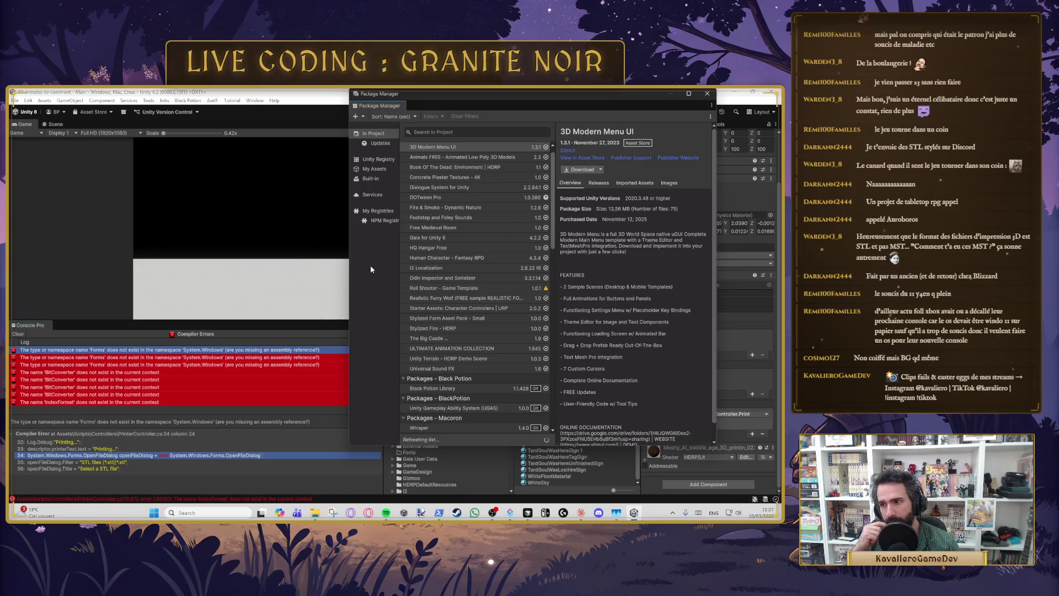
left_click(380, 159)
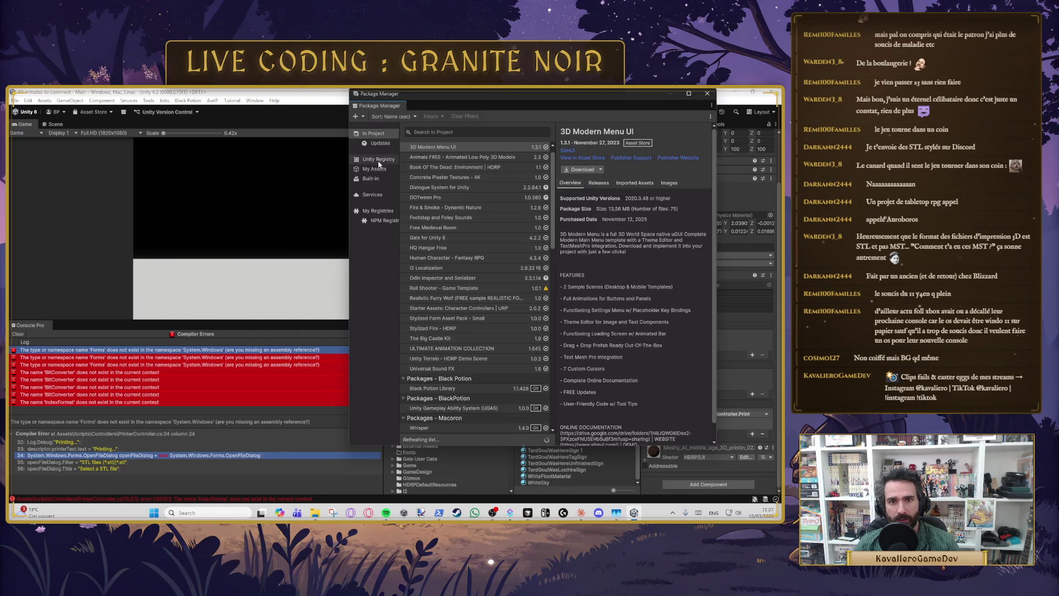
left_click(460, 132)
type("form")
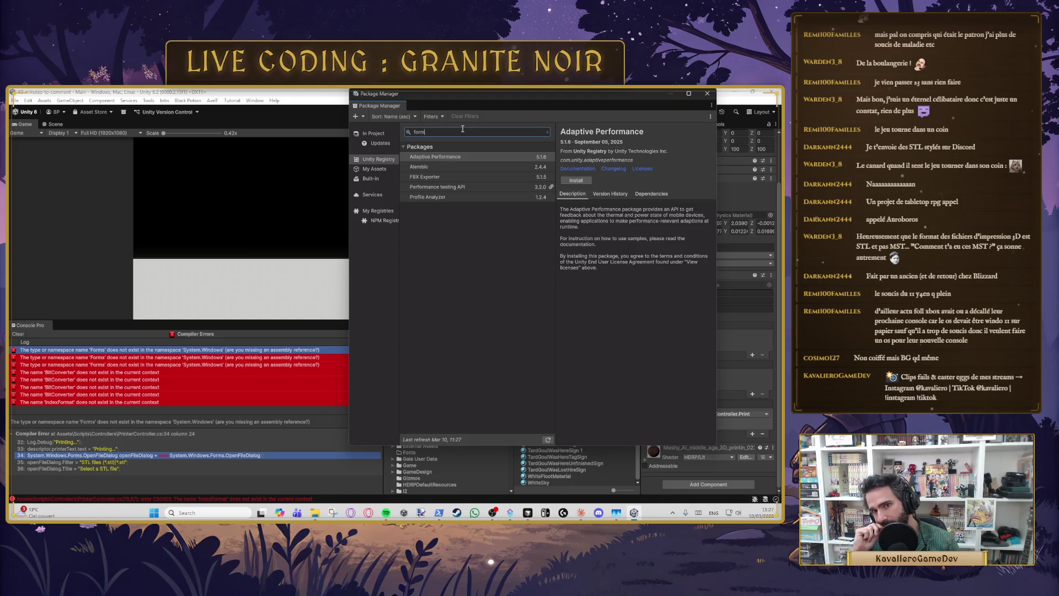
key("BackSpace")
key("BackSpace")
key("BackSpace")
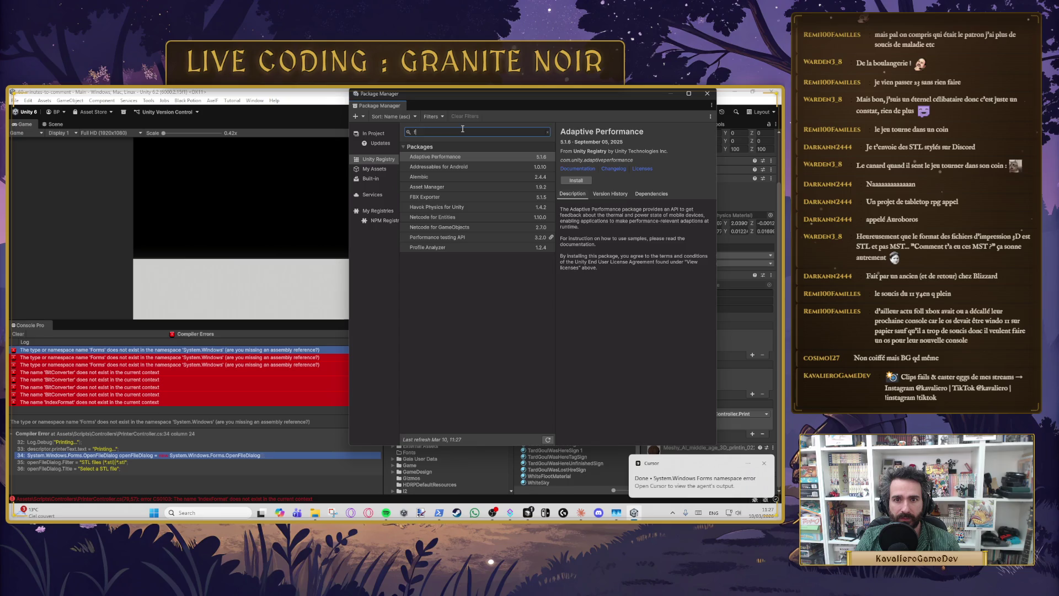
left_click(699, 482)
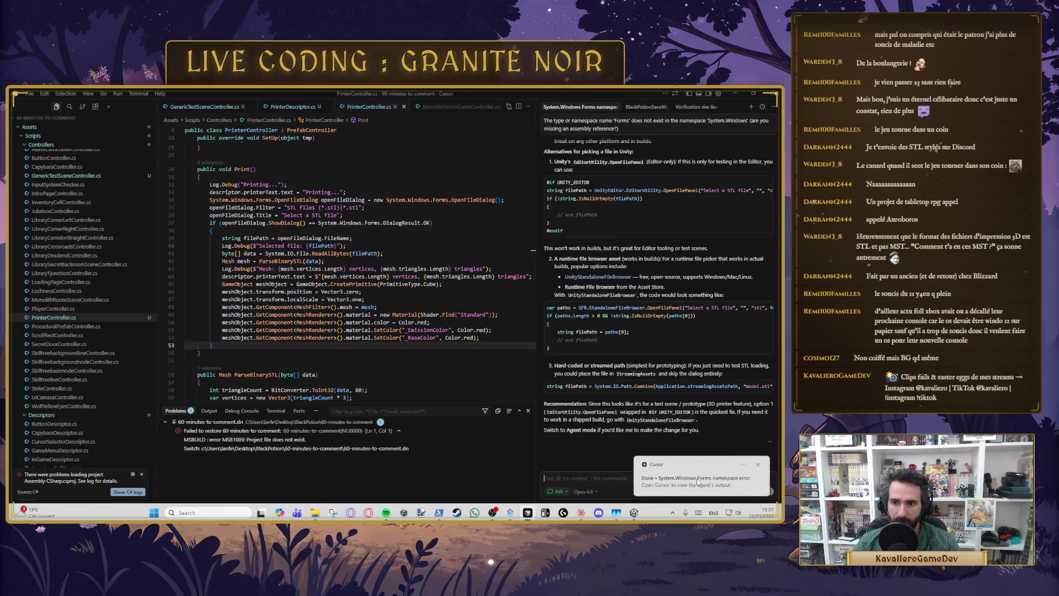
Step: Examine the AI's EditorUtility.OpenFilePanel suggestion for picking STL files in Cursor's chat
triple_click(664, 190)
scroll(604, 206, "up", 1)
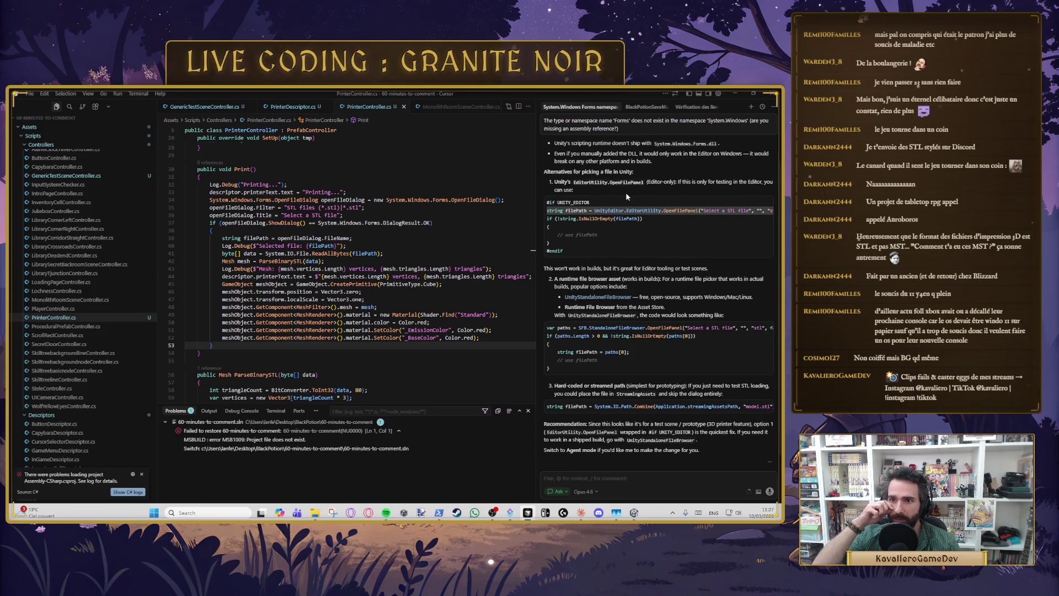
left_click(652, 216)
double_click(635, 210)
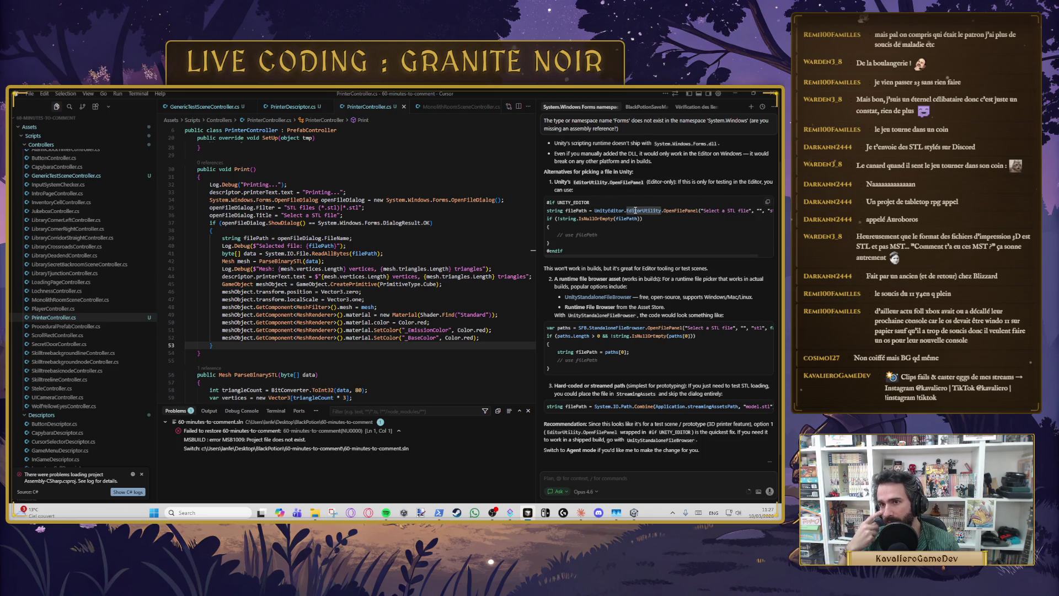
left_click_drag(643, 181, 574, 182)
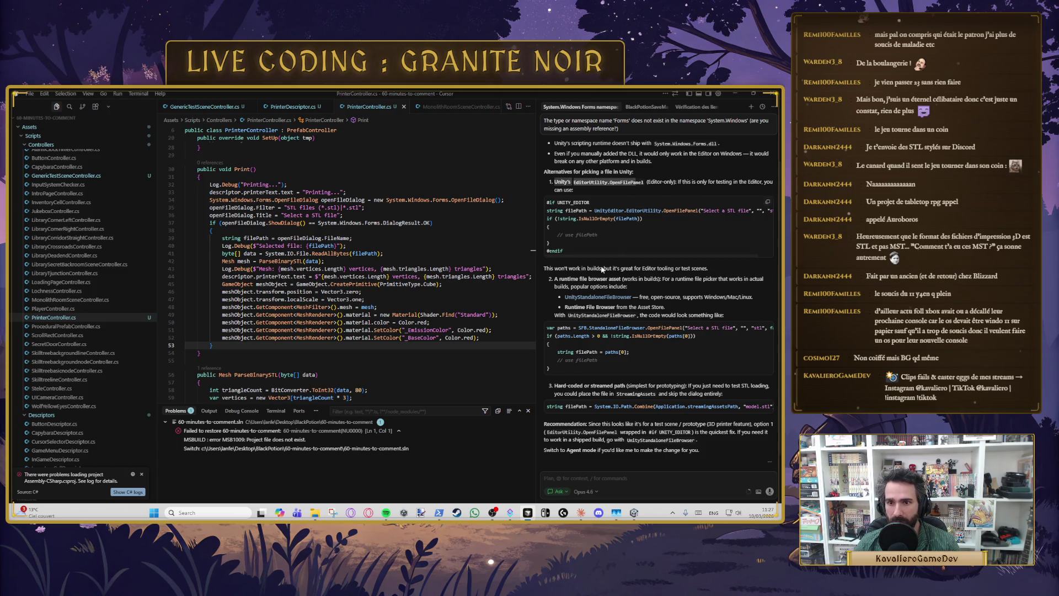
scroll(609, 259, "down", 1)
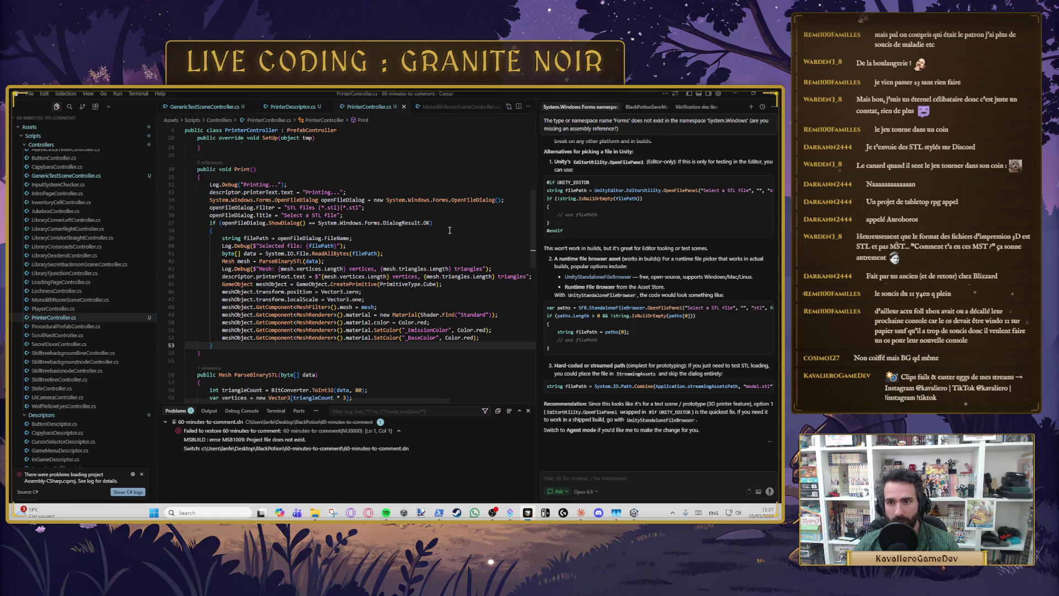
scroll(671, 289, "up", 3)
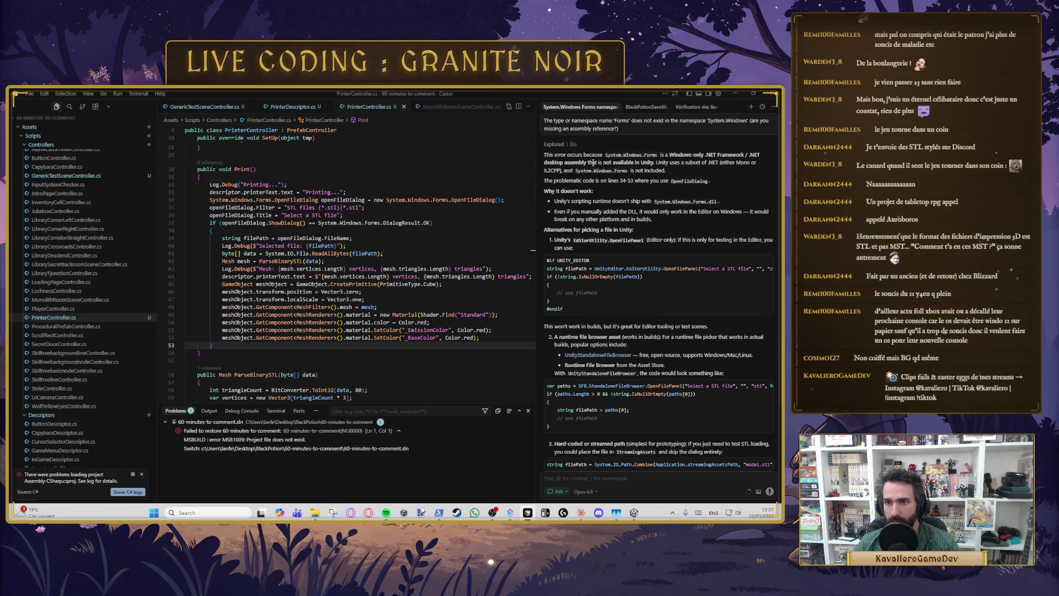
left_click(634, 512)
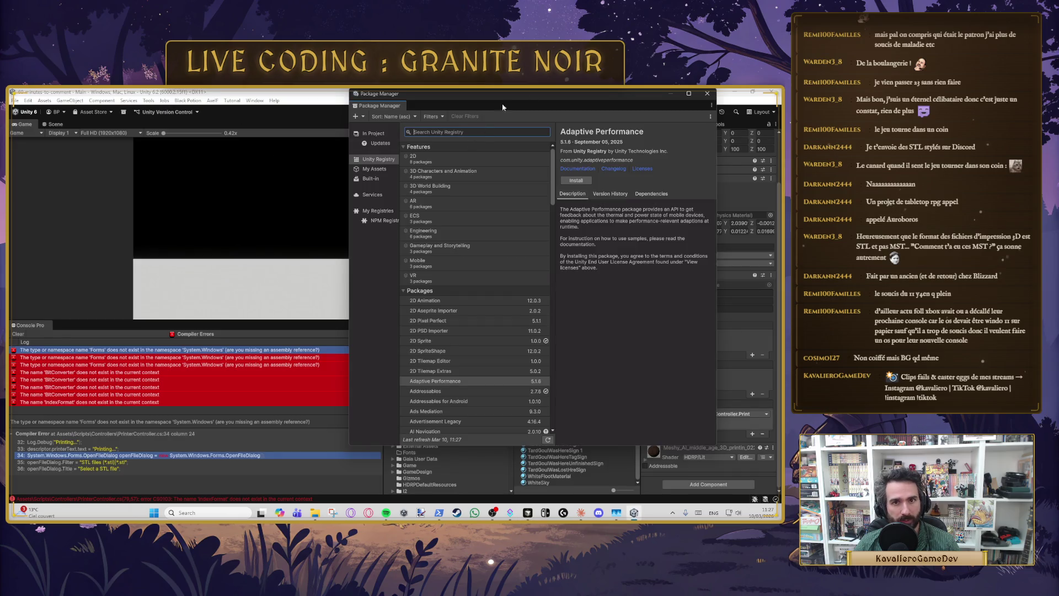
Step: Close Package Manager and switch the target platform to Windows in File > Build Profiles
left_click(711, 95)
left_click(15, 100)
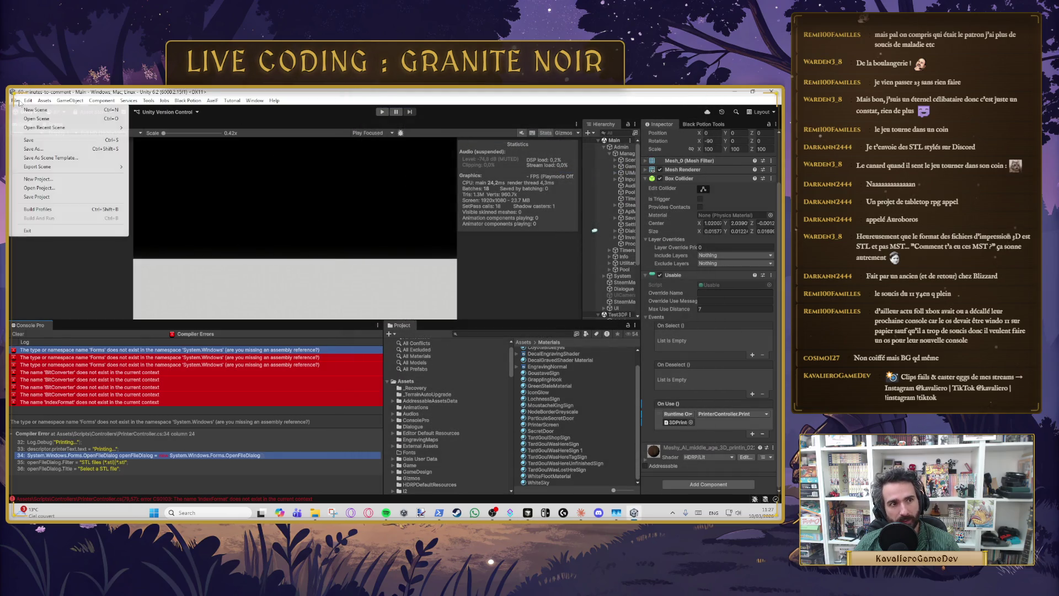
left_click(52, 210)
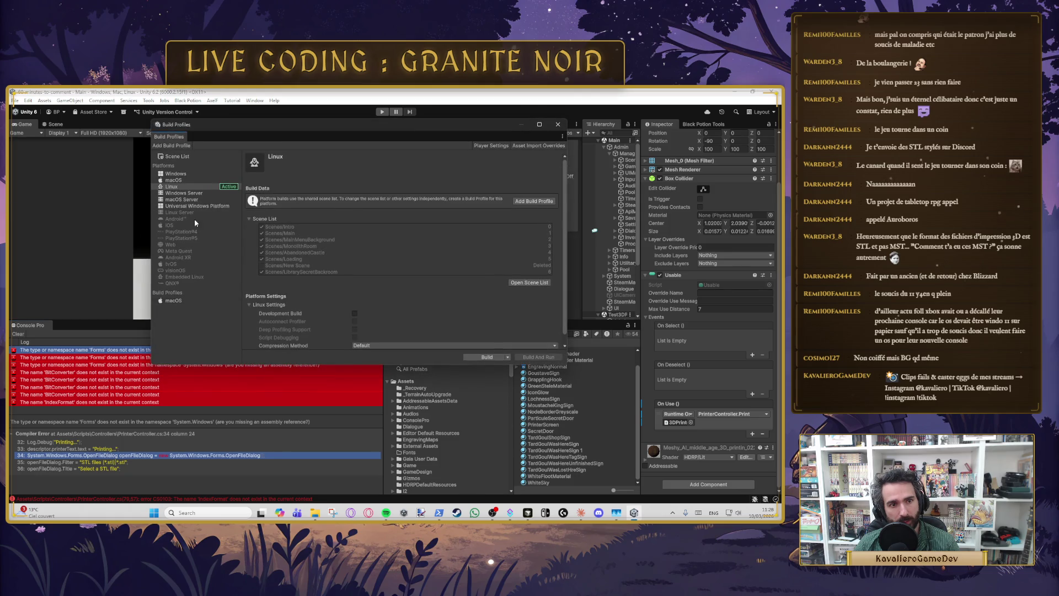
left_click(185, 174)
left_click(538, 357)
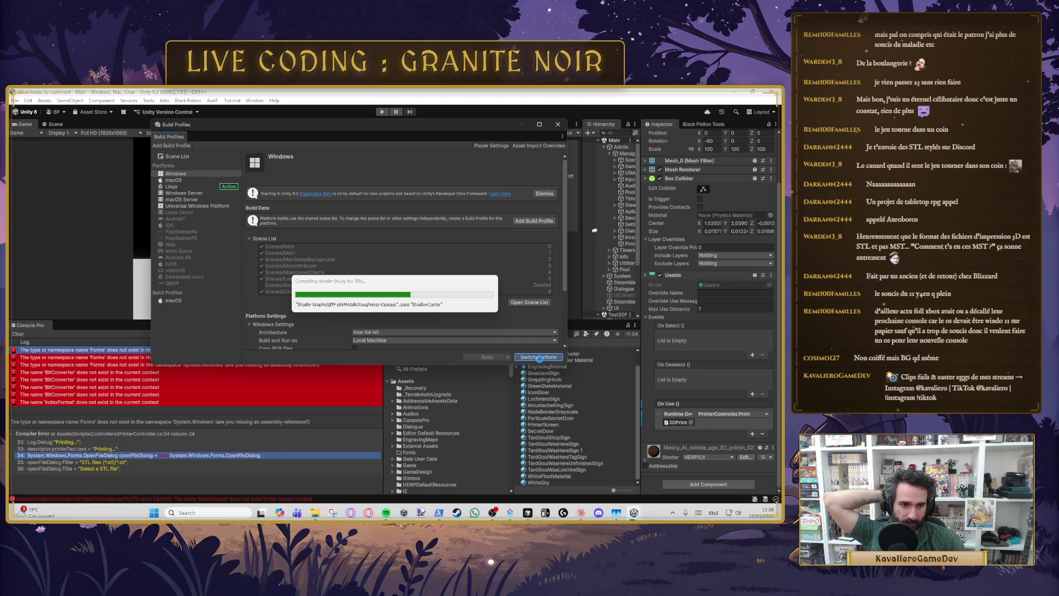
left_click(581, 513)
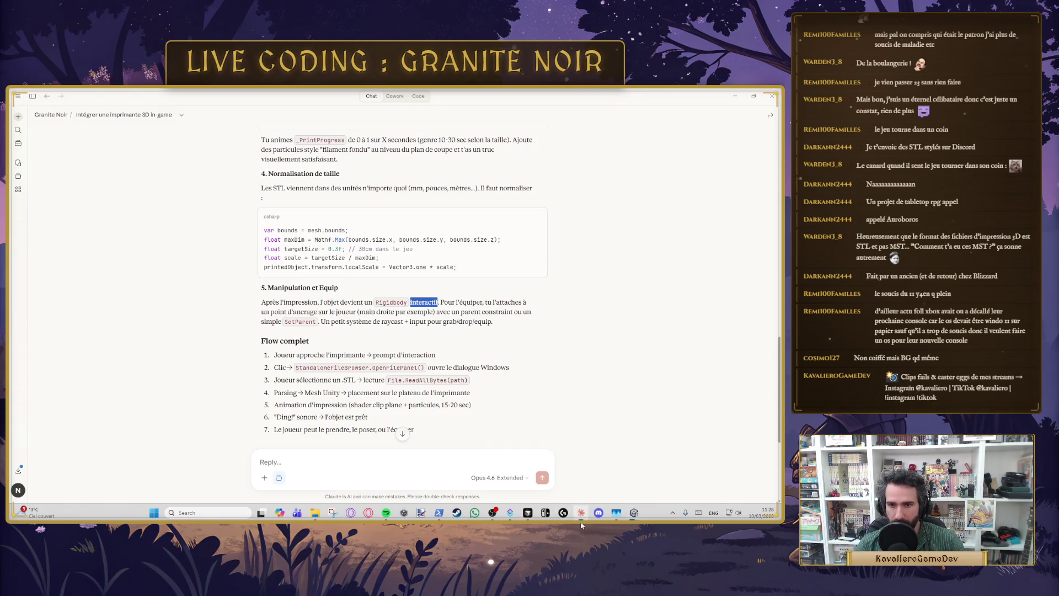
Step: Find the ParseBinarySTL code block in Claude and highlight its BitConverter usage
scroll(381, 303, "up", 10)
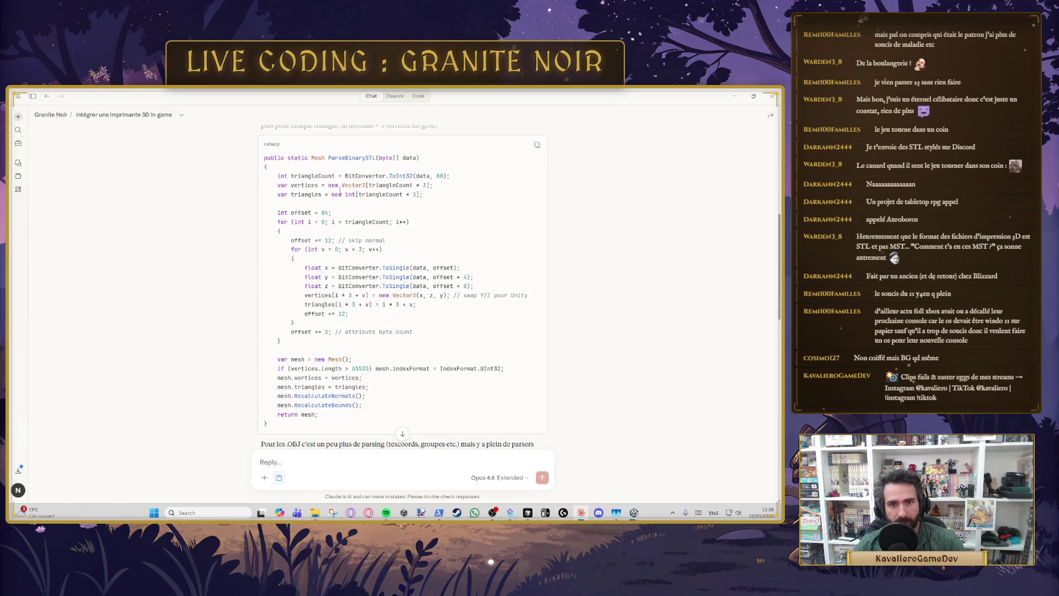
double_click(365, 176)
scroll(365, 176, "up", 3)
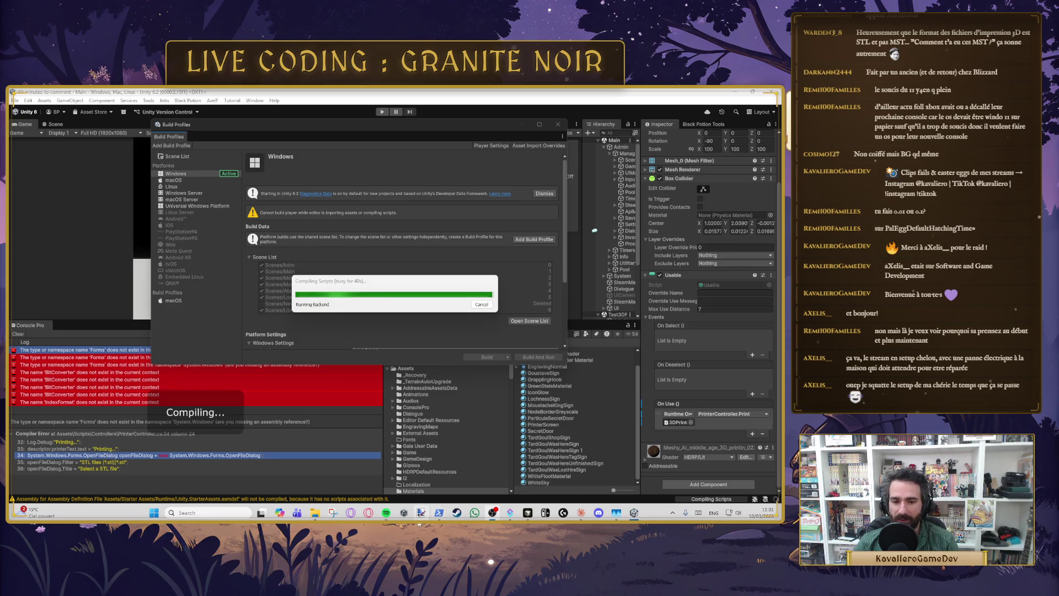
Step: Search the Steam store for 'Mellings' and open the Mellings game page
left_click(458, 512)
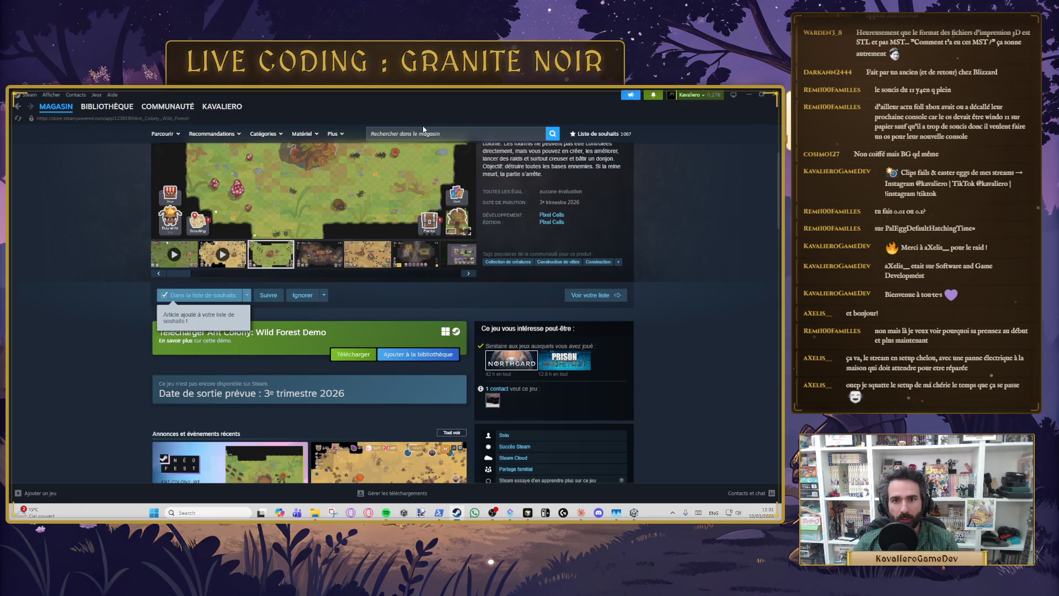
left_click(440, 133)
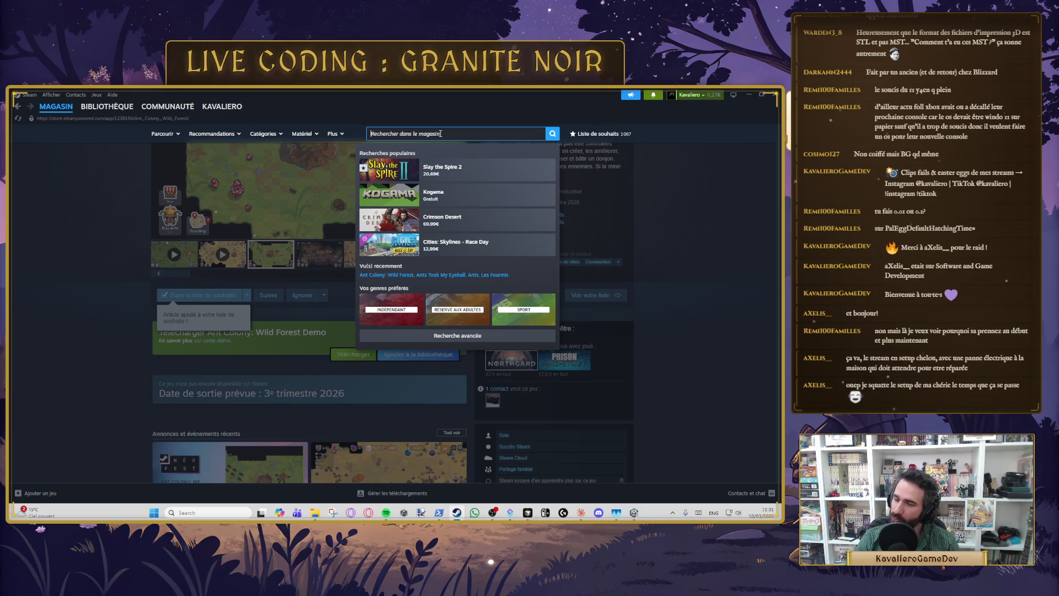
type("meil")
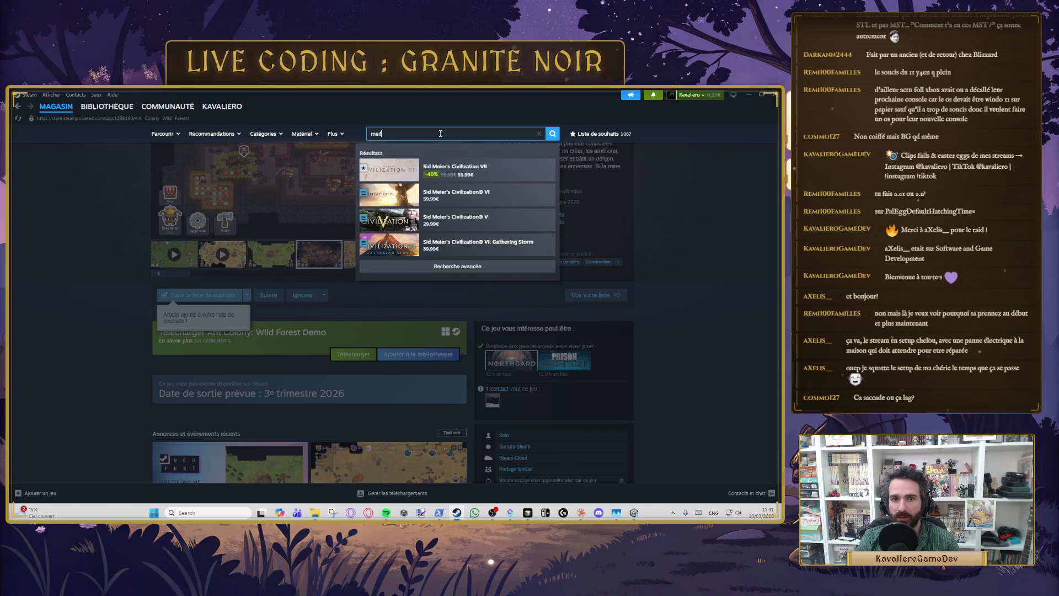
type("lings")
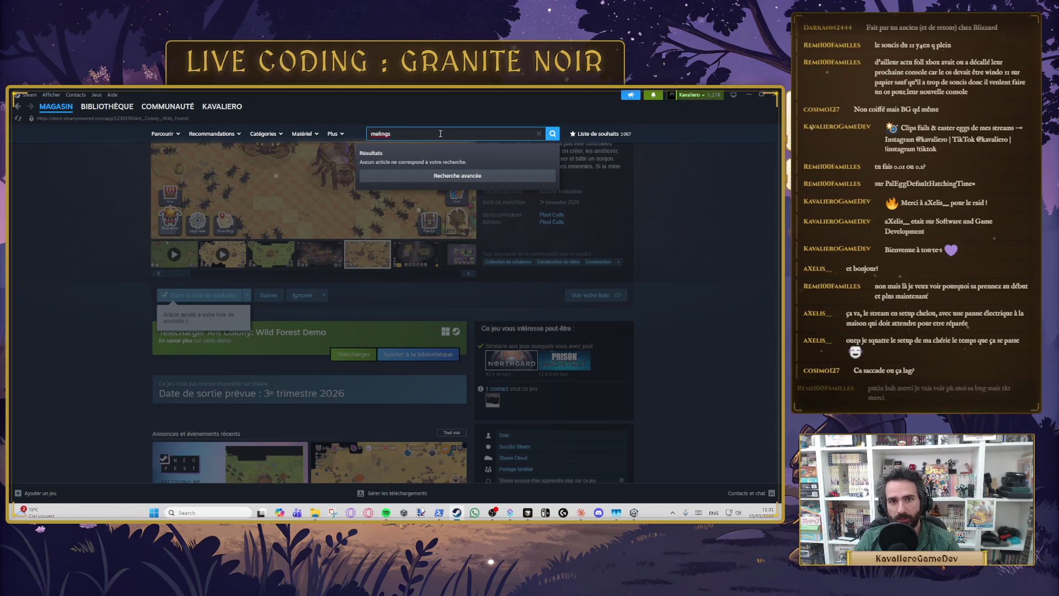
type("l")
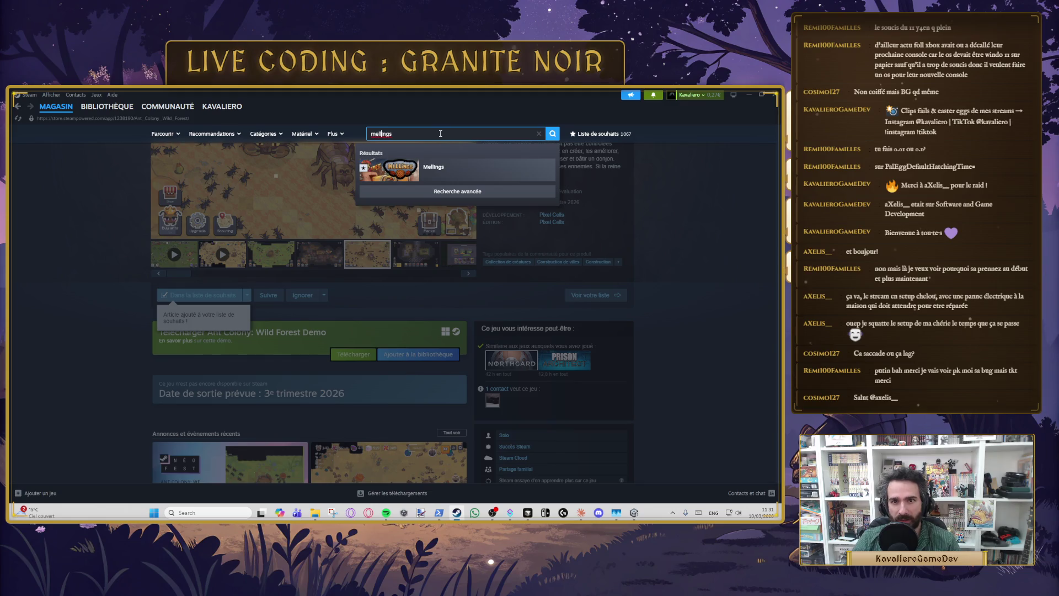
left_click(442, 169)
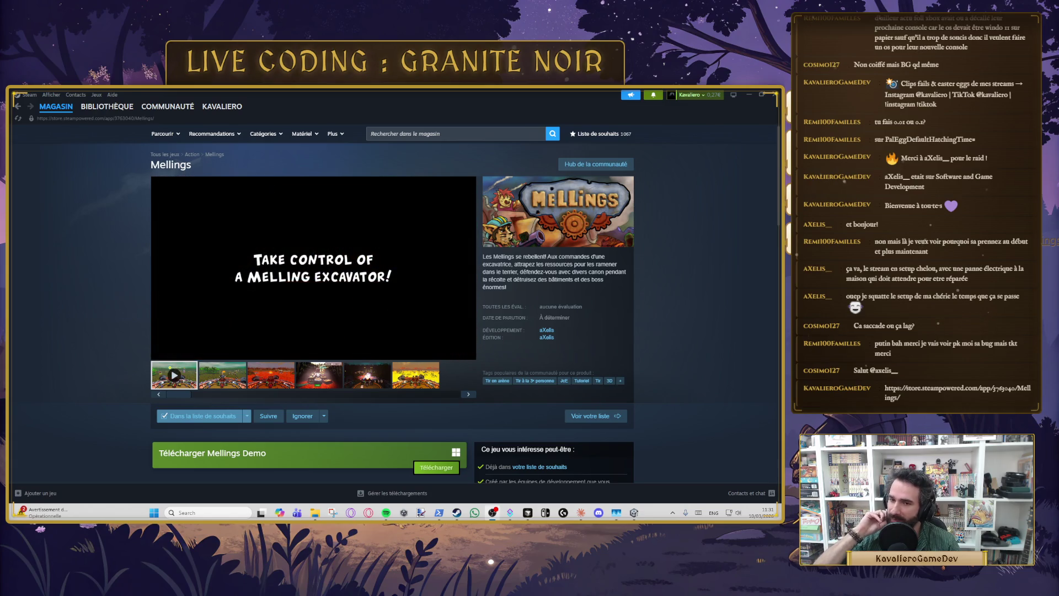
Step: Scroll the Mellings page down to the similar games, then close Steam
scroll(283, 415, "down", 4)
scroll(283, 414, "up", 1)
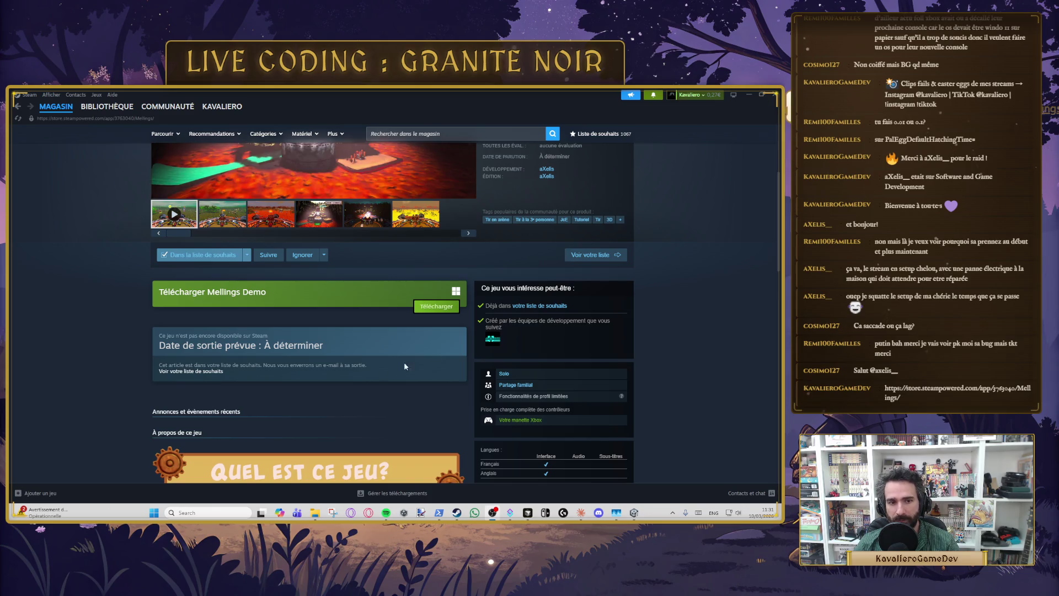
scroll(290, 336, "down", 3)
scroll(291, 334, "down", 3)
scroll(256, 314, "up", 2)
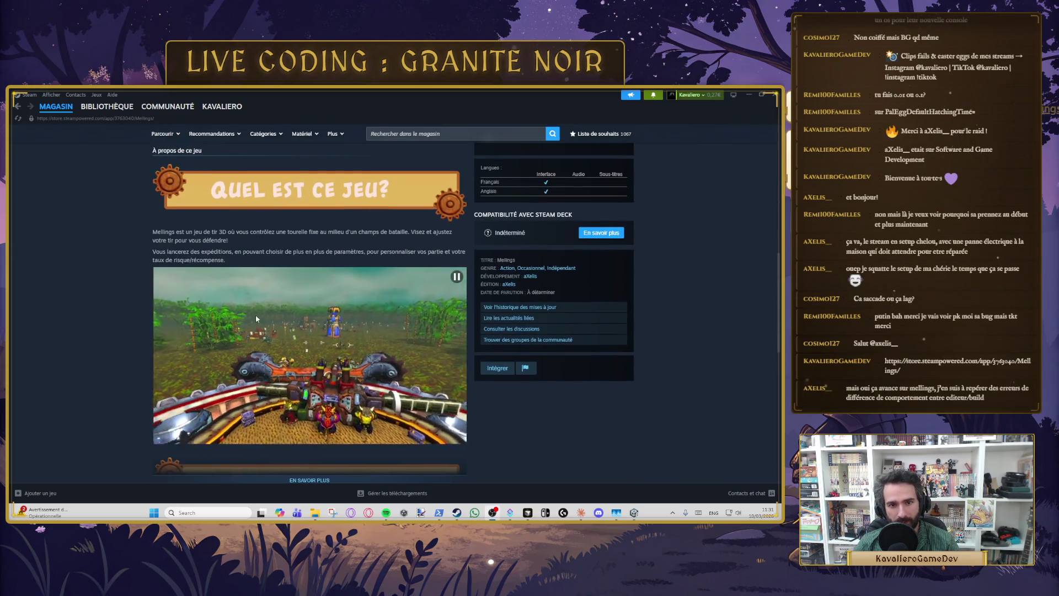
scroll(371, 318, "down", 3)
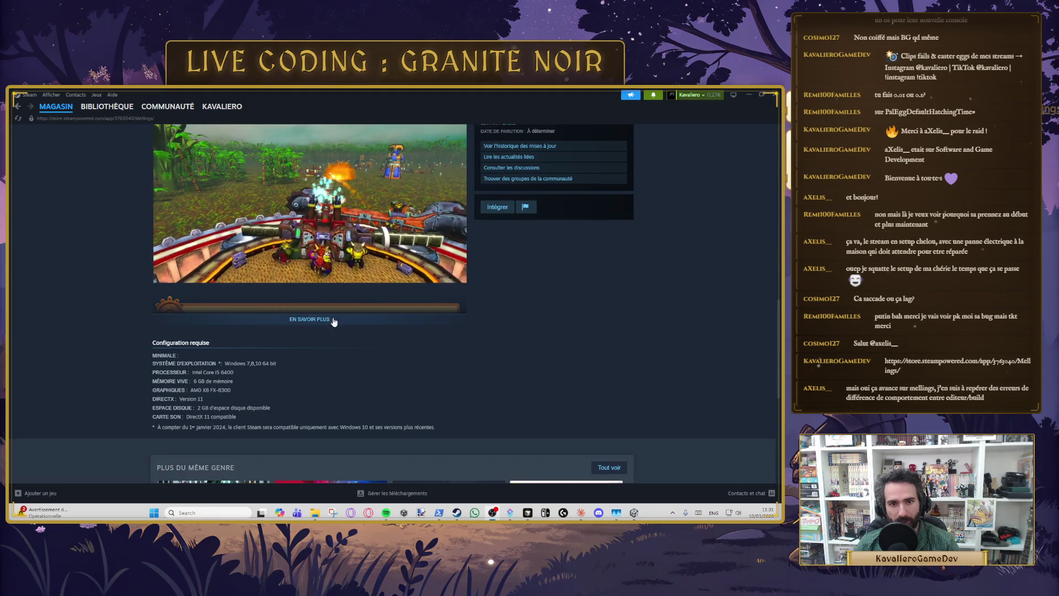
scroll(379, 312, "up", 2)
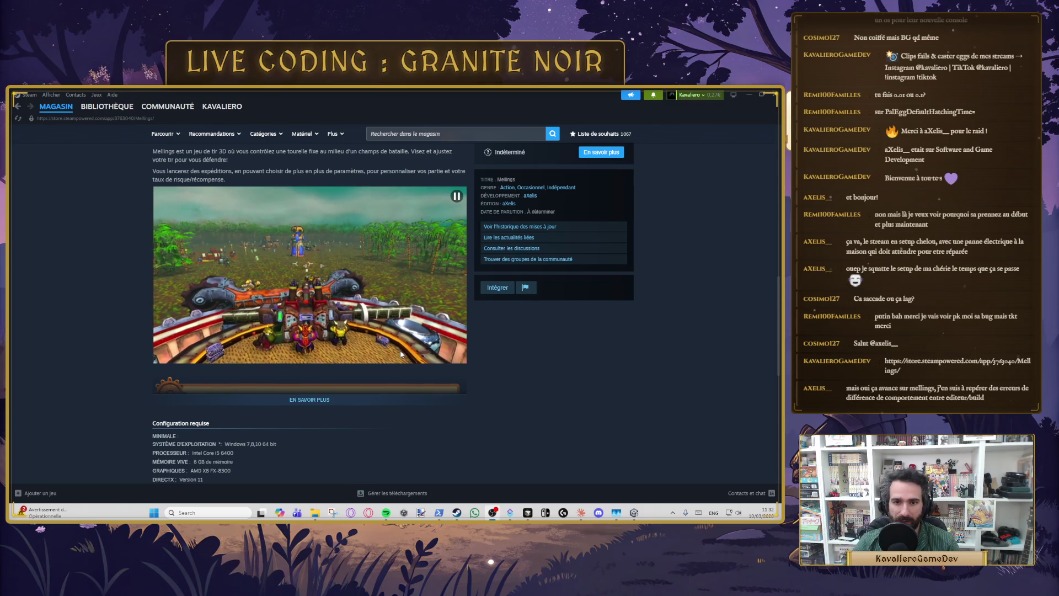
scroll(330, 338, "down", 6)
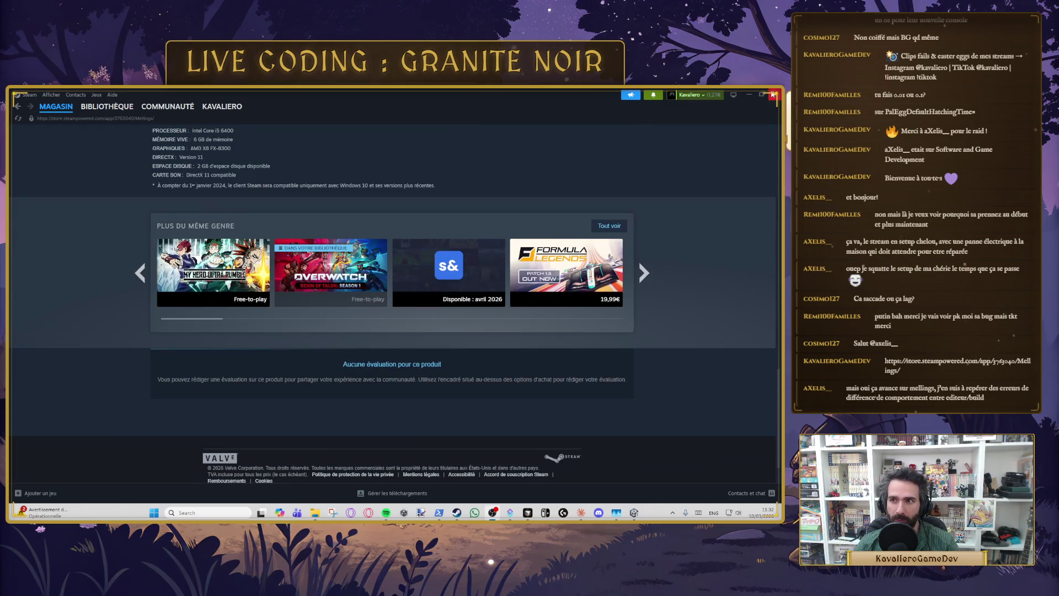
left_click(775, 95)
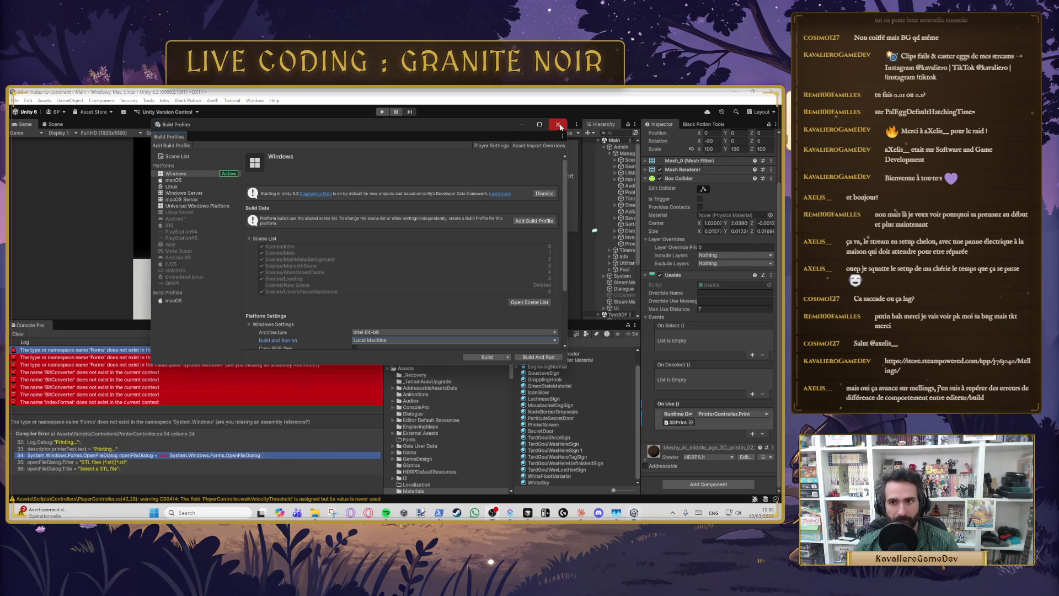
Step: Close Build Profiles and step through the System.Windows.Forms compile errors in the Console
left_click(558, 124)
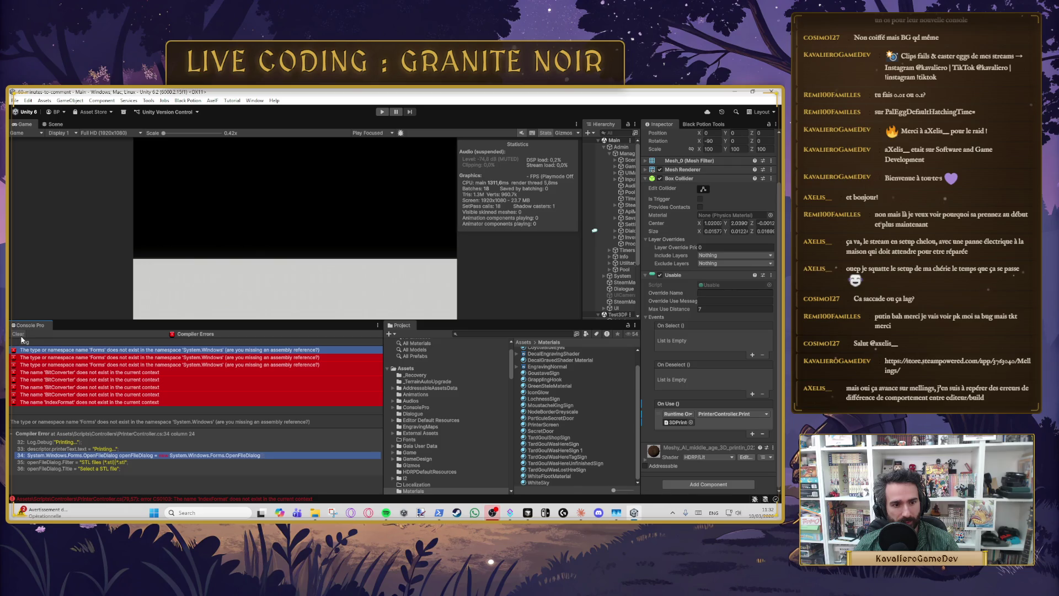
left_click(194, 359)
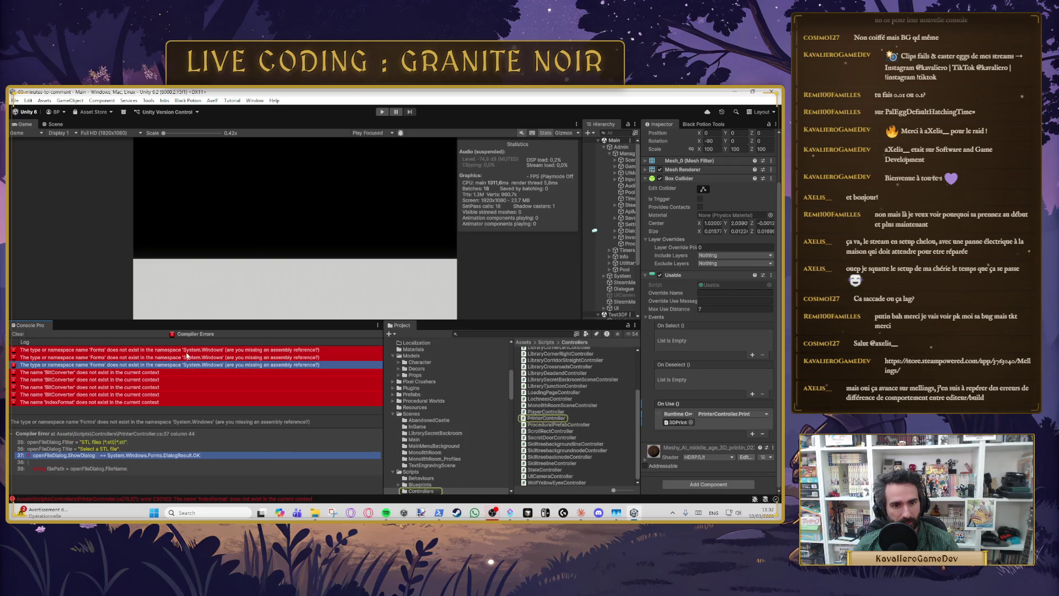
key("Down")
key("Up")
key("Up")
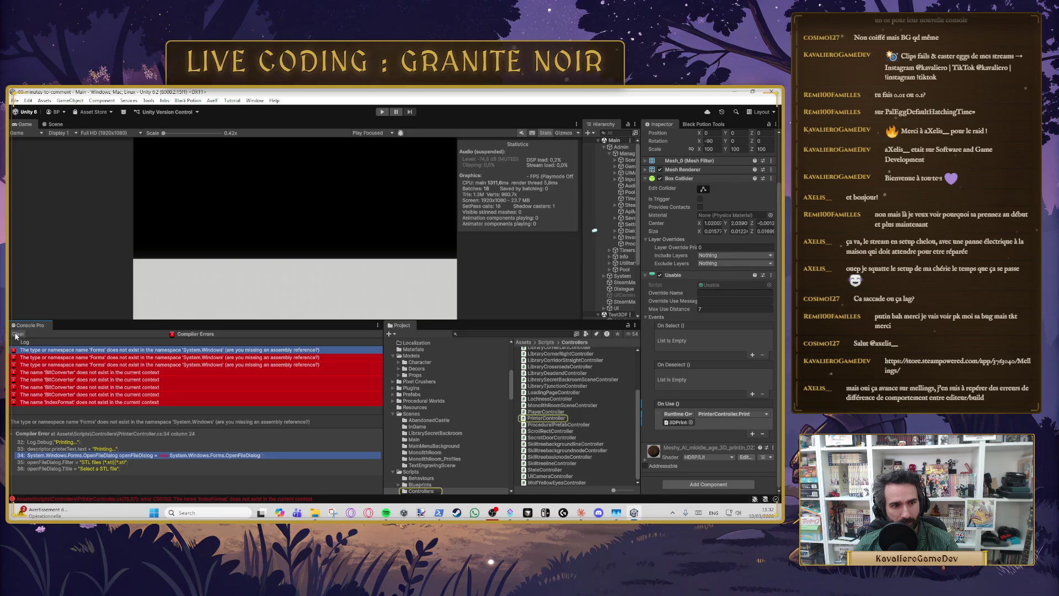
Step: Reopen and close File > Build Profiles, then show the printer in the Scene view
left_click(17, 102)
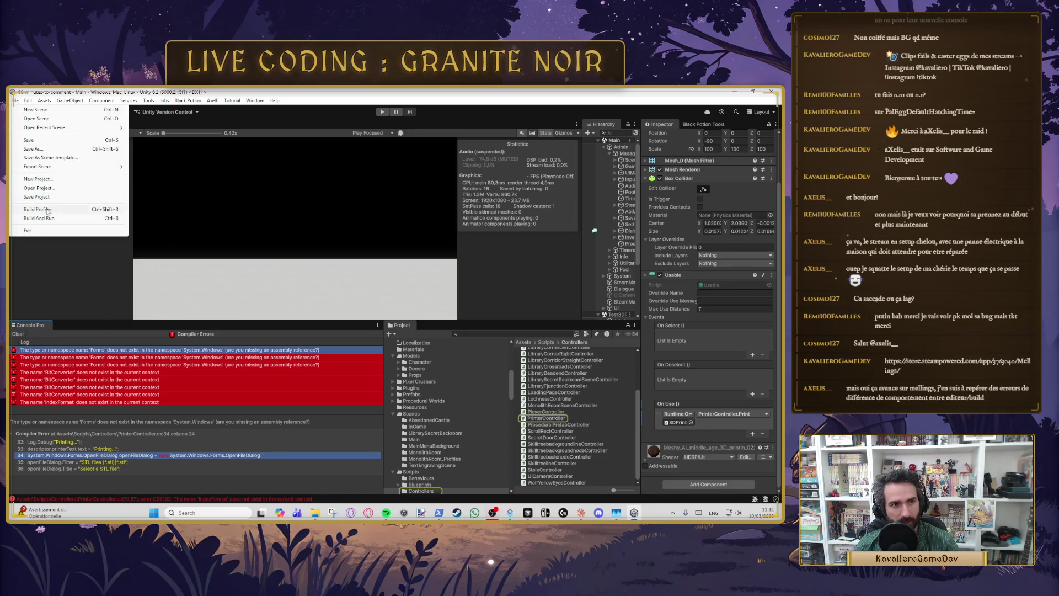
left_click(39, 219)
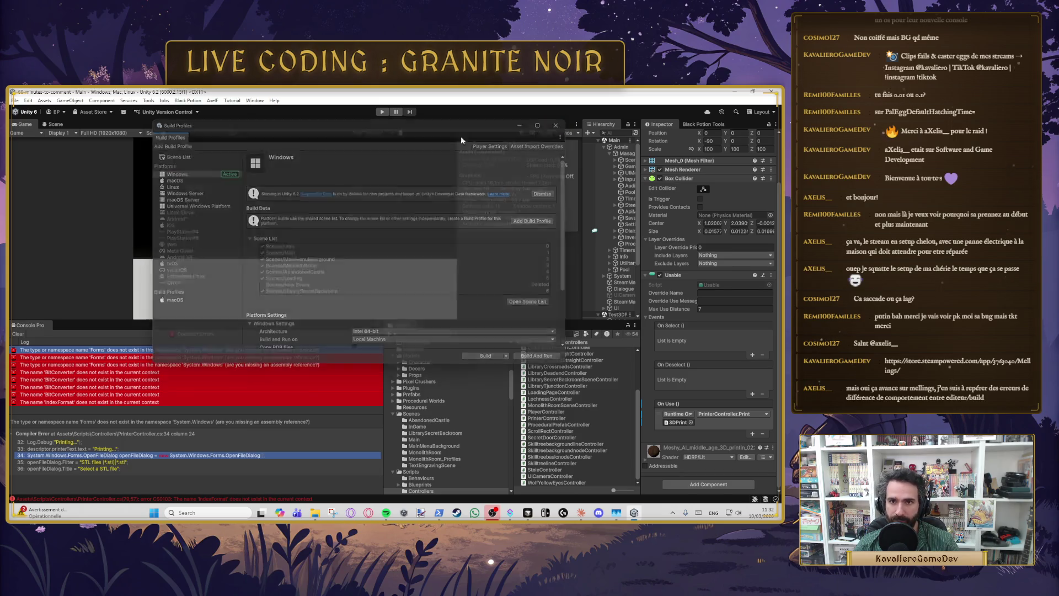
left_click(558, 124)
left_click(56, 124)
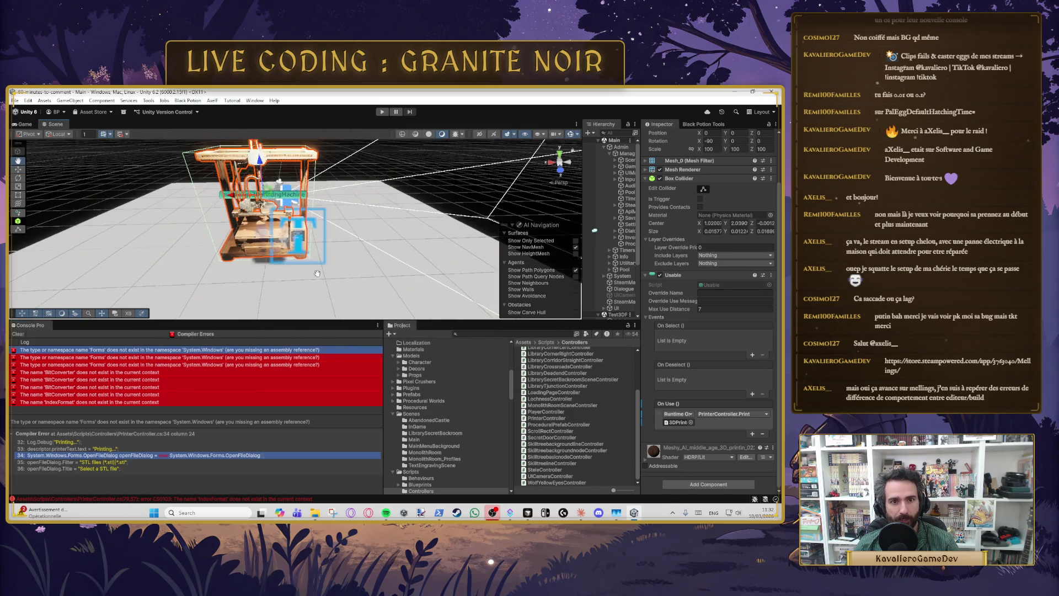
Step: Move the Scene camera closer and frame the whole printer from the front
mouse_move(301, 256)
left_mouse_down()
mouse_move(408, 264)
mouse_move(237, 262)
mouse_move(268, 262)
mouse_move(250, 253)
mouse_move(278, 222)
left_mouse_up()
scroll(279, 222, "up", 5)
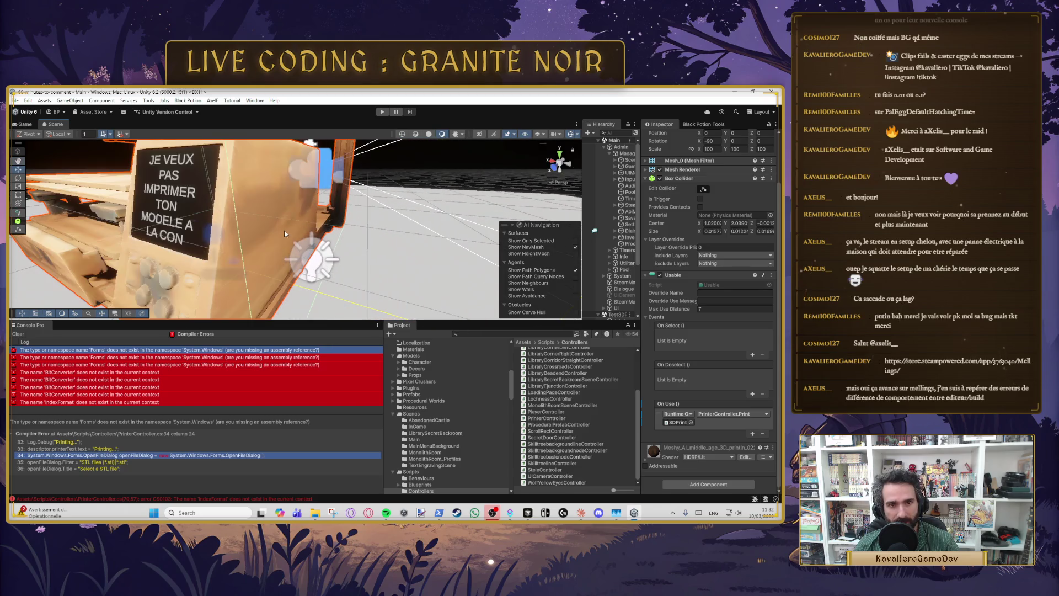
scroll(289, 237, "down", 3)
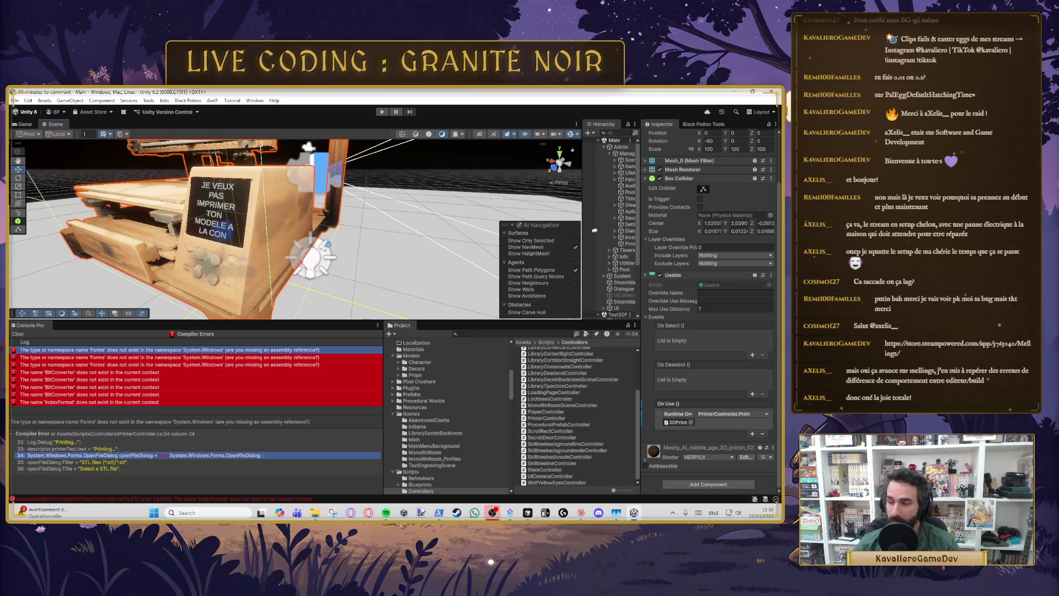
mouse_move(364, 239)
left_mouse_down()
mouse_move(262, 224)
mouse_move(271, 264)
mouse_move(221, 268)
left_mouse_up()
Step: Step through the Console compile errors, then bring PrinterController.cs up in Cursor
left_click(200, 358)
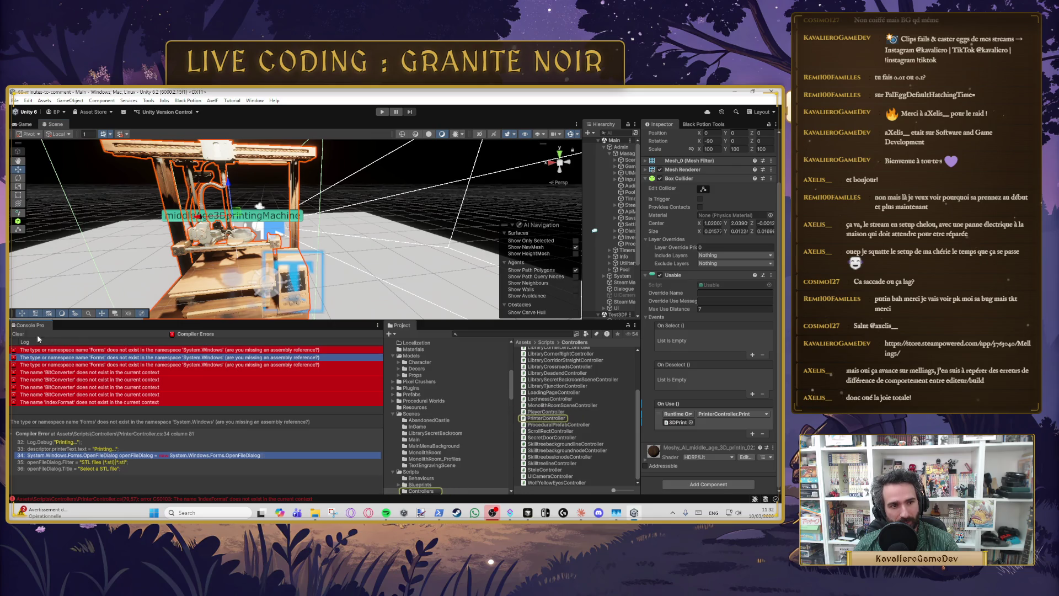
key("Up")
key("Down")
key("Down")
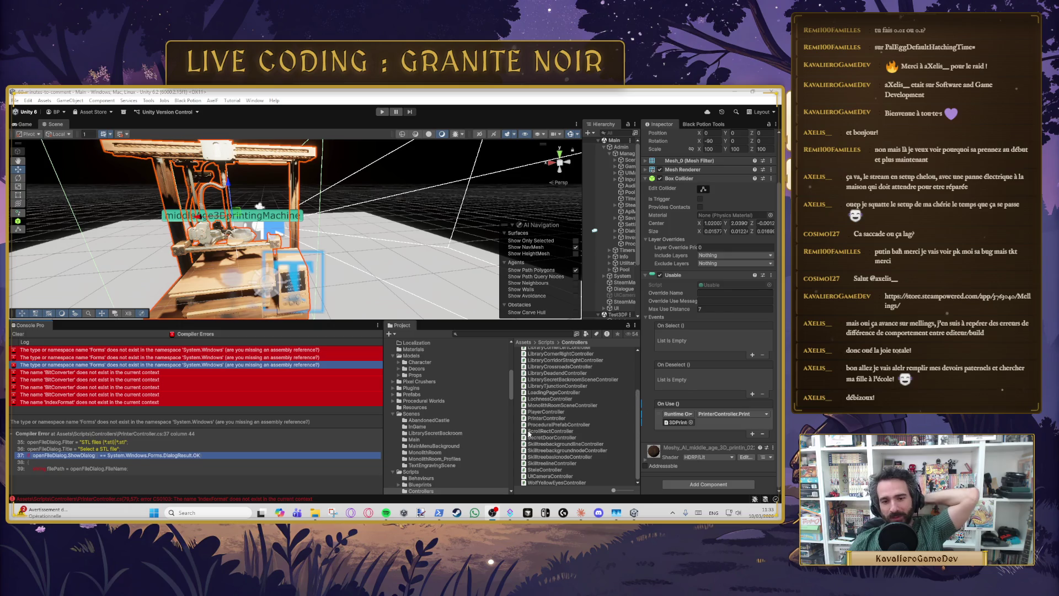
mouse_move(529, 514)
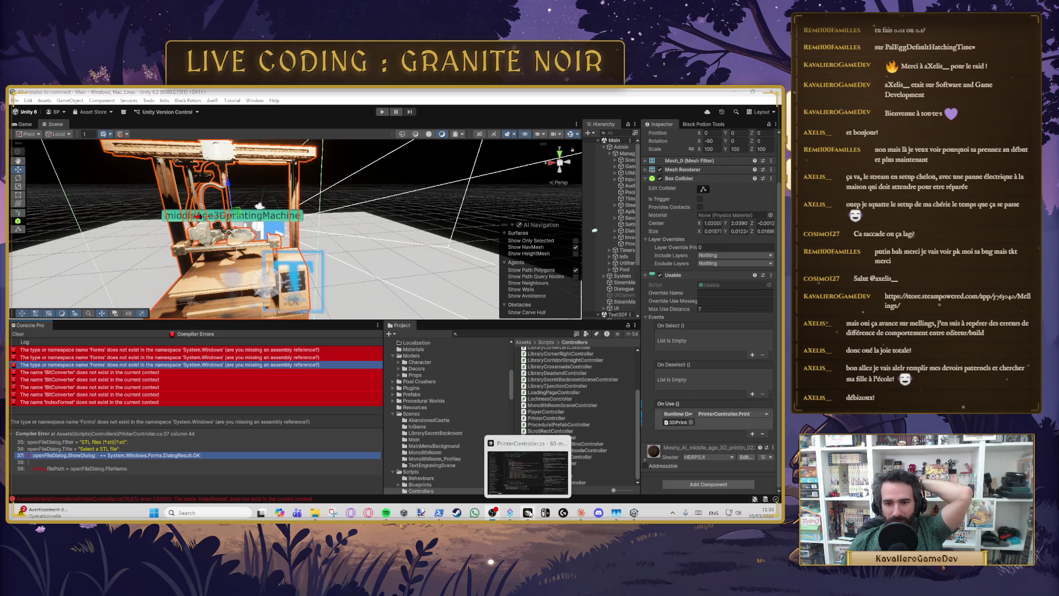
mouse_move(521, 478)
left_click(502, 447)
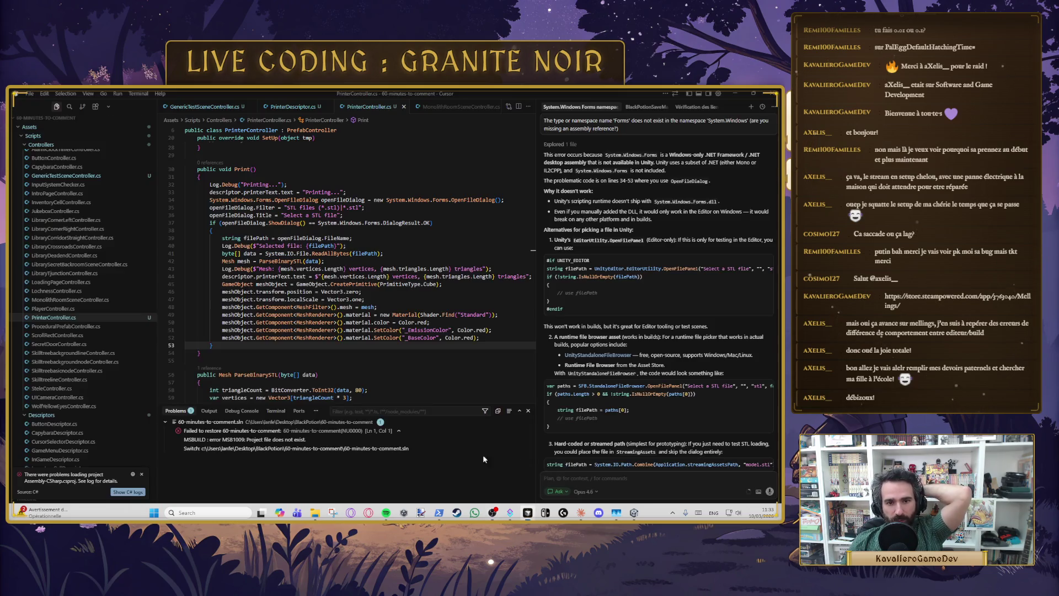
Step: Select the OpenFileDialog line, then view the first compile error's details in Unity
left_click(297, 208)
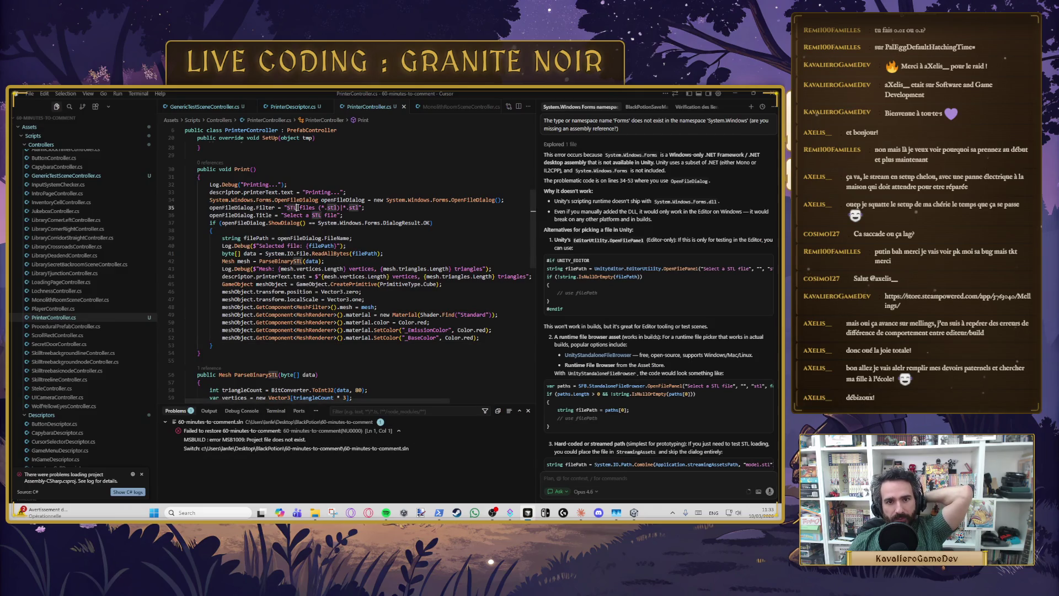
triple_click(331, 197)
left_click(408, 200)
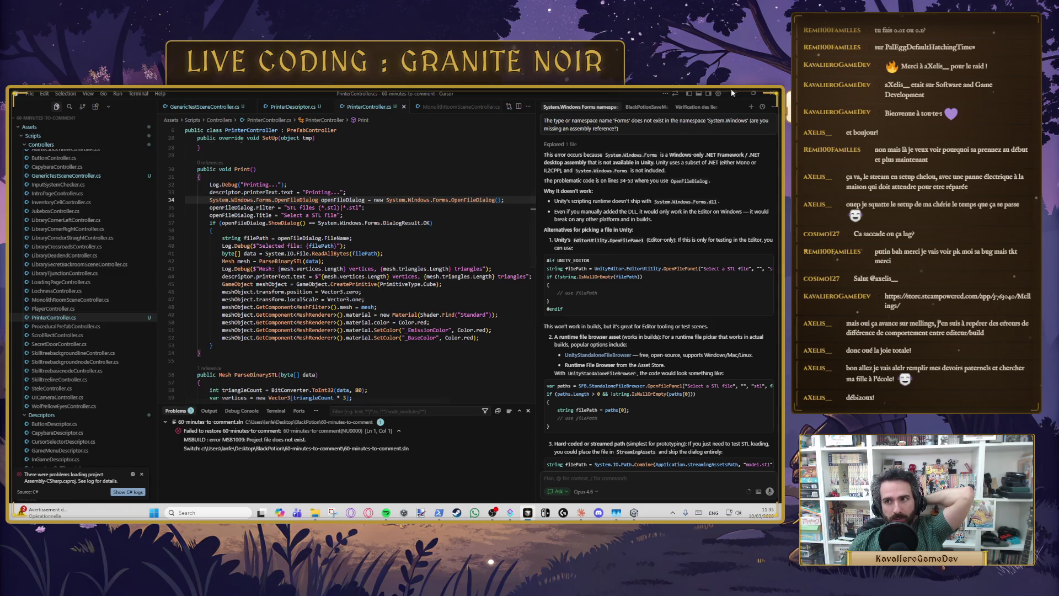
left_click(731, 93)
left_click(221, 357)
left_click(222, 350)
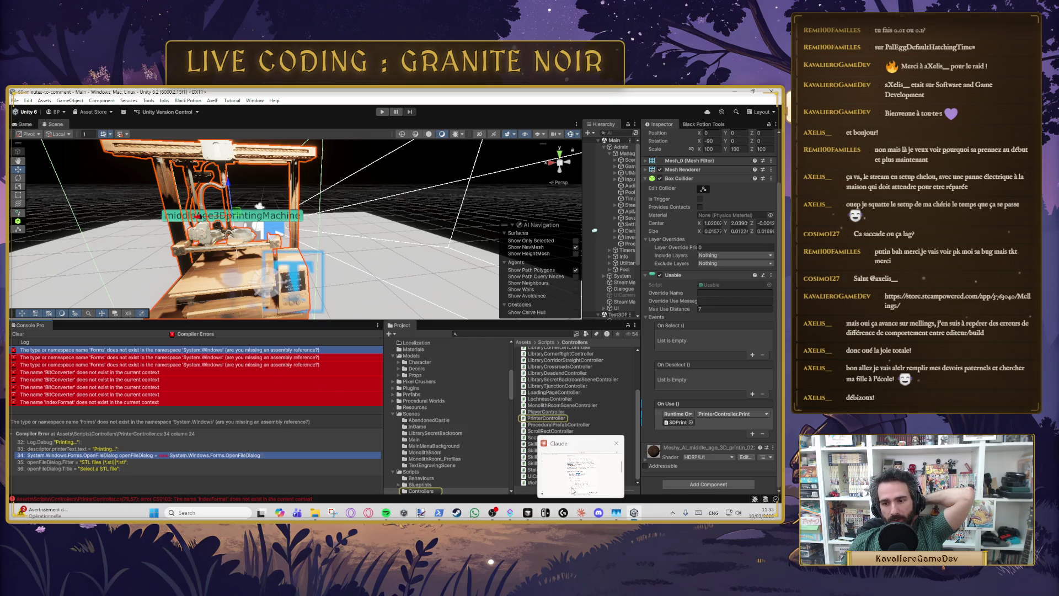
Step: Read Cursor's StandaloneFileBrowser answer, highlighting the Asset Store suggestion, then return to Unity
left_click(581, 469)
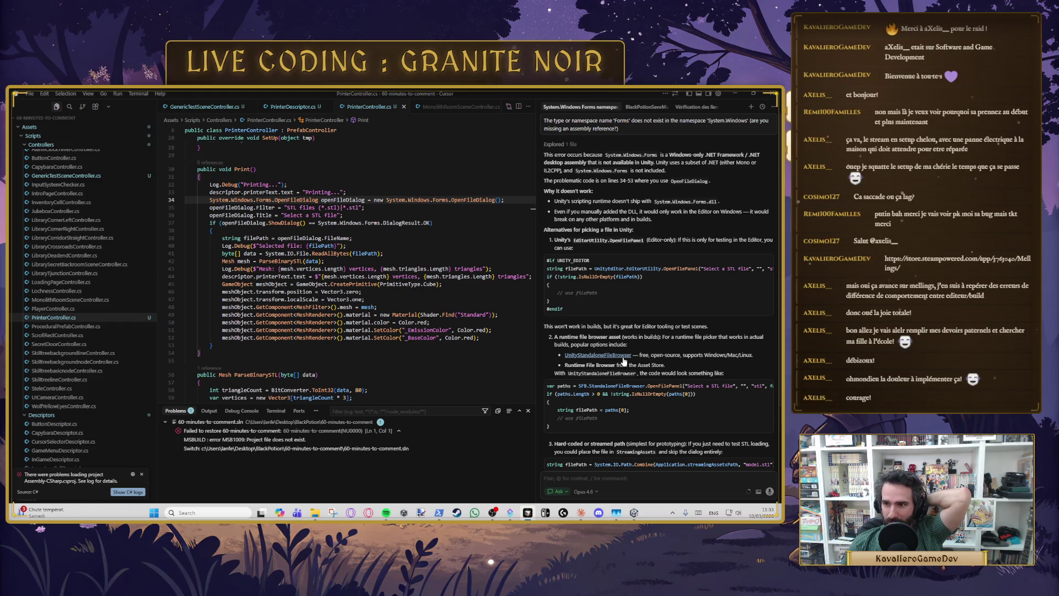
scroll(624, 360, "down", 1)
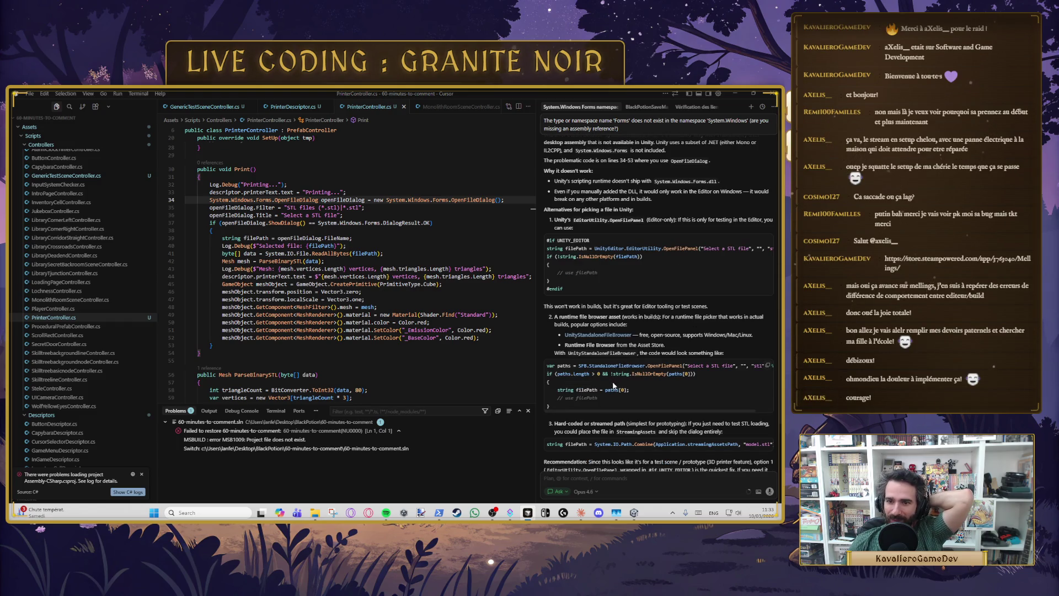
left_click_drag(585, 344, 665, 344)
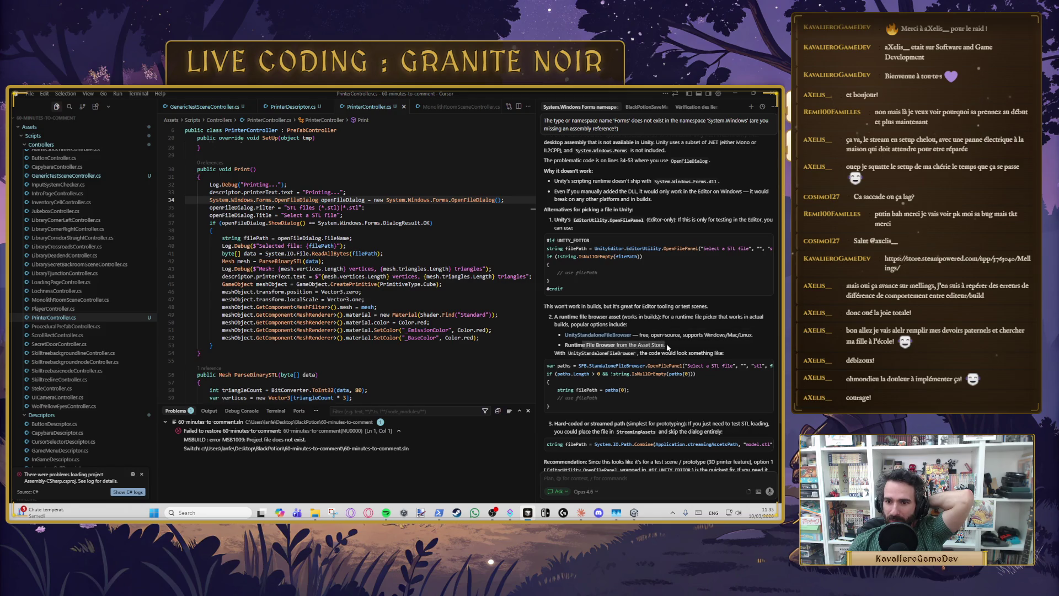
left_click(668, 348)
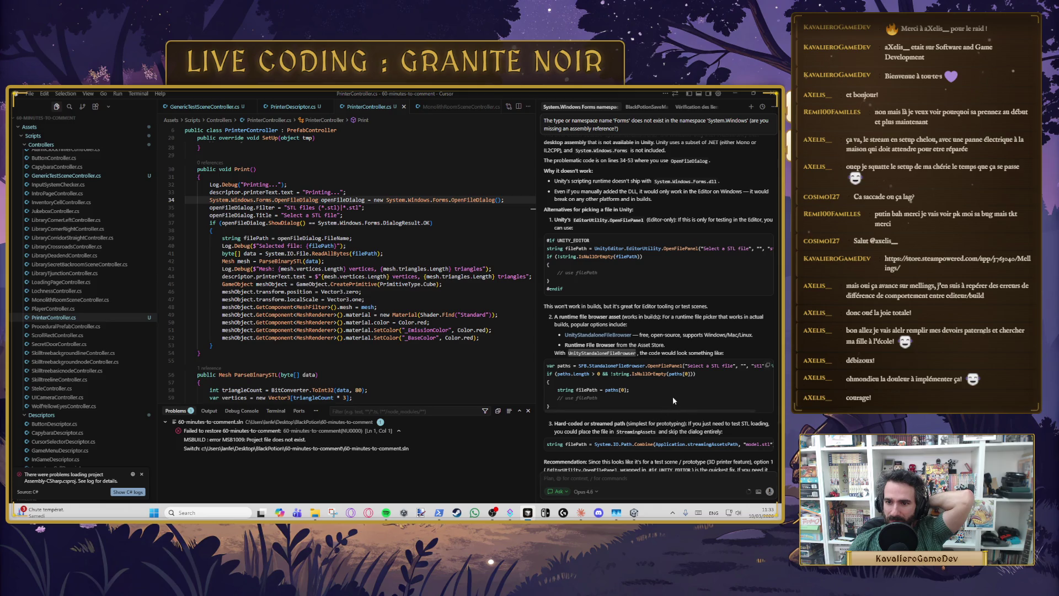
scroll(653, 389, "up", 1)
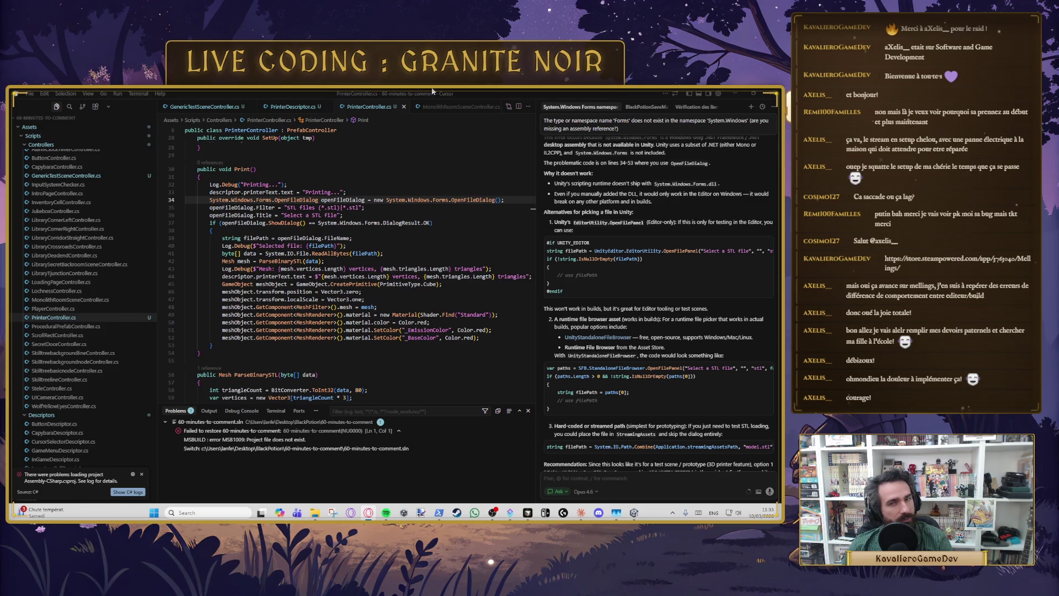
key("alt+Tab")
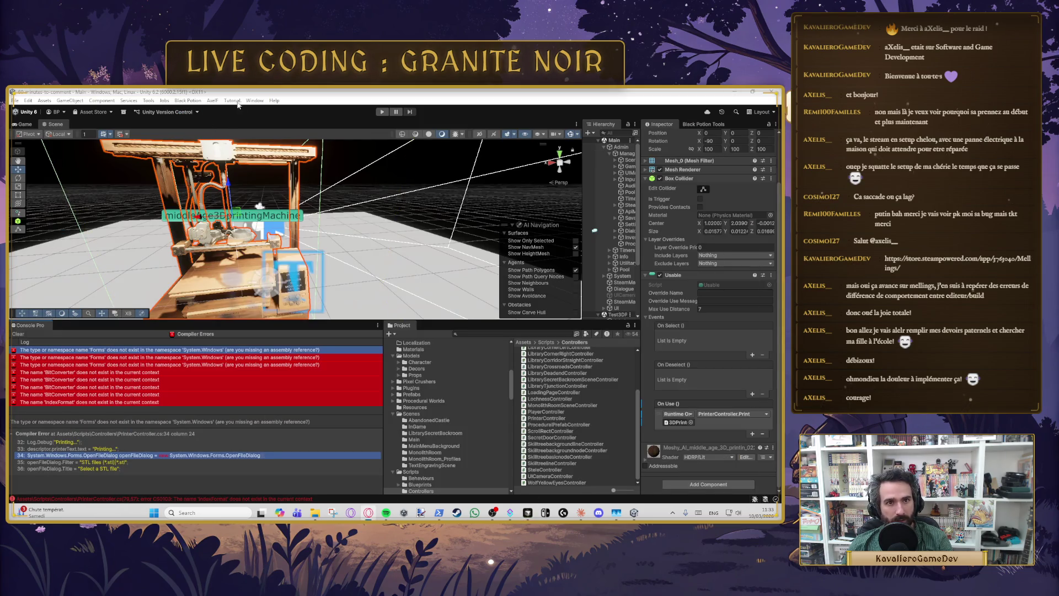
Step: Open Window > Package Management > Package Manager, then switch to the web browser
left_click(241, 102)
left_click(255, 100)
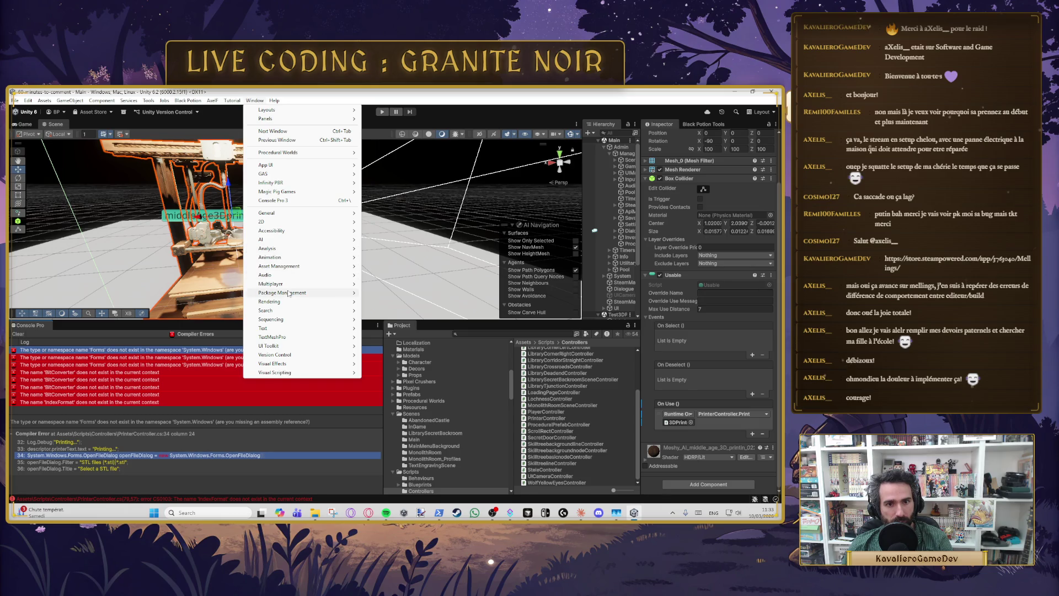
mouse_move(288, 294)
left_click(393, 293)
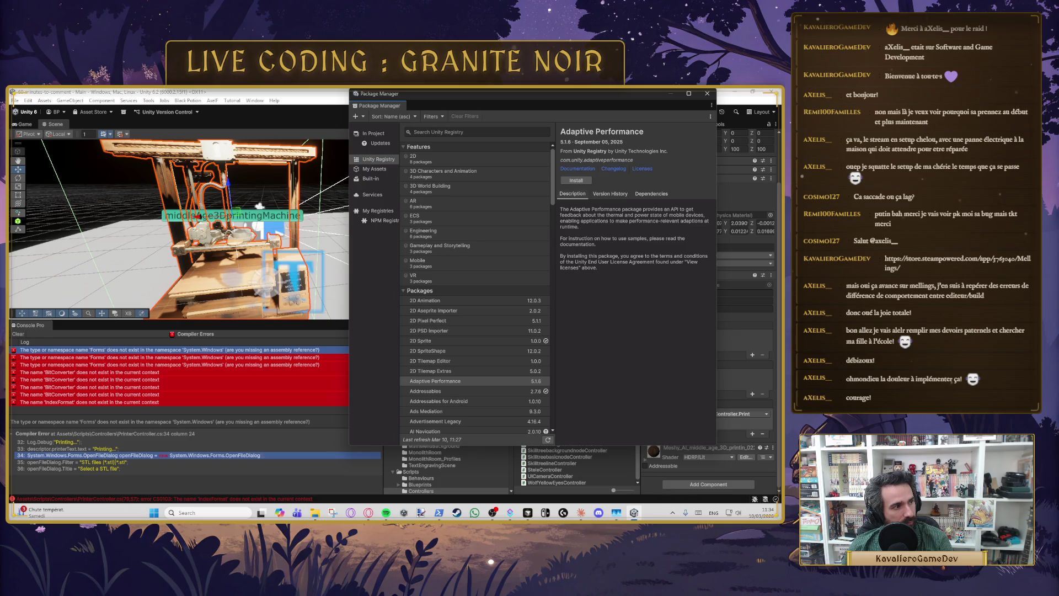
left_click(369, 513)
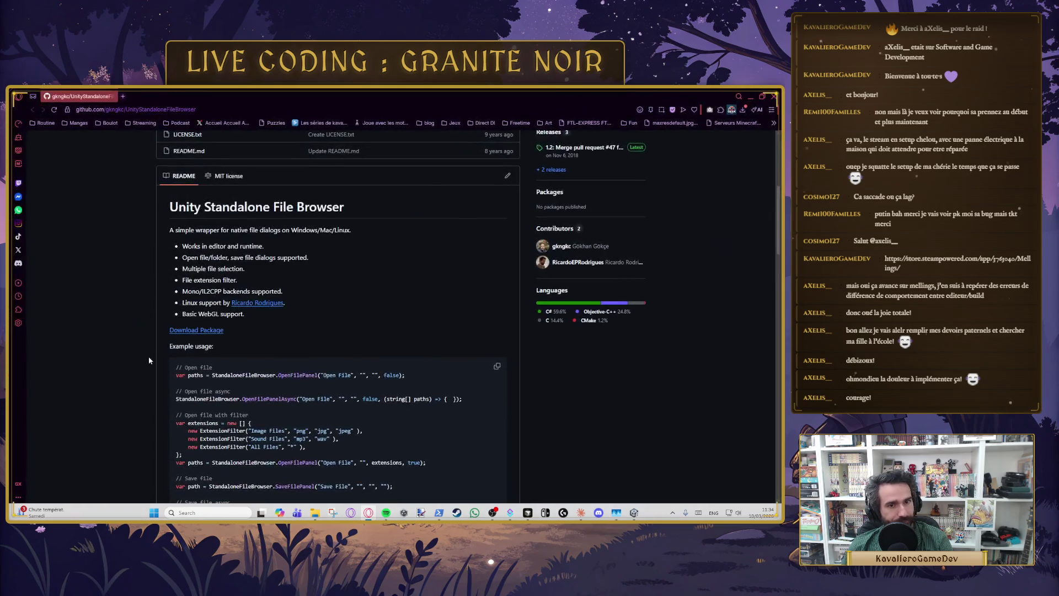
Step: Read through the UnityStandaloneFileBrowser README and click its Download Package link
scroll(390, 264, "up", 2)
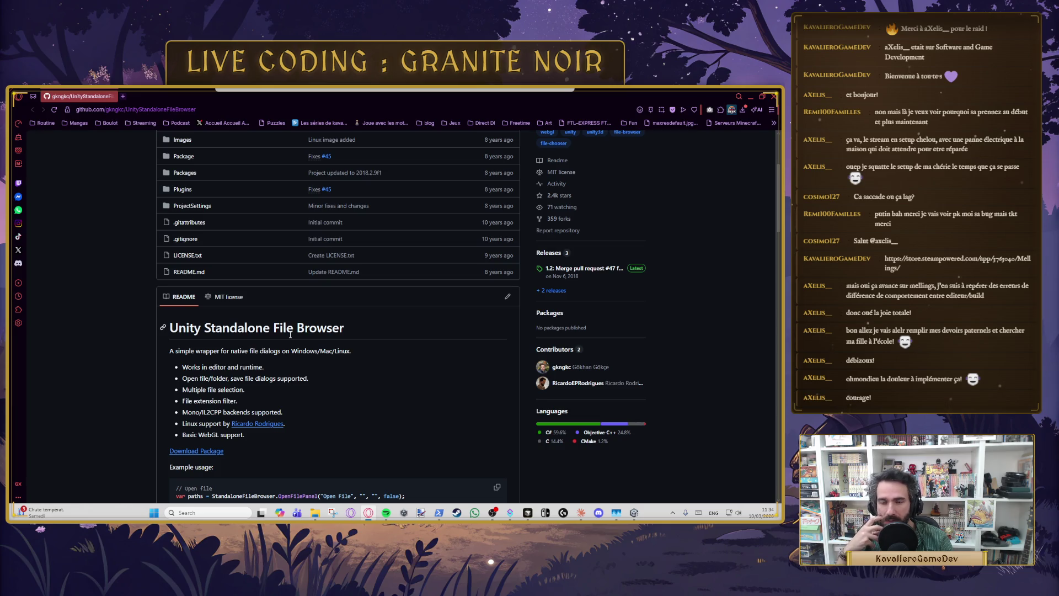
scroll(290, 334, "down", 5)
scroll(289, 270, "down", 4)
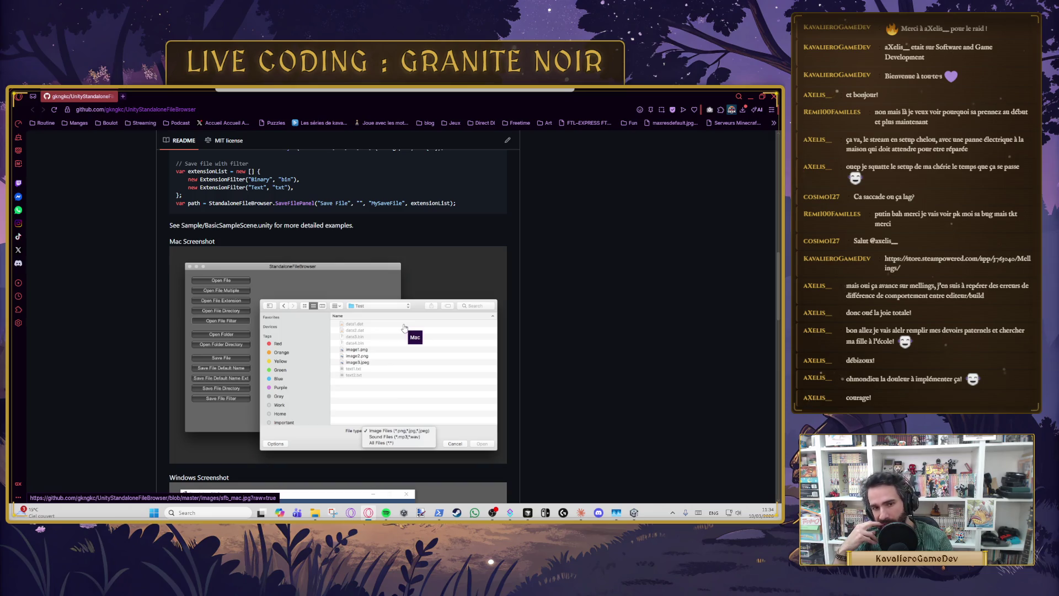
scroll(230, 211, "down", 11)
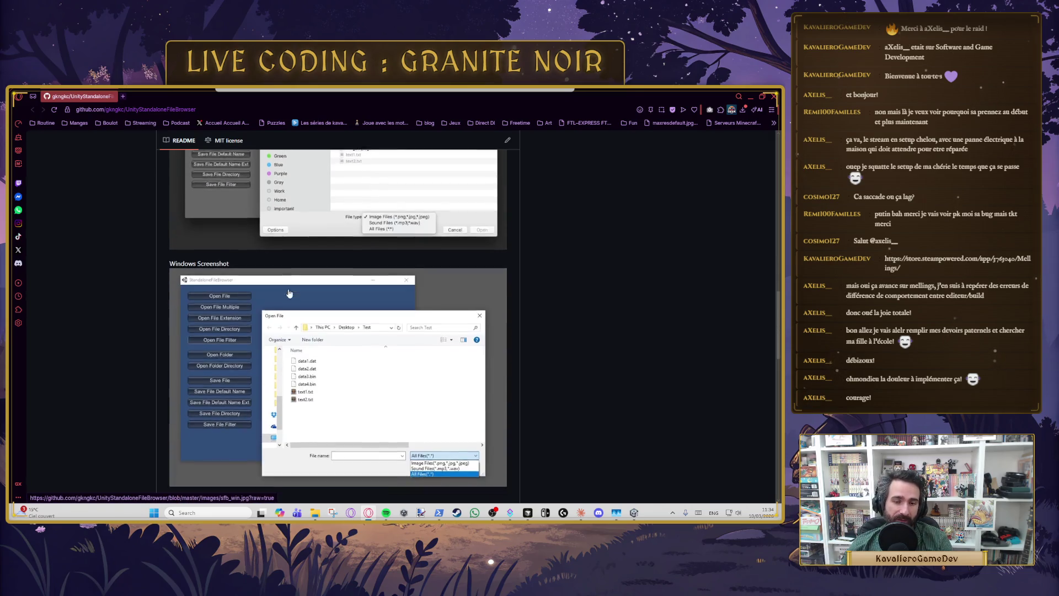
scroll(346, 302, "down", 6)
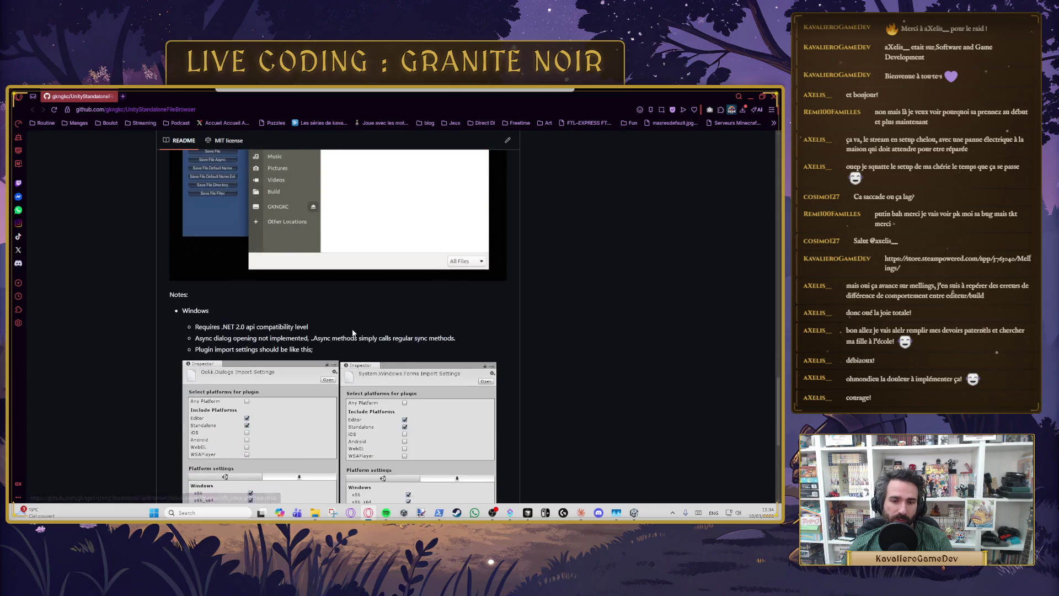
scroll(374, 365, "down", 2)
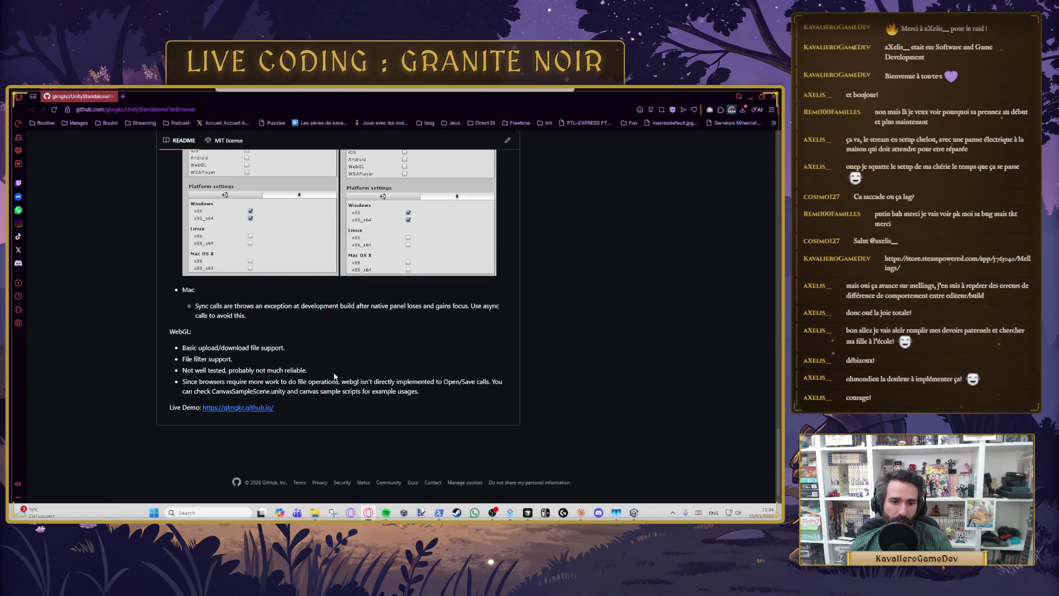
scroll(309, 411, "up", 15)
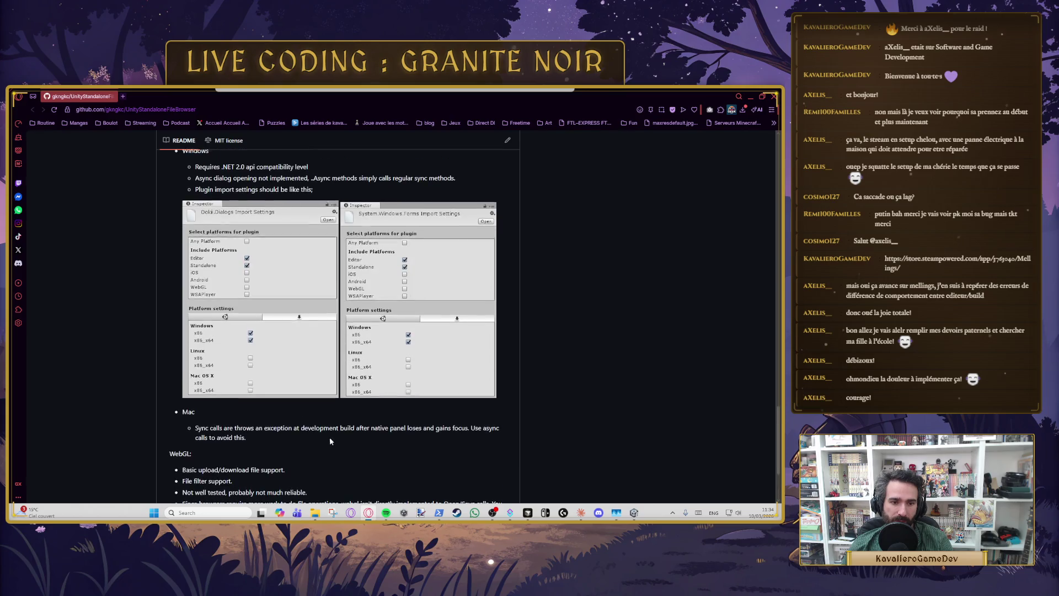
scroll(363, 427, "up", 15)
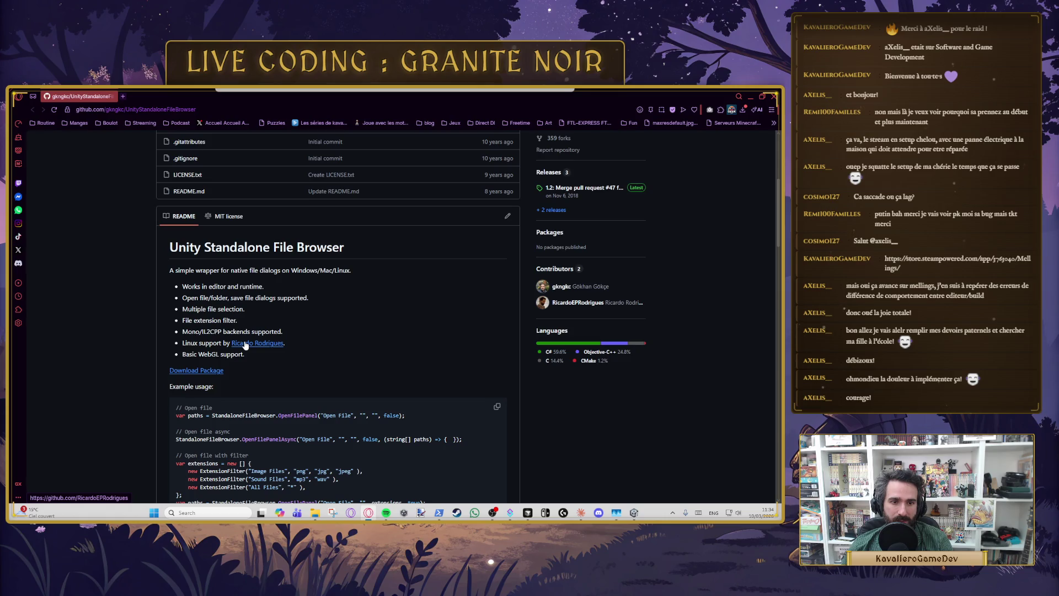
scroll(209, 378, "up", 3)
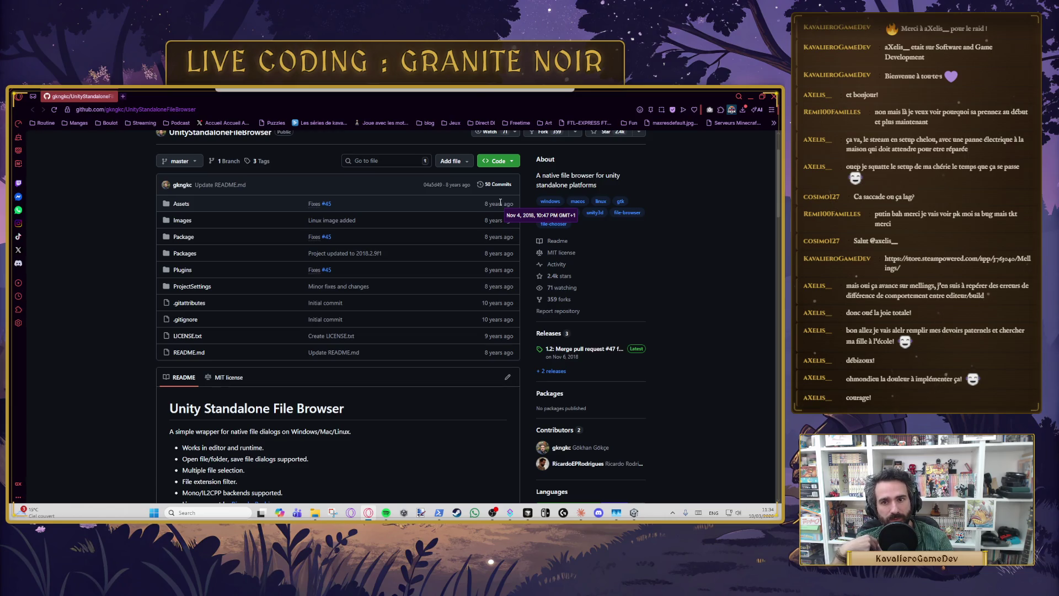
scroll(369, 312, "down", 3)
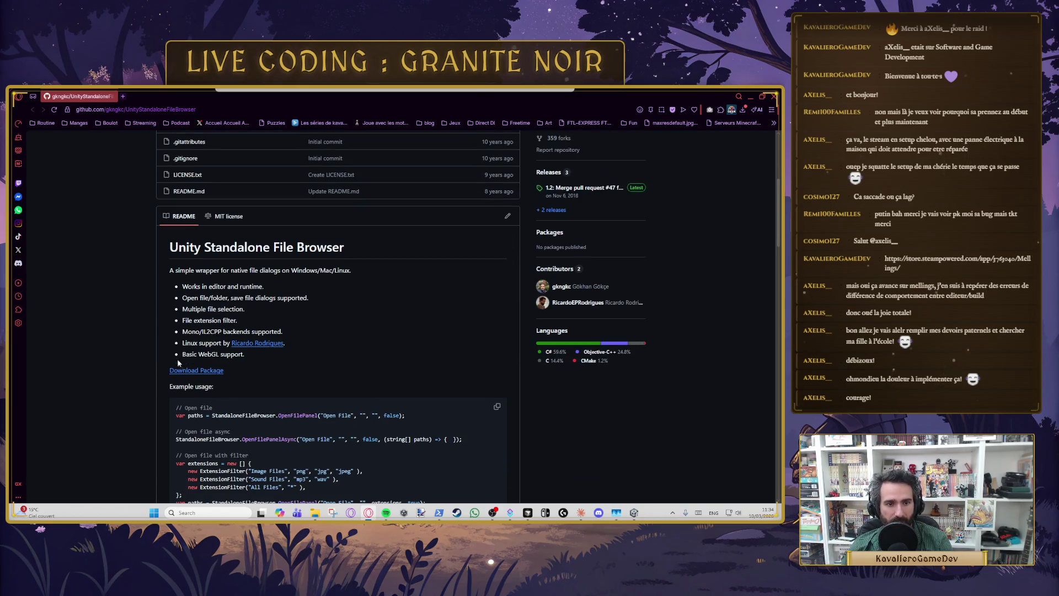
left_click(201, 372)
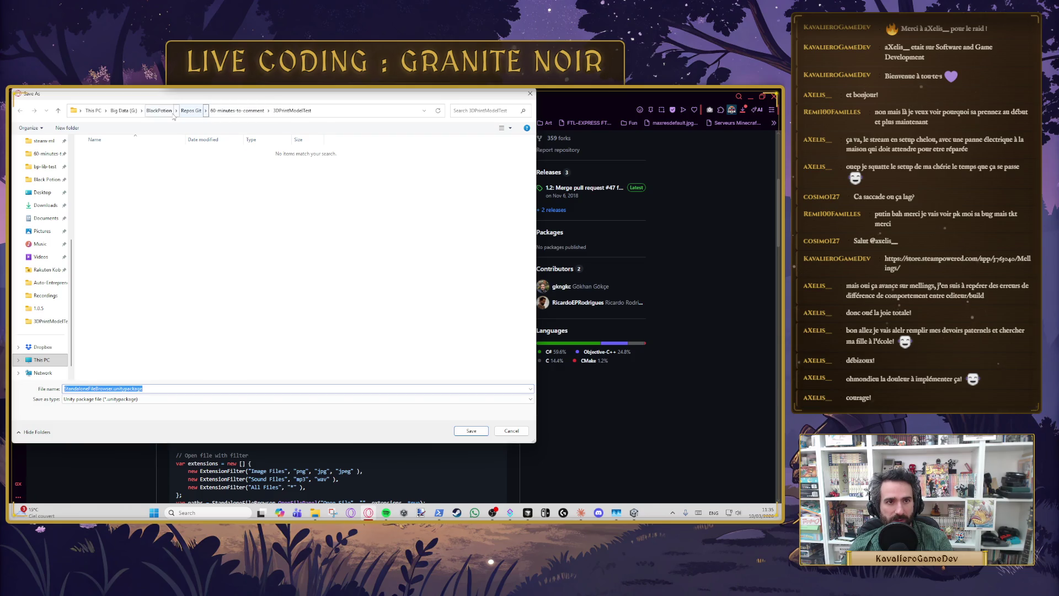
Step: Save StandaloneFileBrowser.unitypackage into Repos Git > 60-minutes-to-comment and minimize the browser
left_click(191, 110)
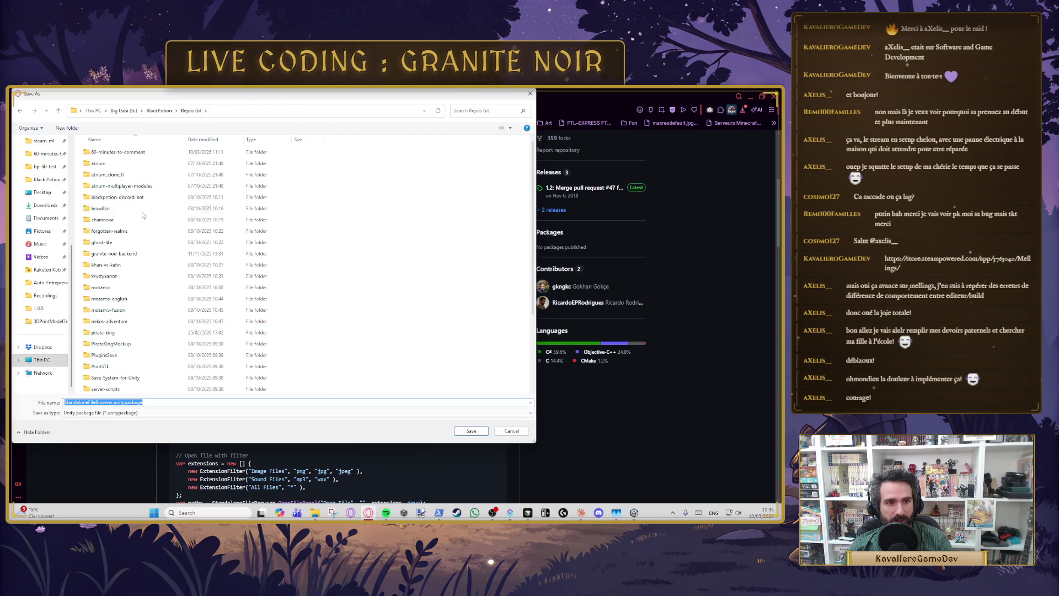
double_click(121, 154)
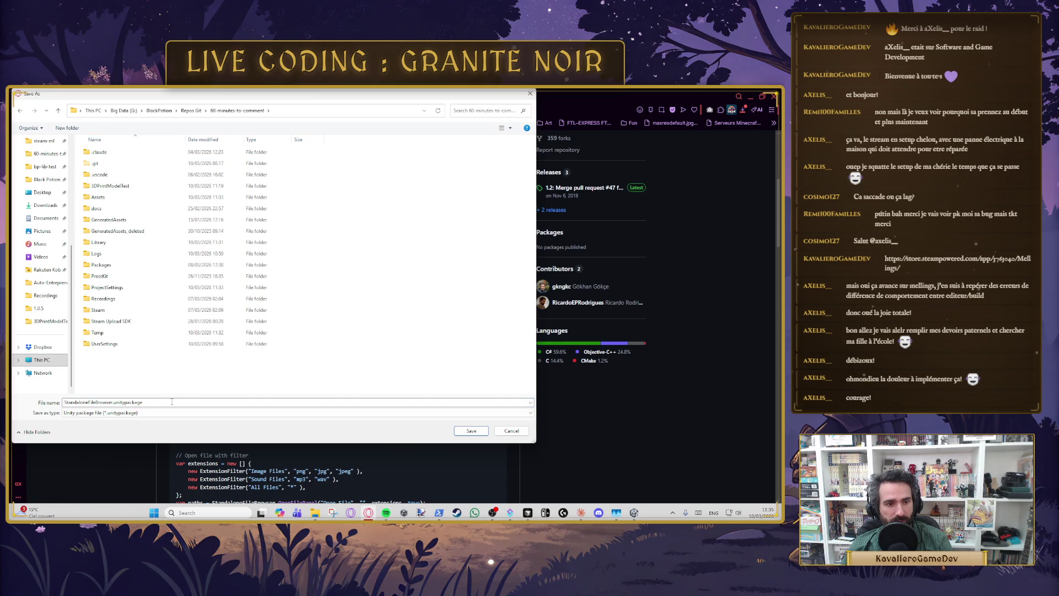
left_click(471, 430)
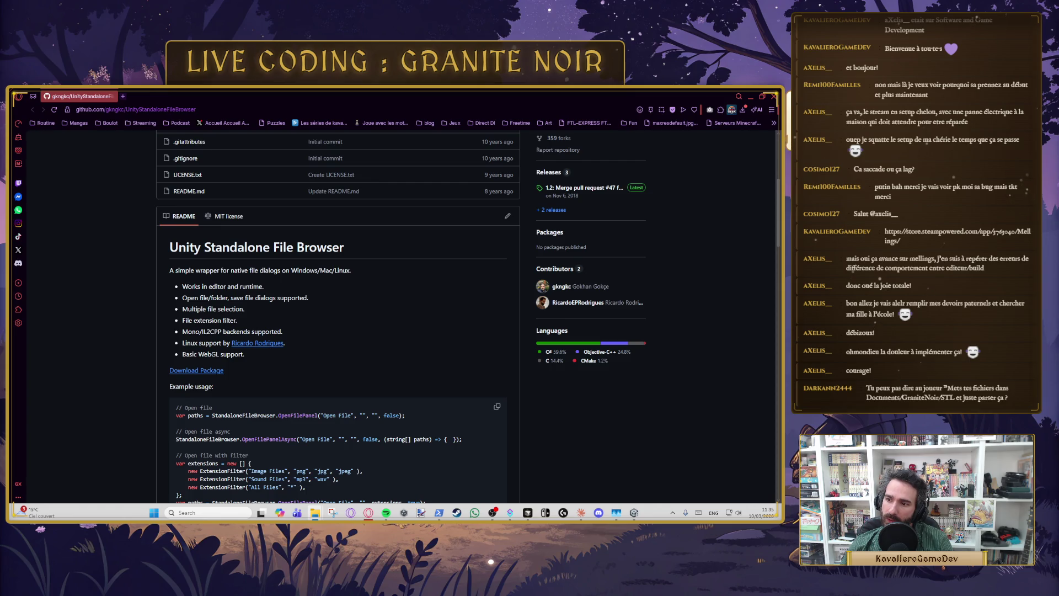
left_click(750, 96)
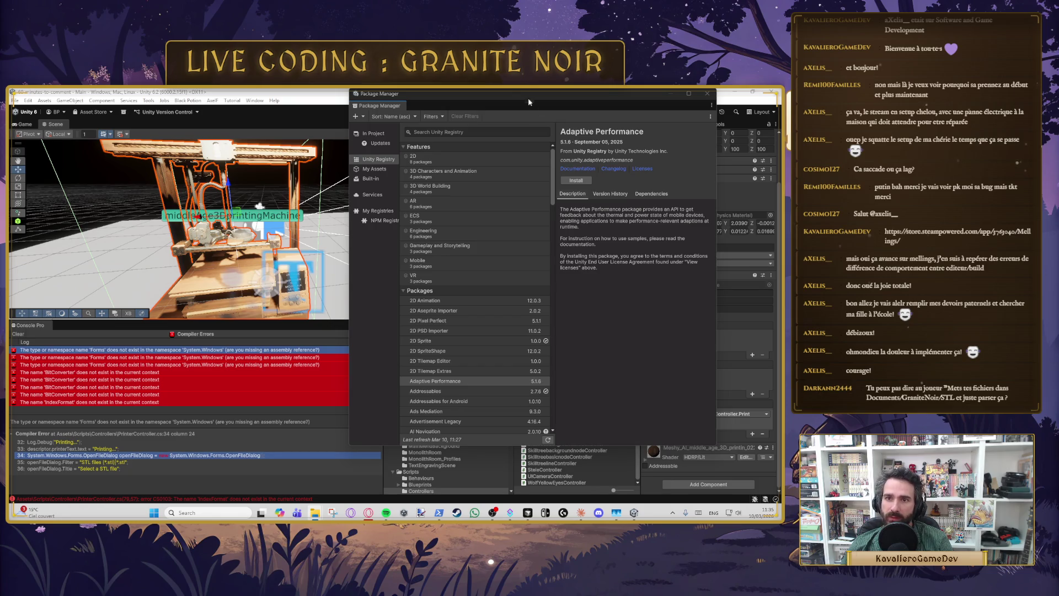
Step: Close the Package Manager and return to PrinterController.cs in Cursor
left_click(707, 94)
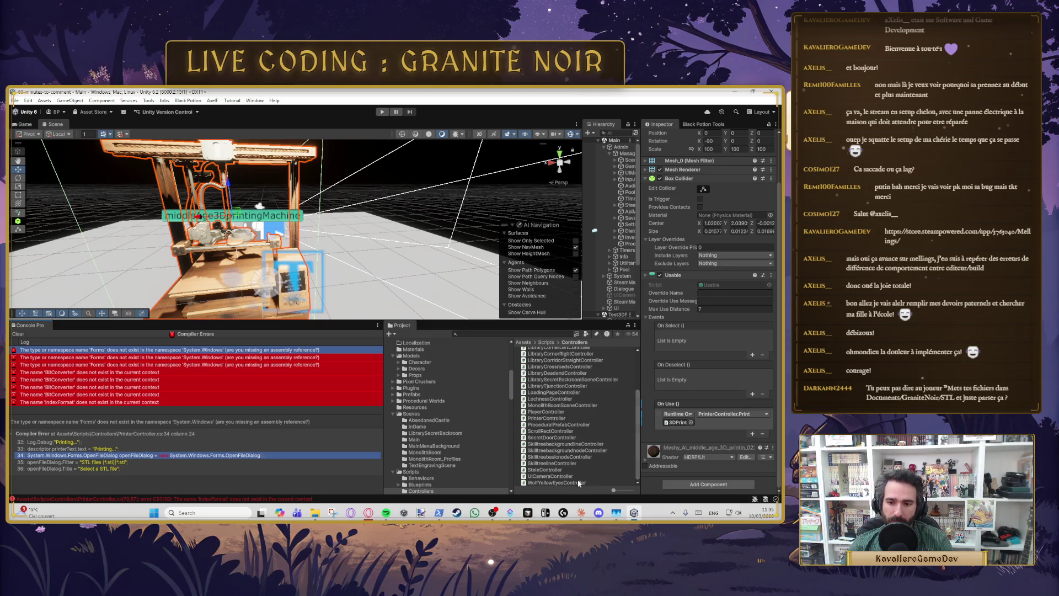
left_click(528, 513)
key("Left")
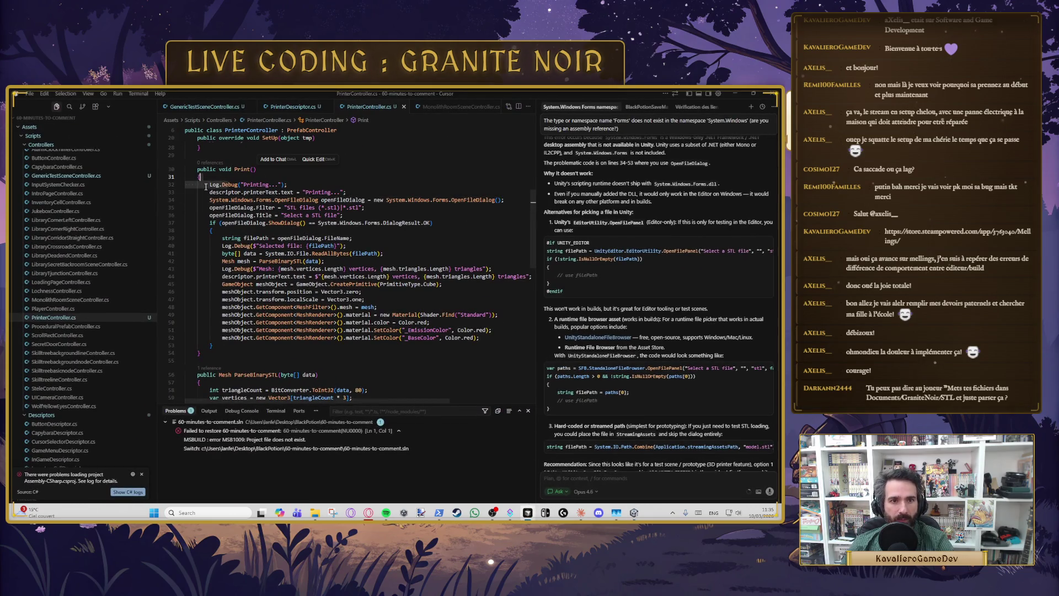
Step: Wrap Print()'s Windows Forms dialog code (lines 34–53) in /* */, save, and recompile in Unity
type("/*")
key("Down")
key("Down")
key("Down")
type("*/")
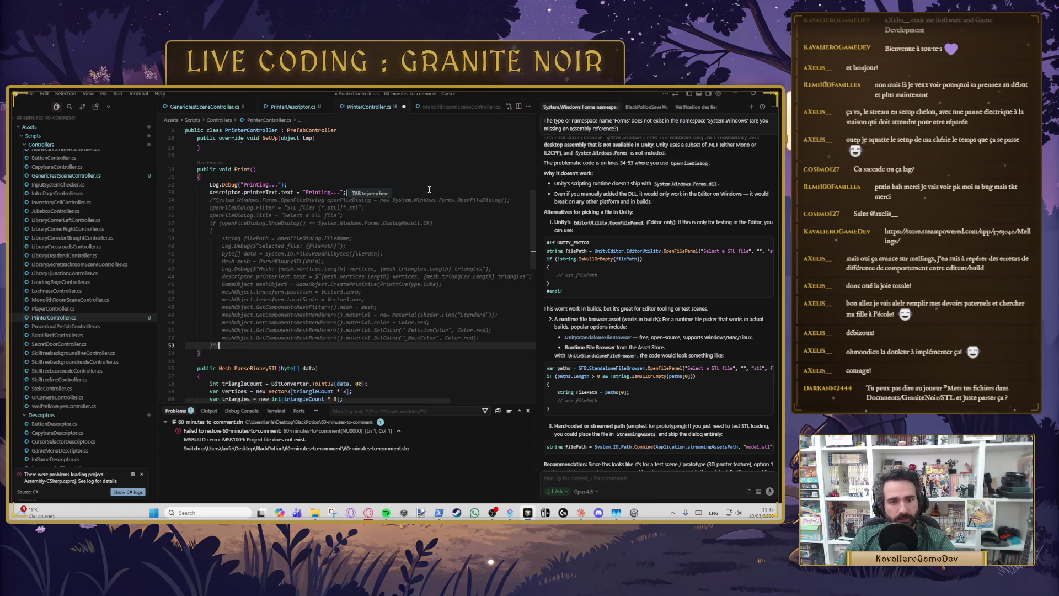
key("ctrl+s")
left_click(277, 389)
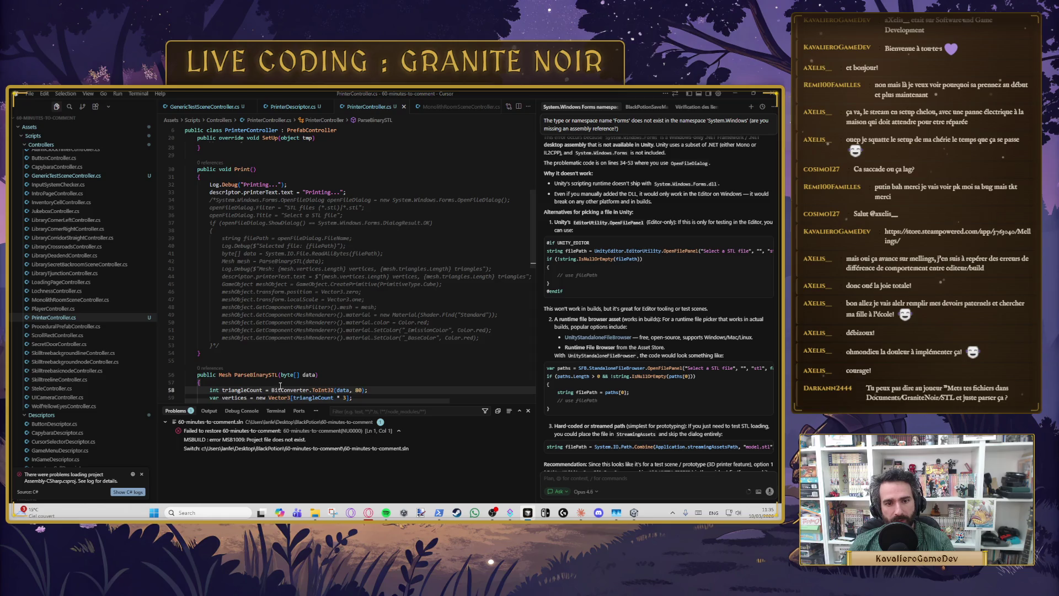
scroll(287, 363, "down", 1)
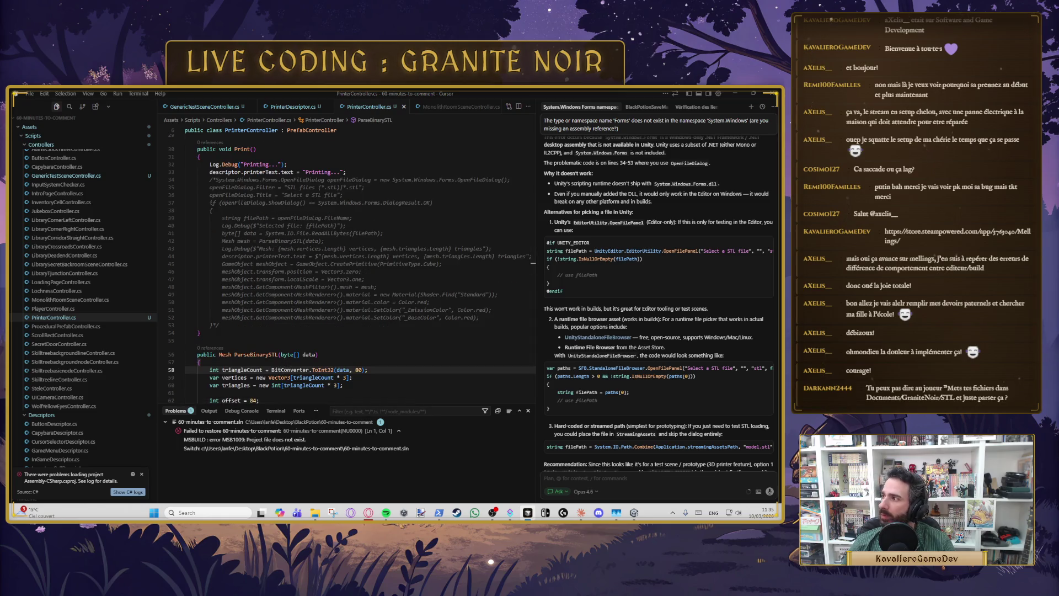
left_click(634, 512)
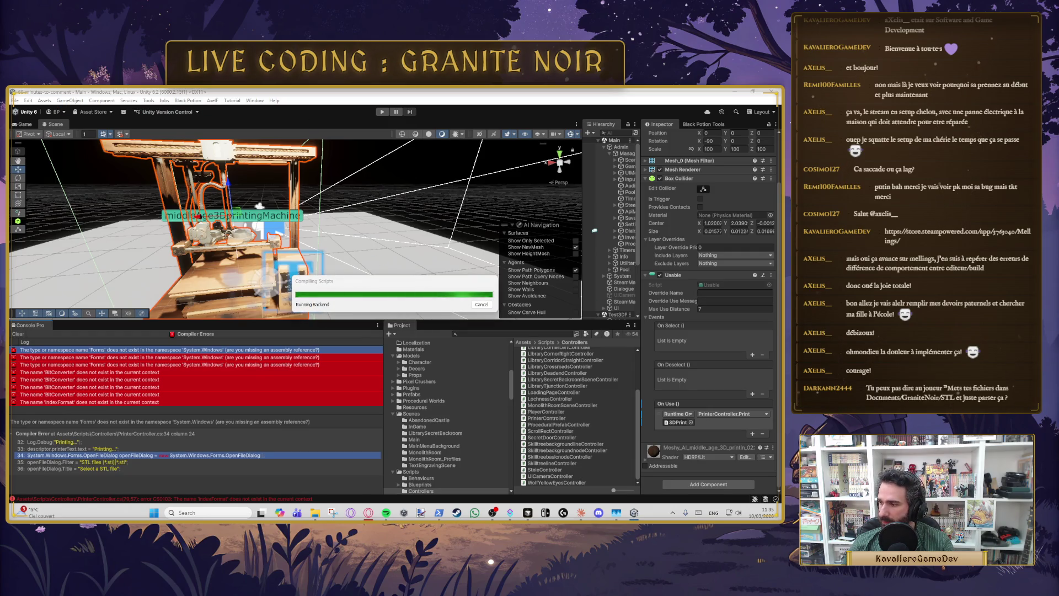
key("alt+Tab")
key("alt+Tab")
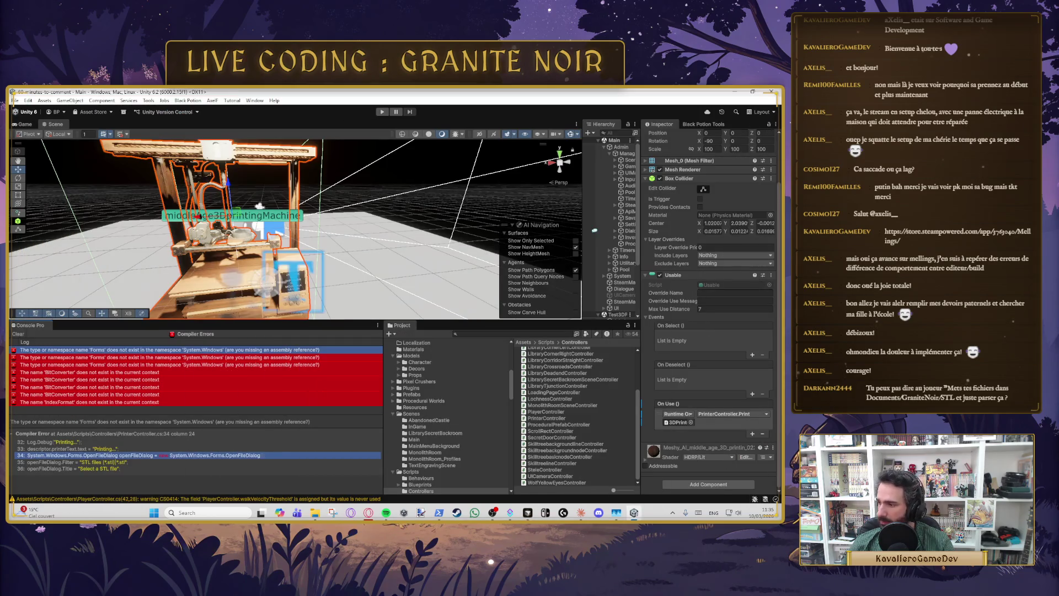
key("alt+Tab")
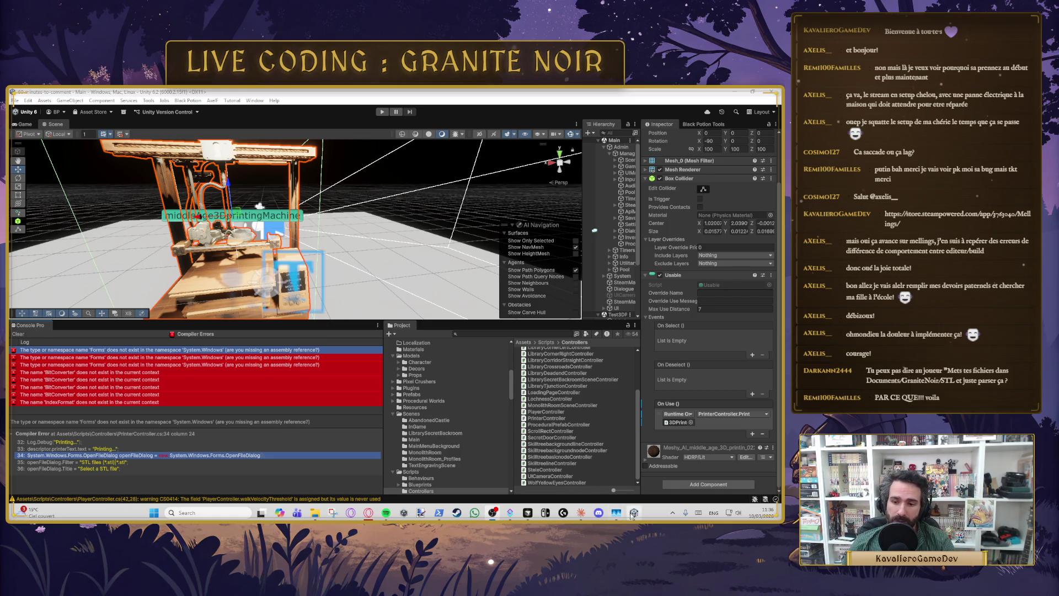
mouse_move(607, 517)
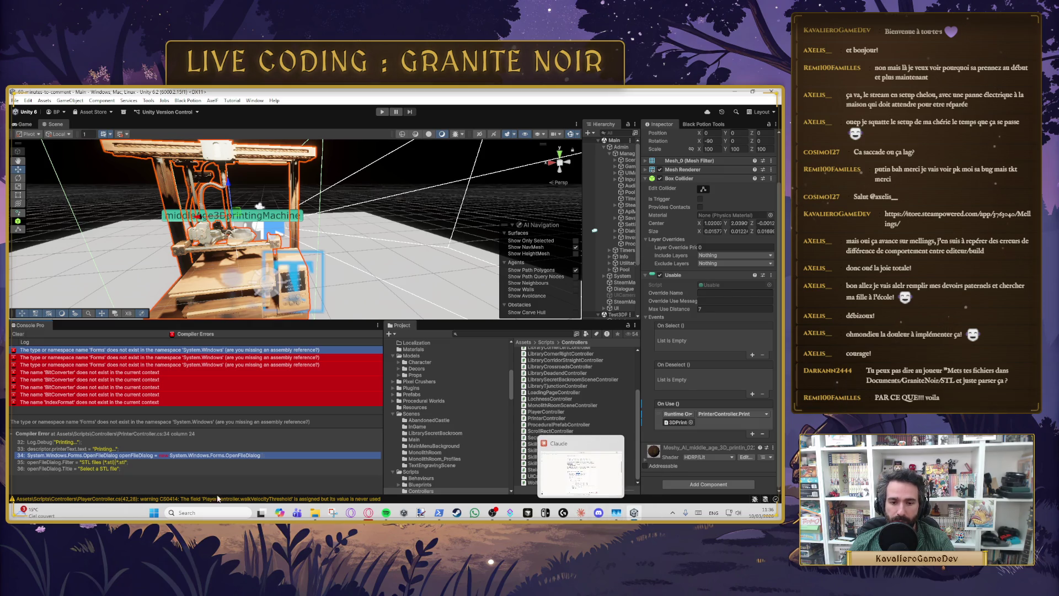
mouse_move(374, 519)
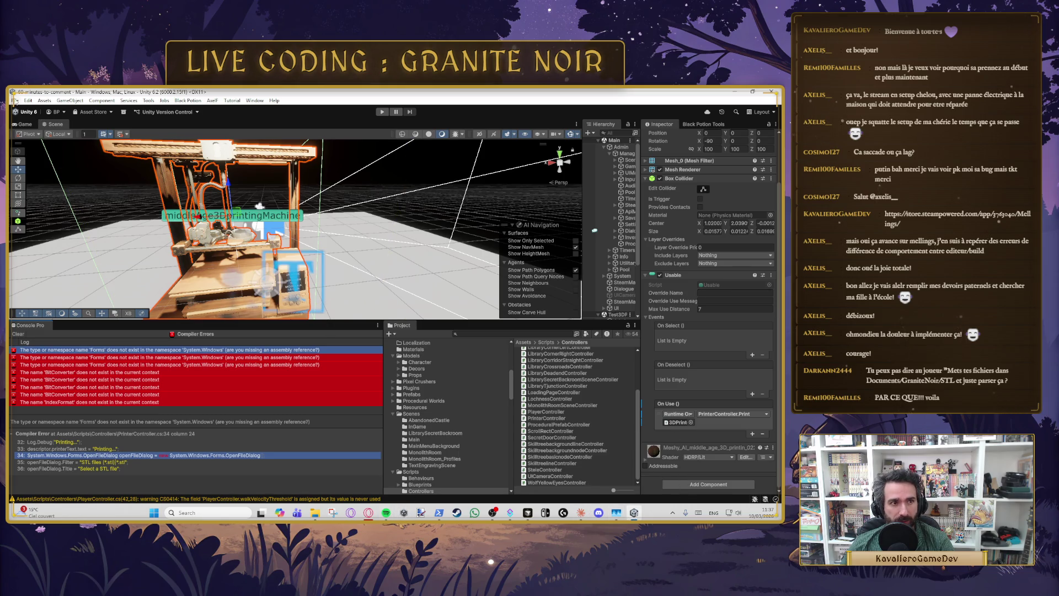
Step: Clear Unity's console and send the BitConverter error from line 58 to the Cursor AI chat
left_click(20, 335)
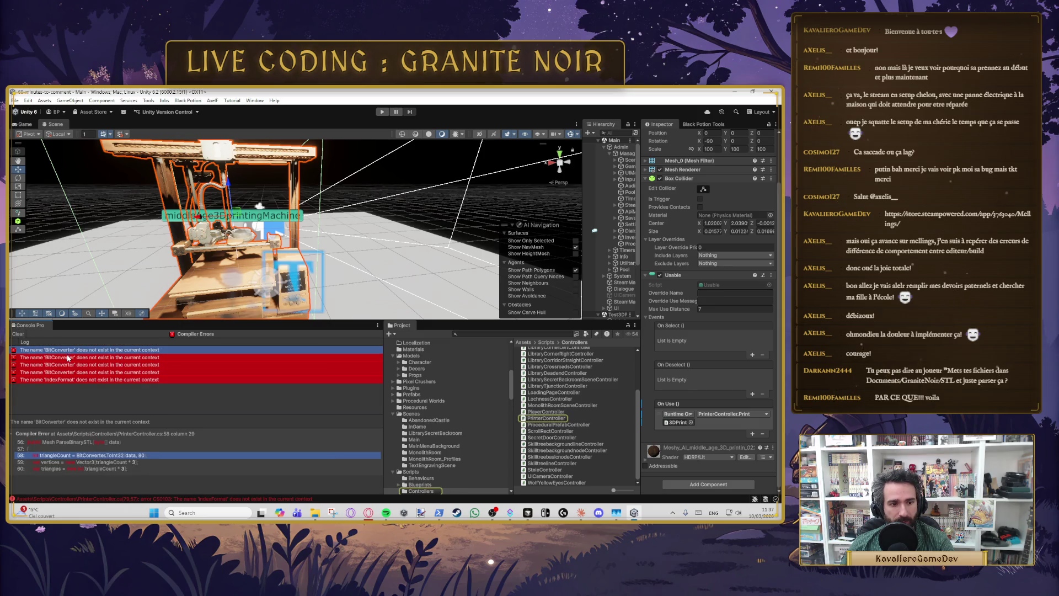
left_click(527, 513)
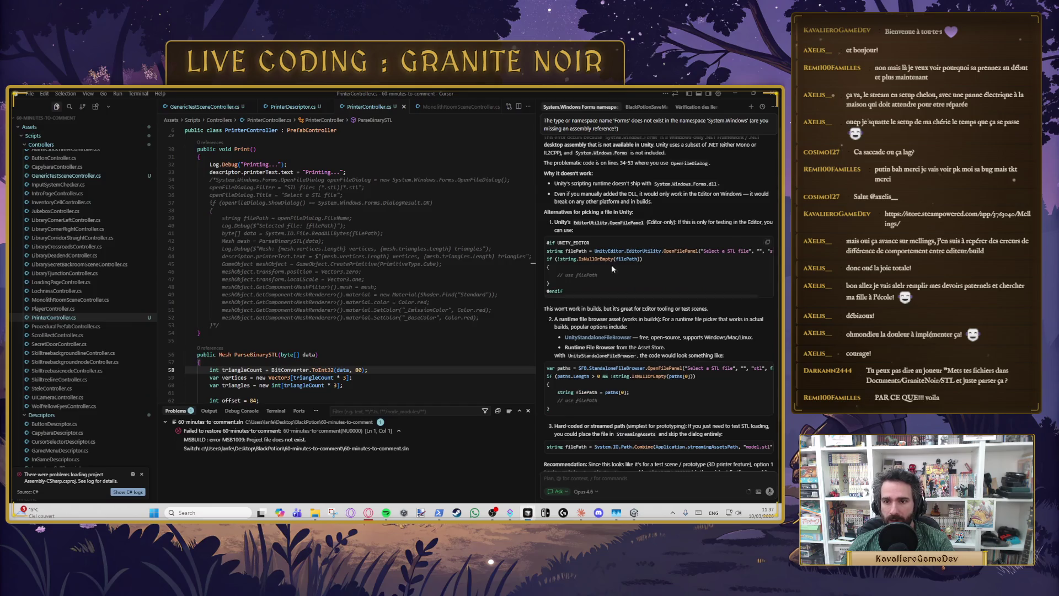
scroll(323, 362, "down", 3)
double_click(293, 309)
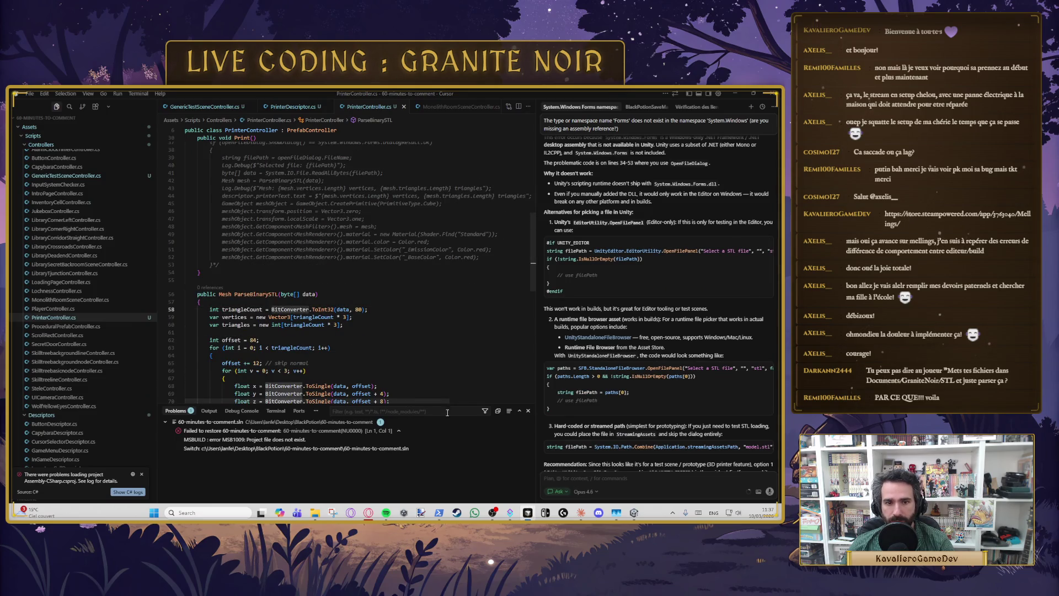
key("alt+Tab")
key("alt+Tab")
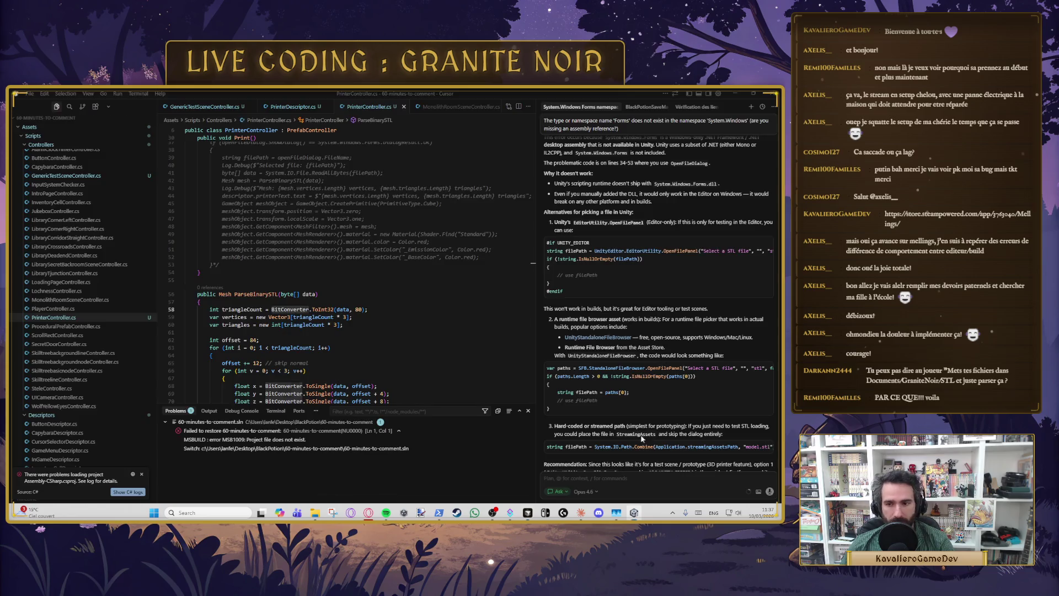
type("The name 'BitConverter' does not exist in the current context")
key("Return")
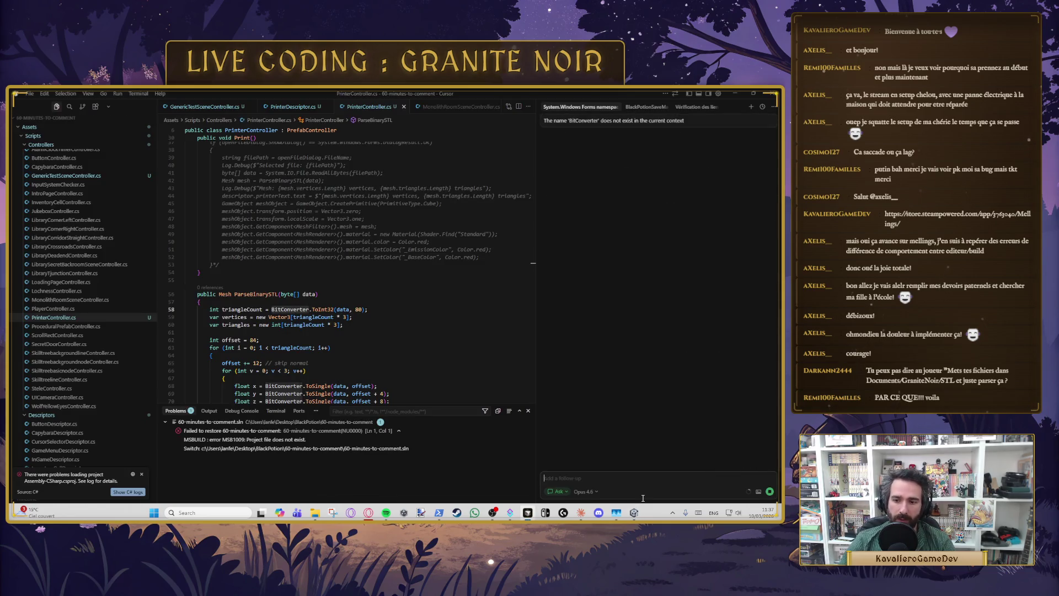
Step: Add 'using System;' at the top of PrinterController.cs and return to Unity to recompile
scroll(271, 362, "down", 3)
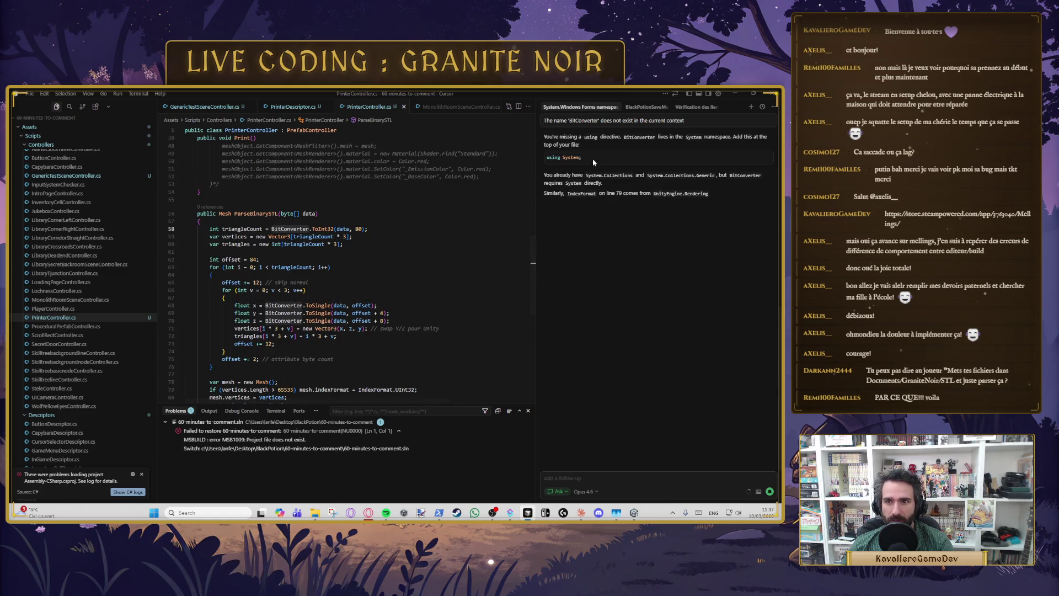
left_click_drag(581, 158, 546, 157)
key("ctrl+c")
scroll(363, 196, "up", 15)
left_click(190, 160)
key("ctrl+v")
key("alt+Tab")
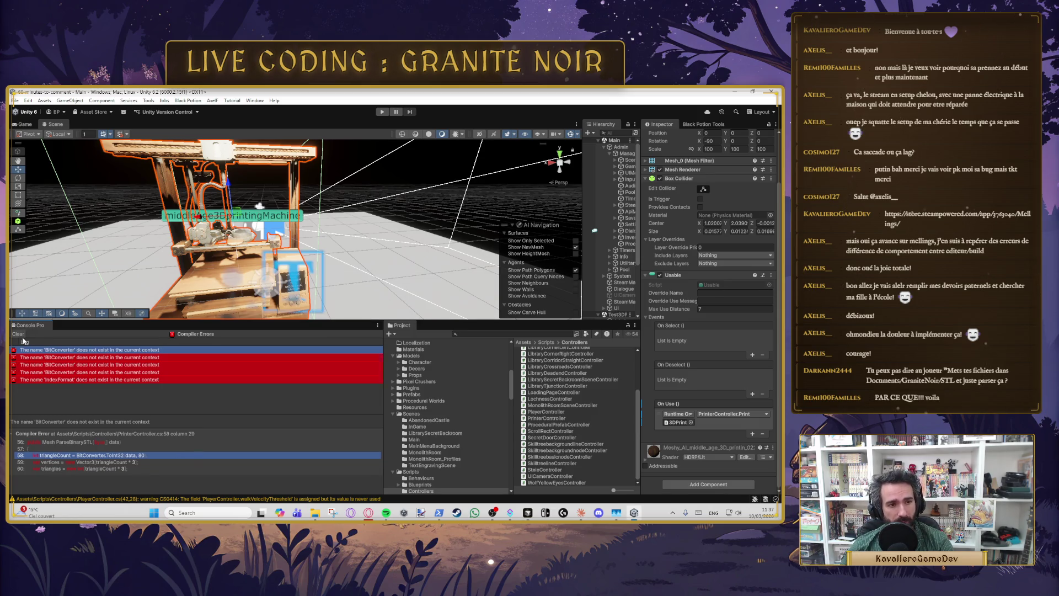
Step: Open PrinterController from the console and select the BitConverter (line 58) and IndexFormat (line 79) usages
left_click(79, 350)
double_click(78, 350)
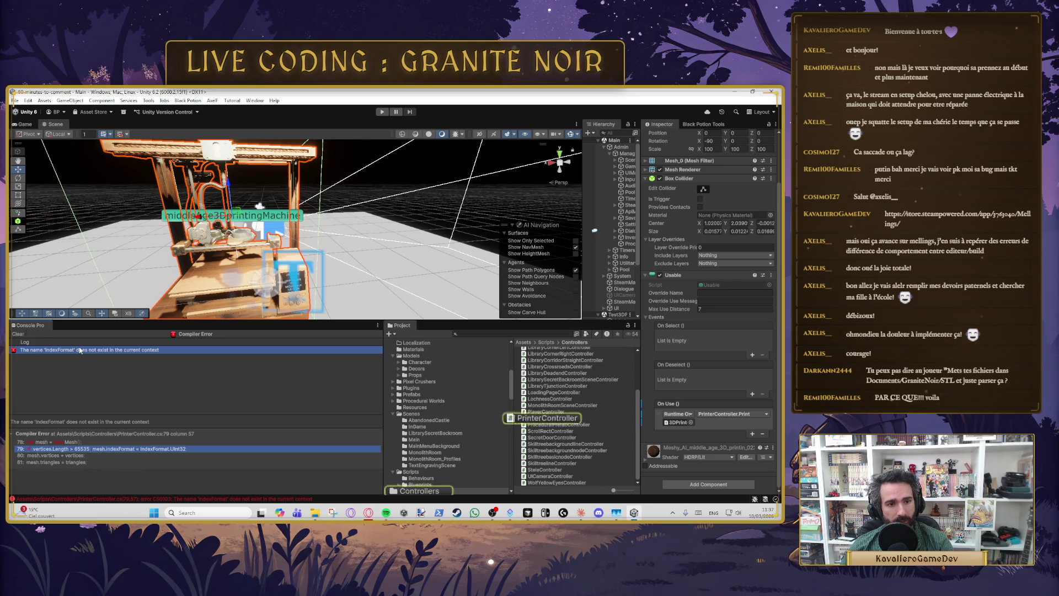
scroll(290, 299, "down", 10)
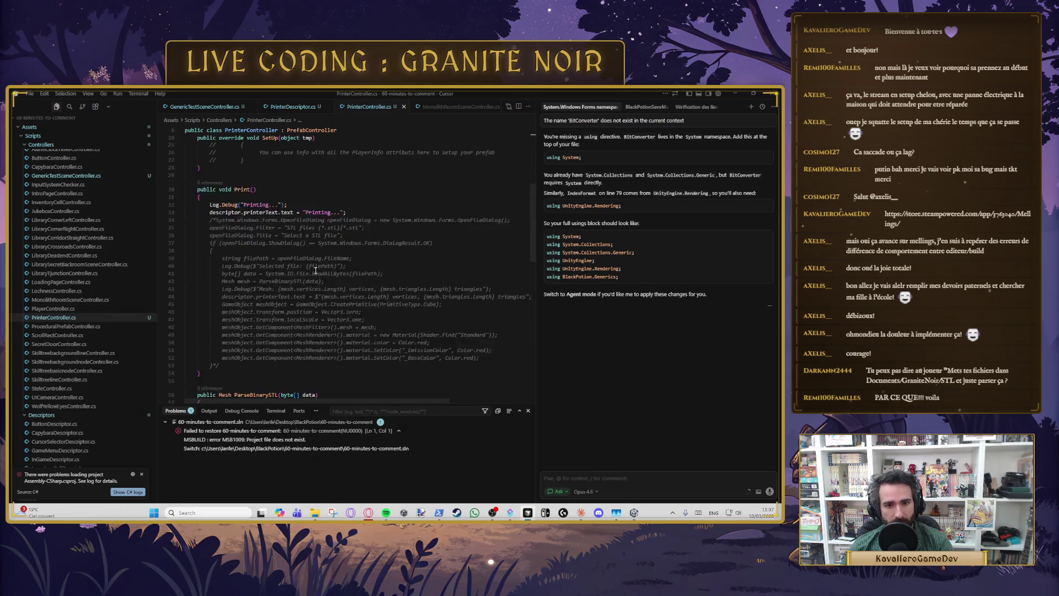
left_click(287, 269)
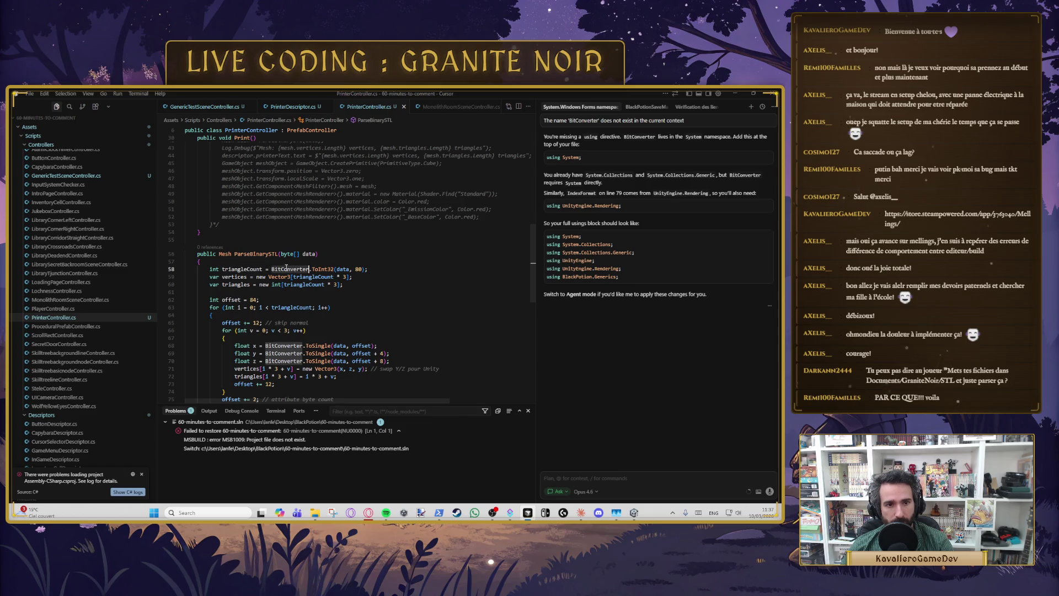
scroll(252, 312, "down", 5)
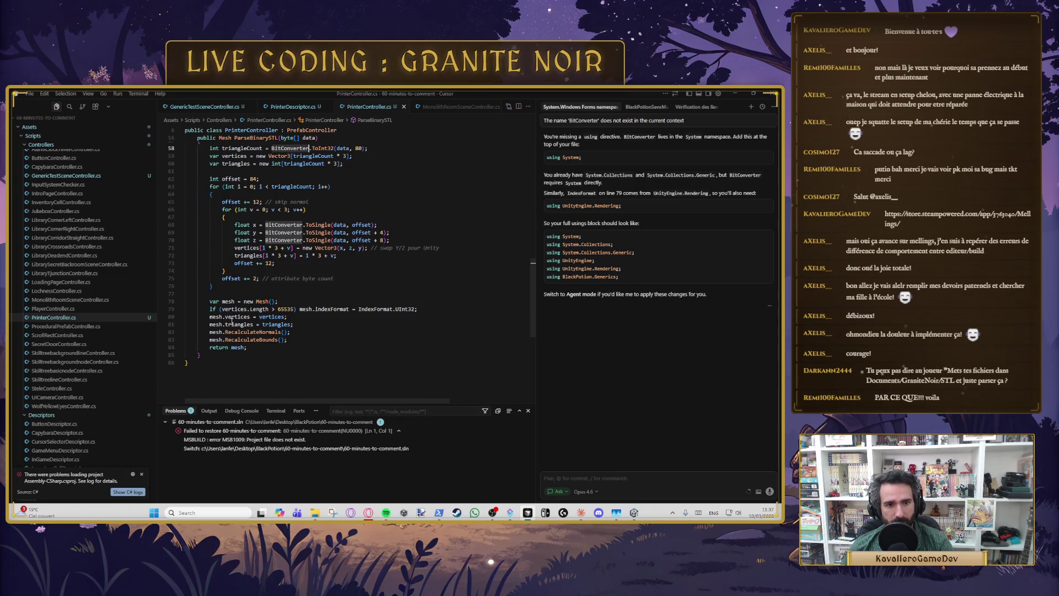
scroll(326, 336, "up", 2)
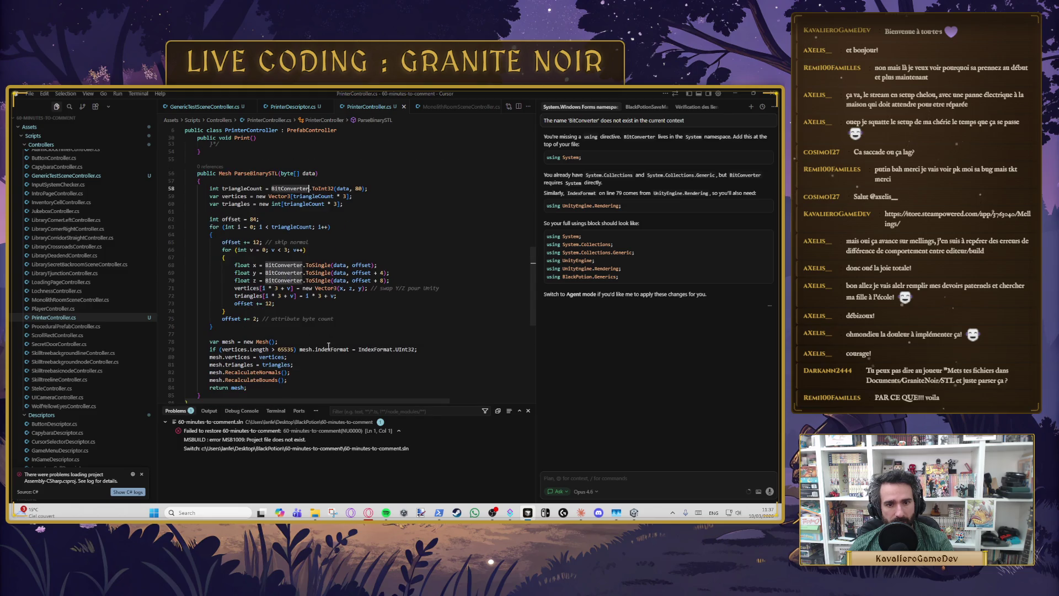
left_click(326, 350)
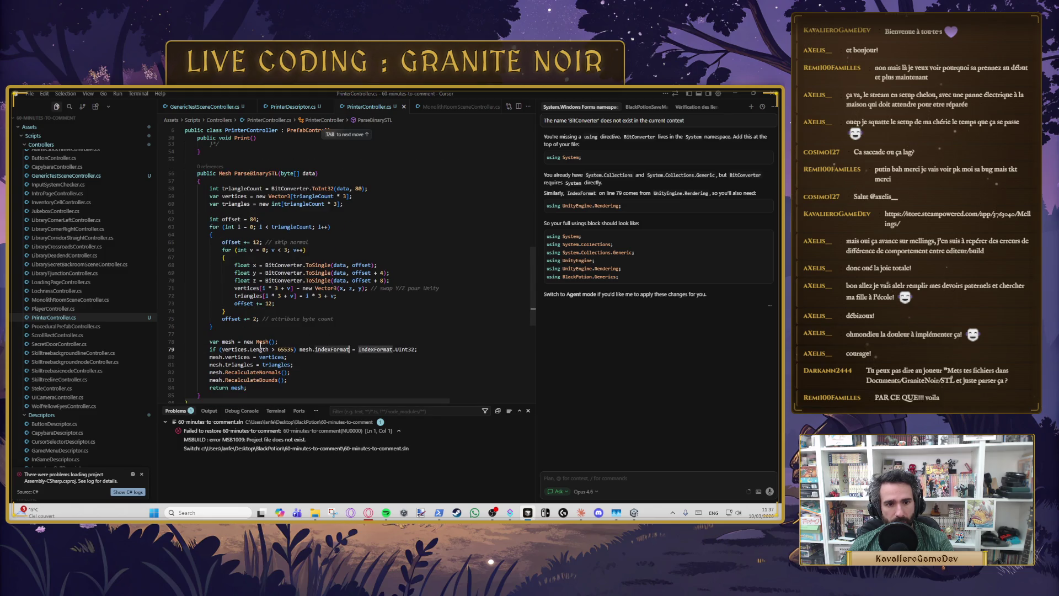
left_click(337, 351)
double_click(369, 351)
Step: Ask the Cursor assistant about Unity's IndexFormat compile error
key("alt+Tab")
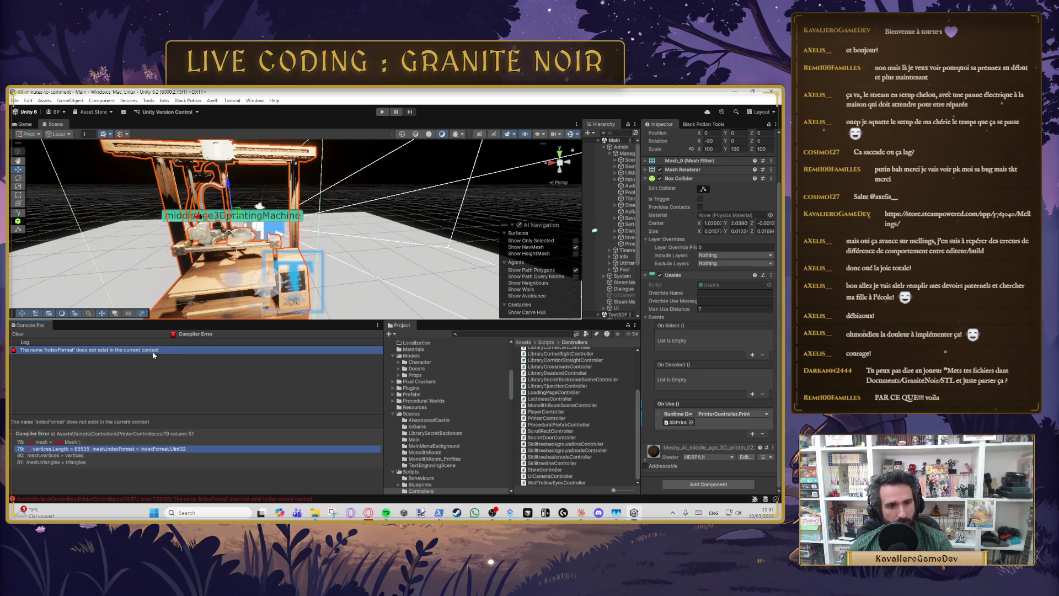
right_click(153, 350)
key("alt+Tab")
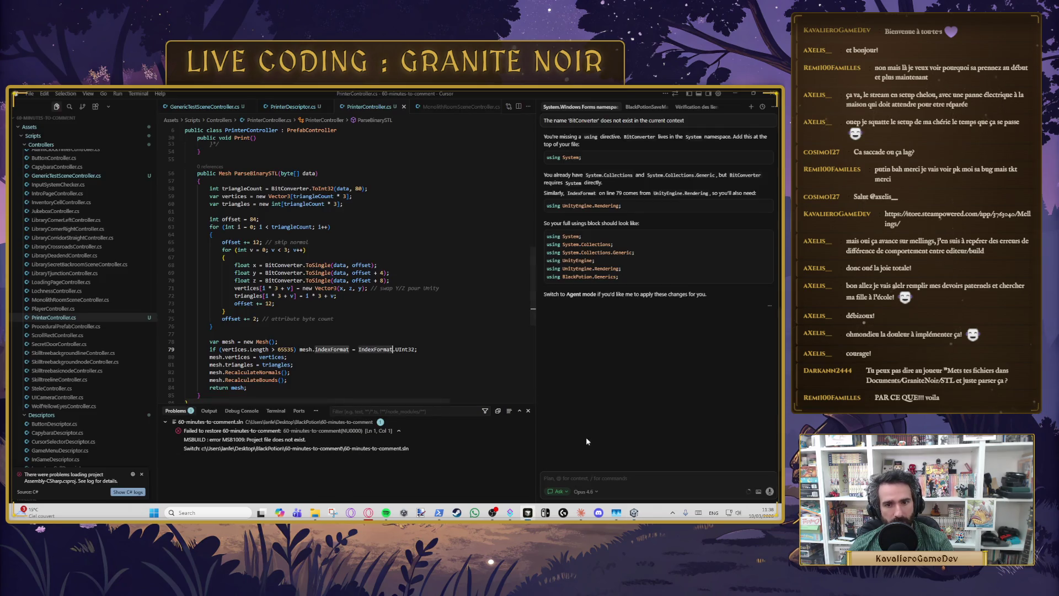
key("Return")
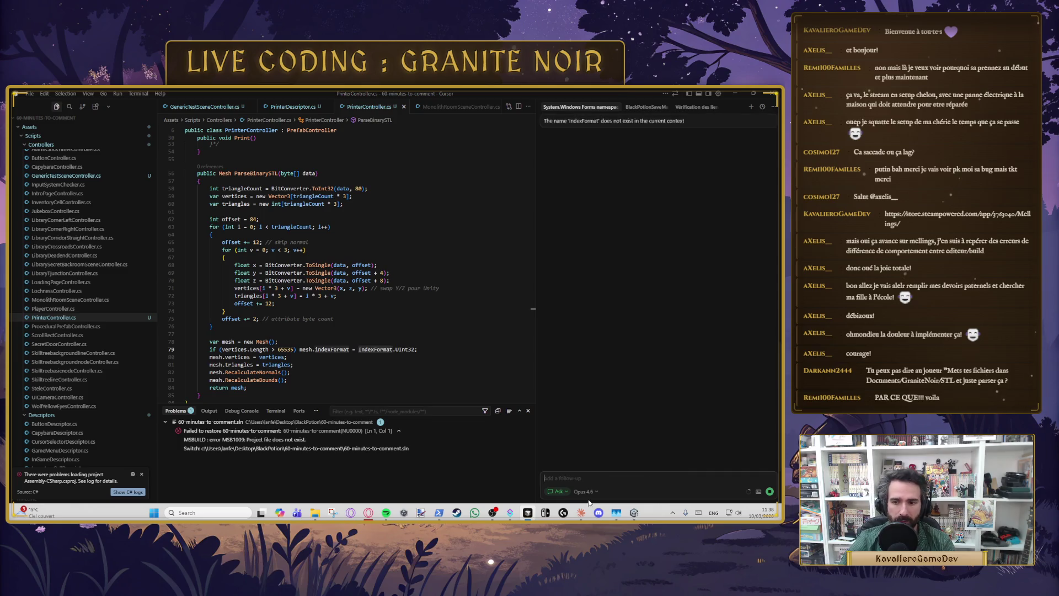
right_click(377, 352)
key("Escape")
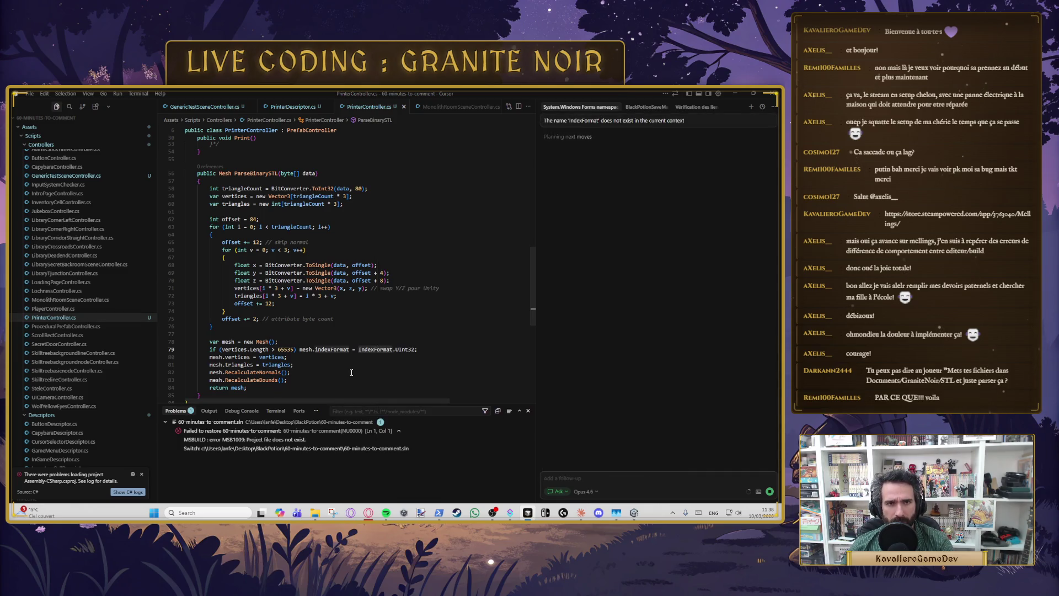
Step: Add 'using UnityEngine.Rendering;' to the using block and let Unity recompile
scroll(353, 331, "up", 4)
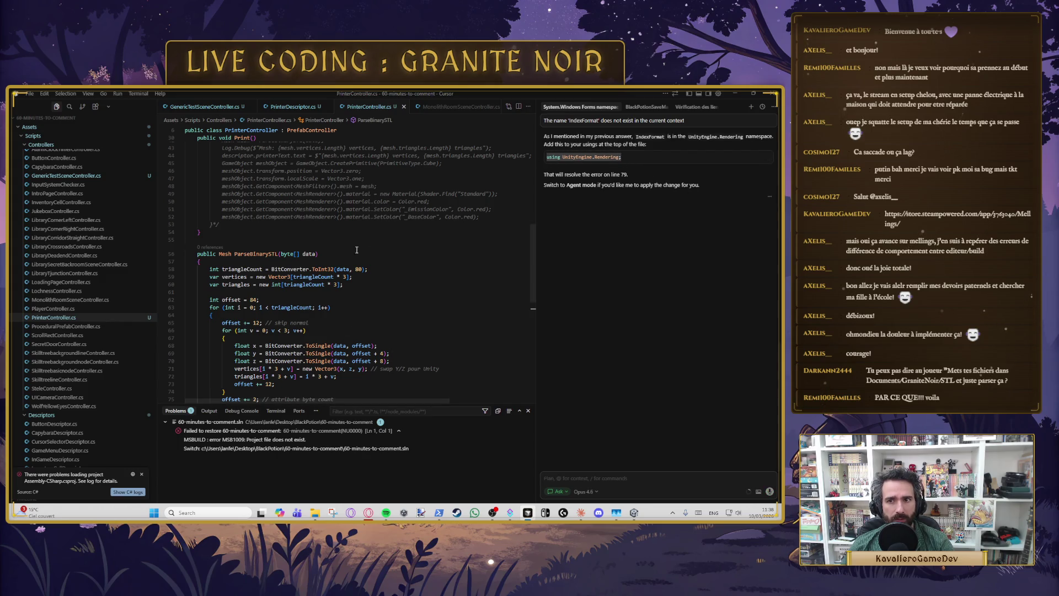
scroll(326, 253, "up", 10)
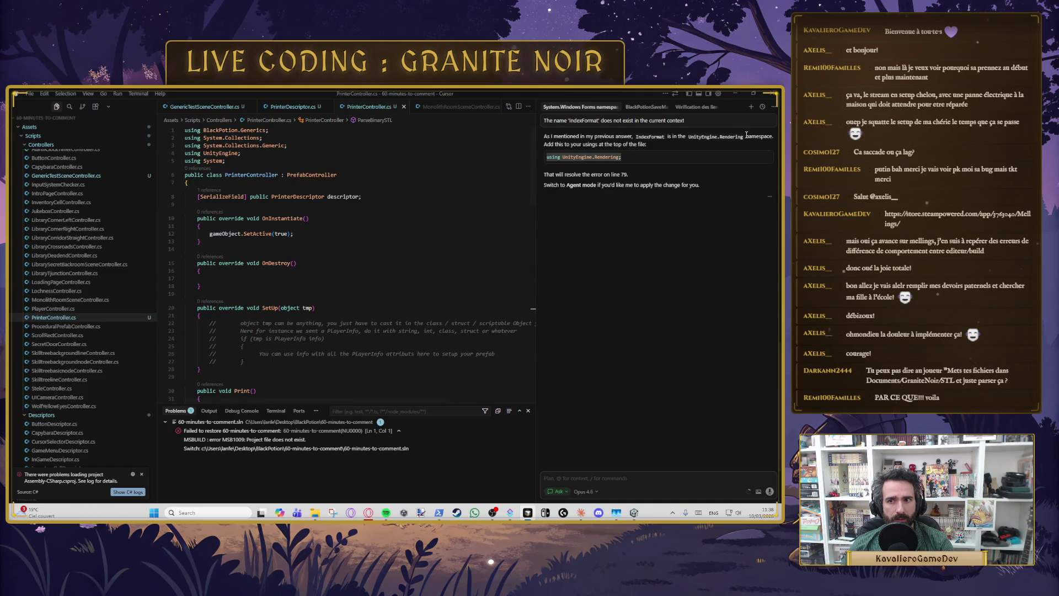
left_click(237, 162)
key("Tab")
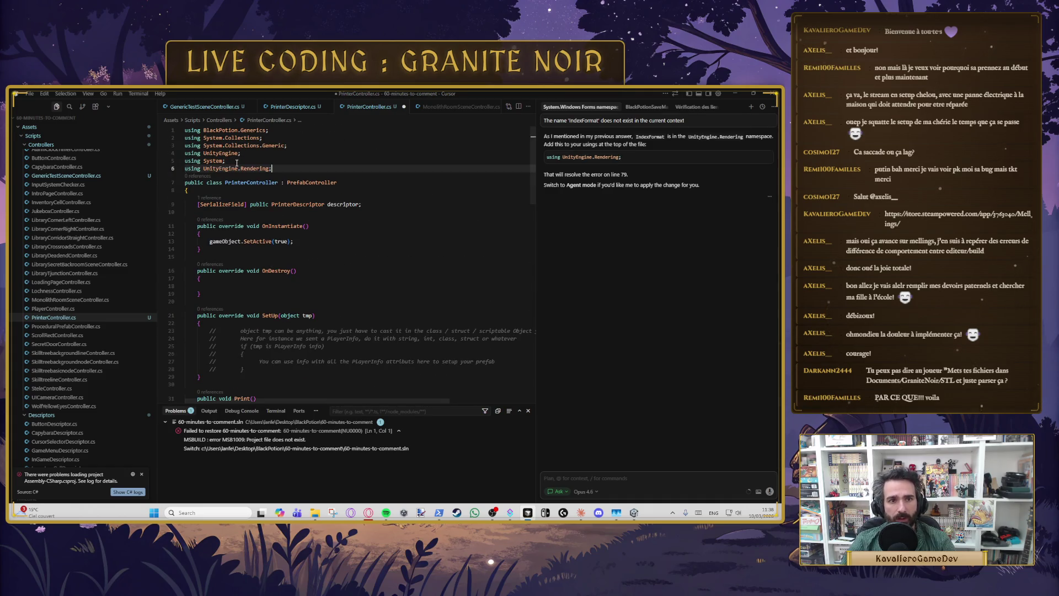
scroll(368, 284, "down", 7)
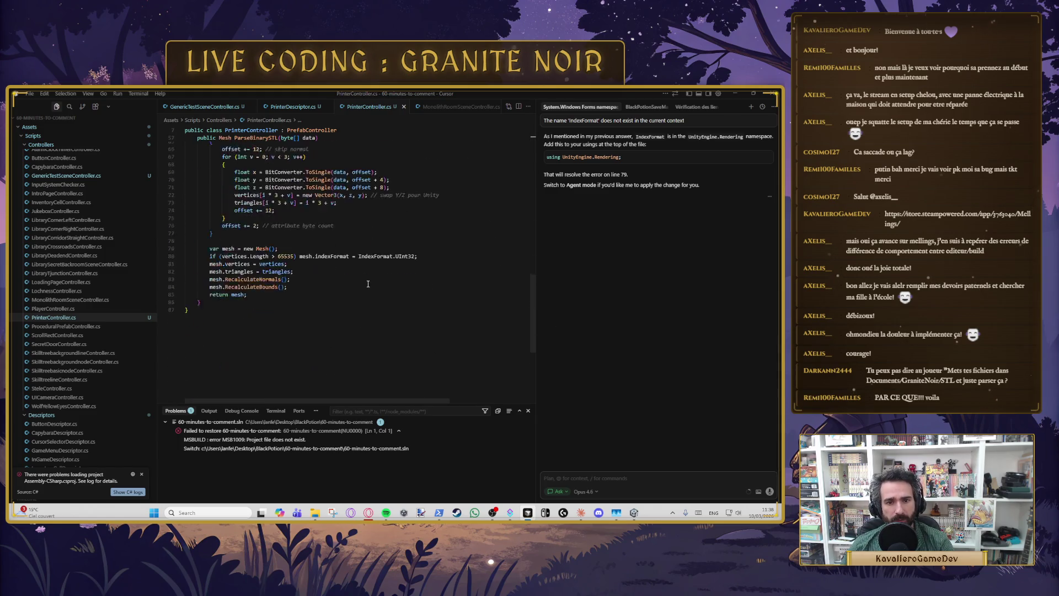
key("alt+Tab")
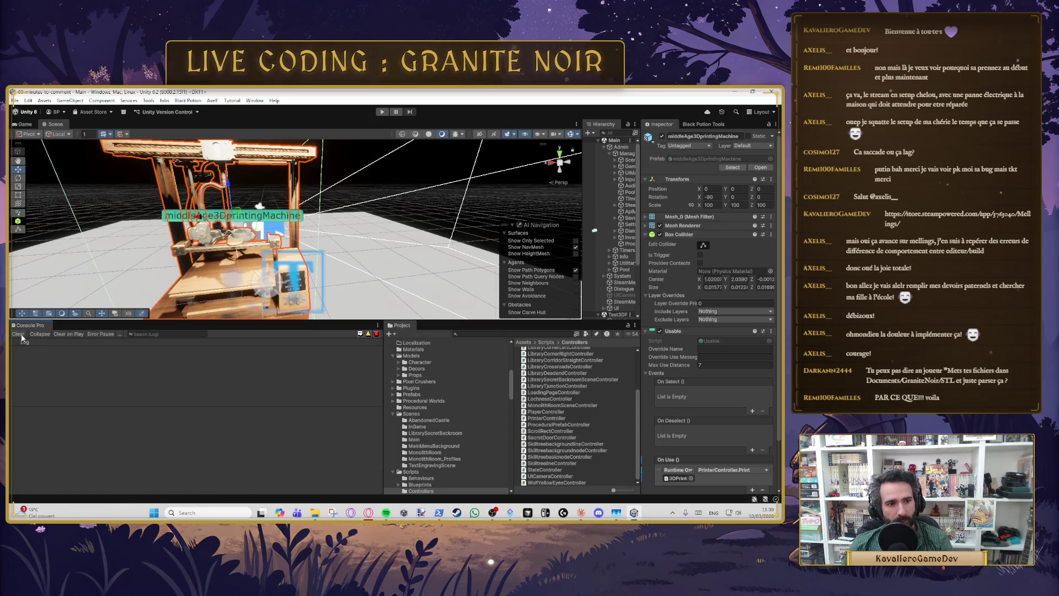
Step: Uncomment the Windows Forms dialog code in Print() (lines 35–54), save, and check Unity
key("alt+Tab")
scroll(354, 248, "up", 10)
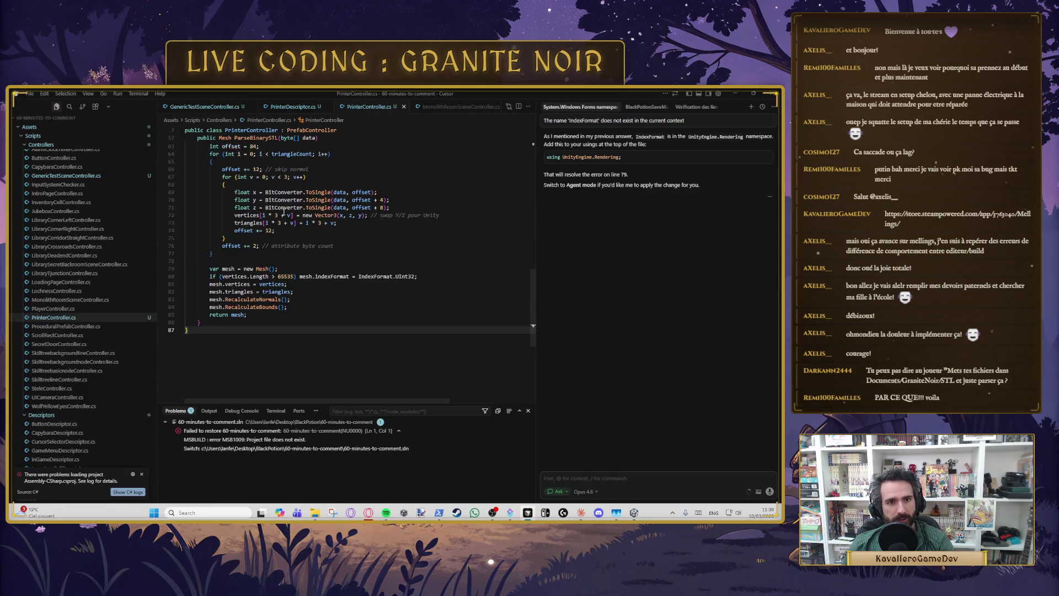
left_click(236, 270)
key("BackSpace")
key("BackSpace")
scroll(236, 270, "up", 3)
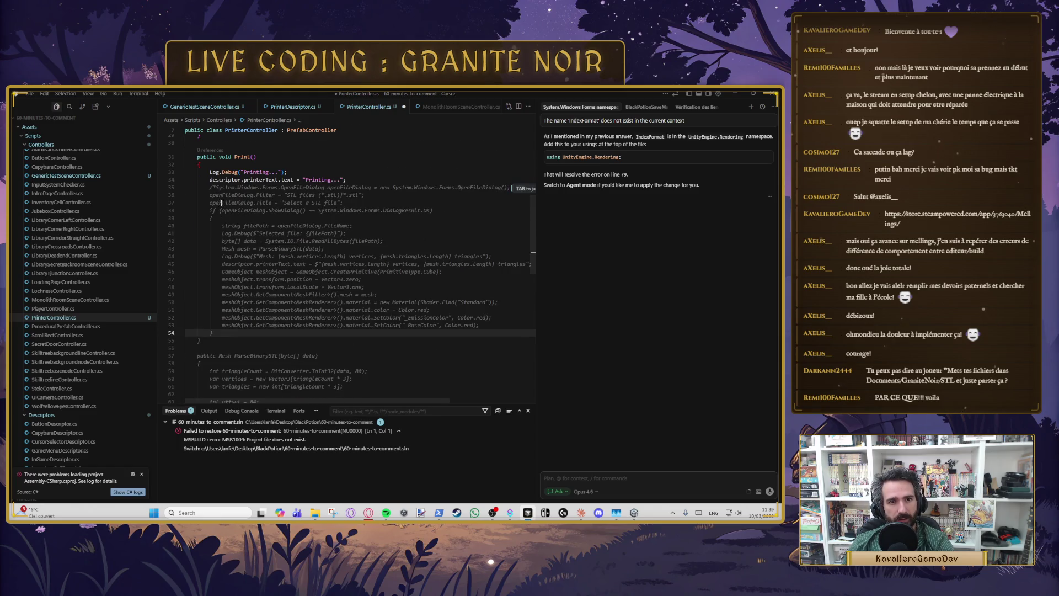
left_click(215, 186)
key("Delete")
key("Delete")
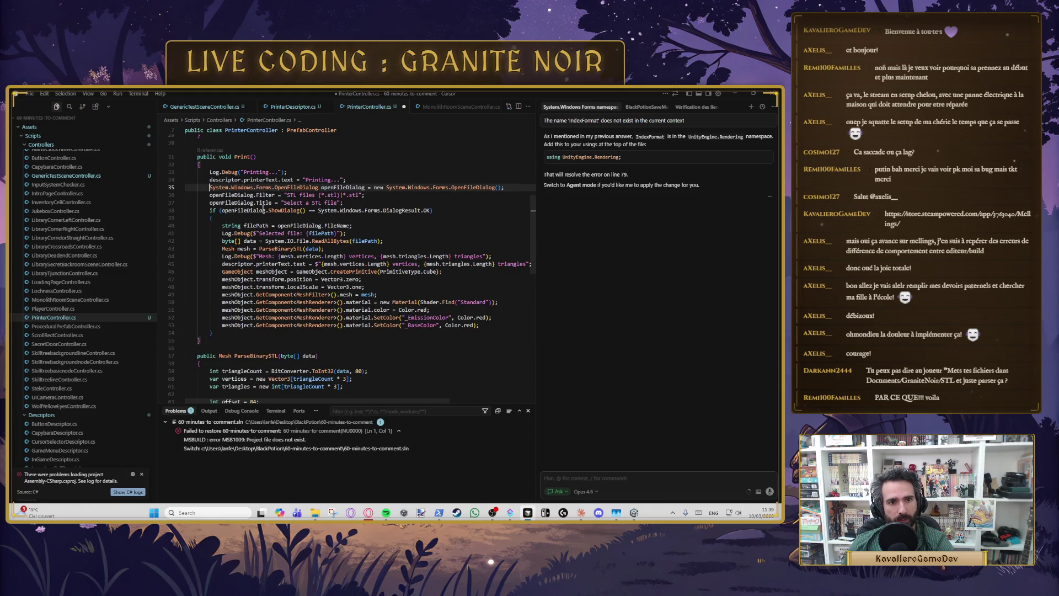
key("ctrl+s")
key("alt+Tab")
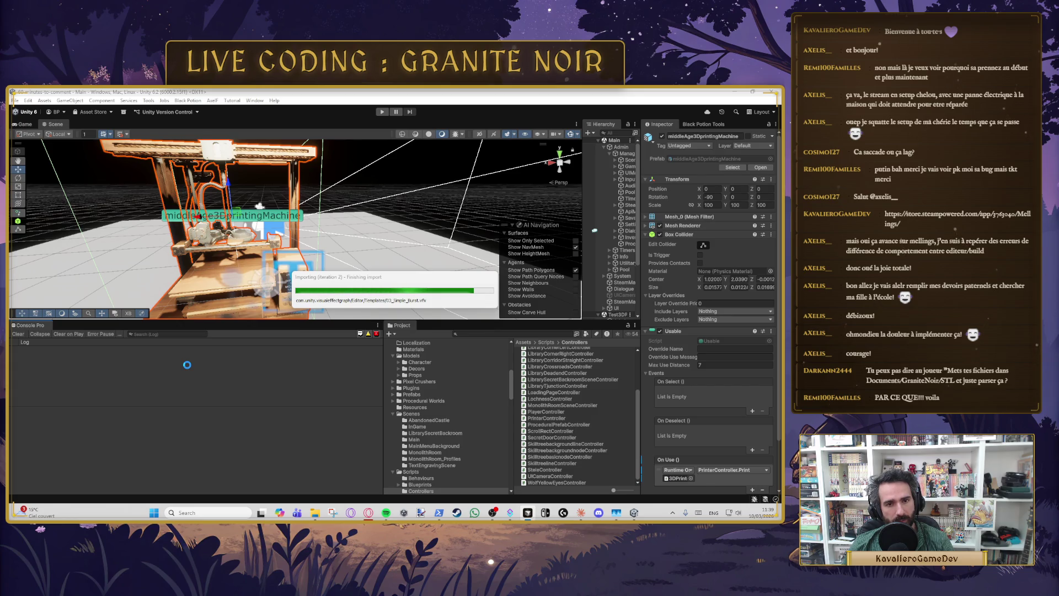
Step: Wrap the Print() dialog block back in /* */ comments and save PrinterController.cs
key("alt+Tab")
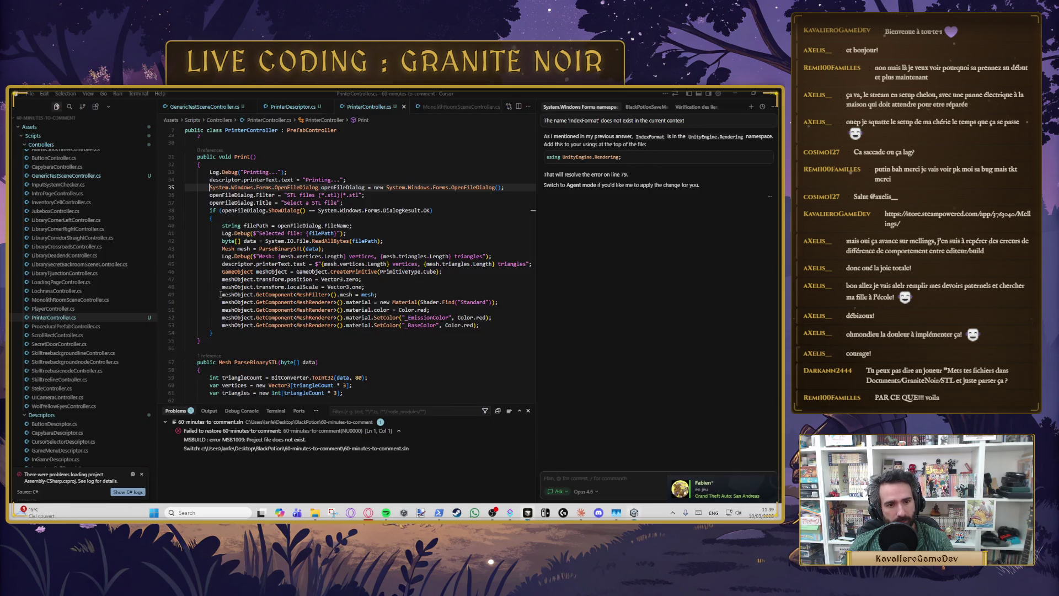
type("/*")
scroll(217, 271, "down", 3)
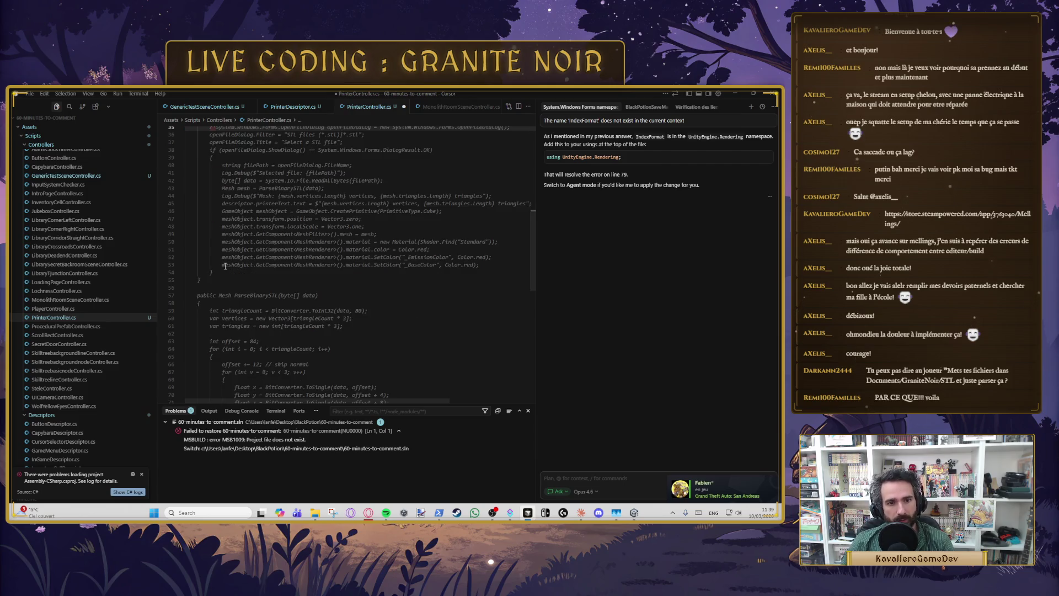
left_click(249, 274)
type("*/")
key("ctrl+s")
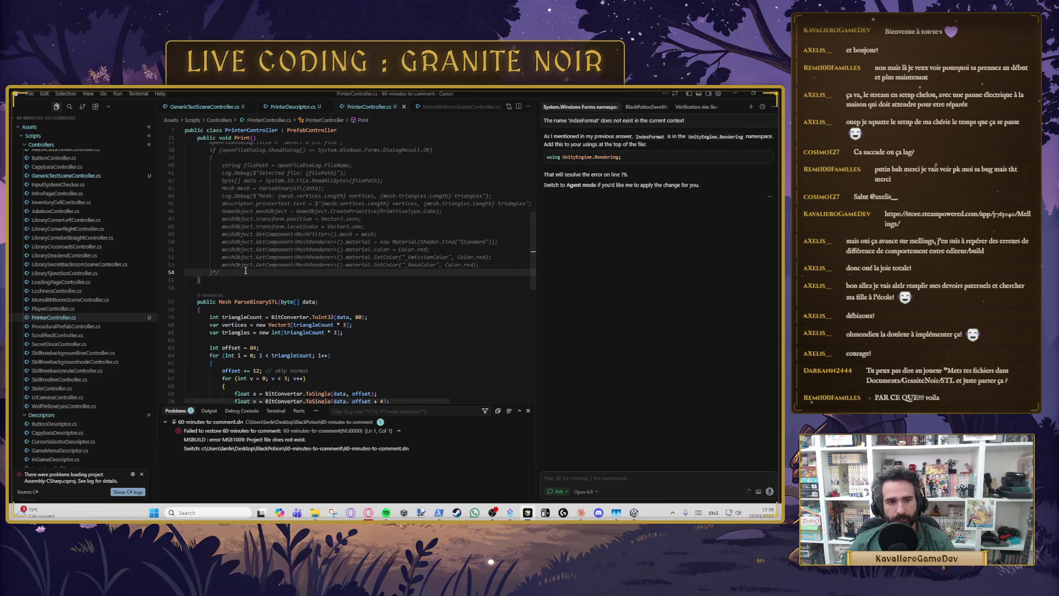
key("alt+Tab")
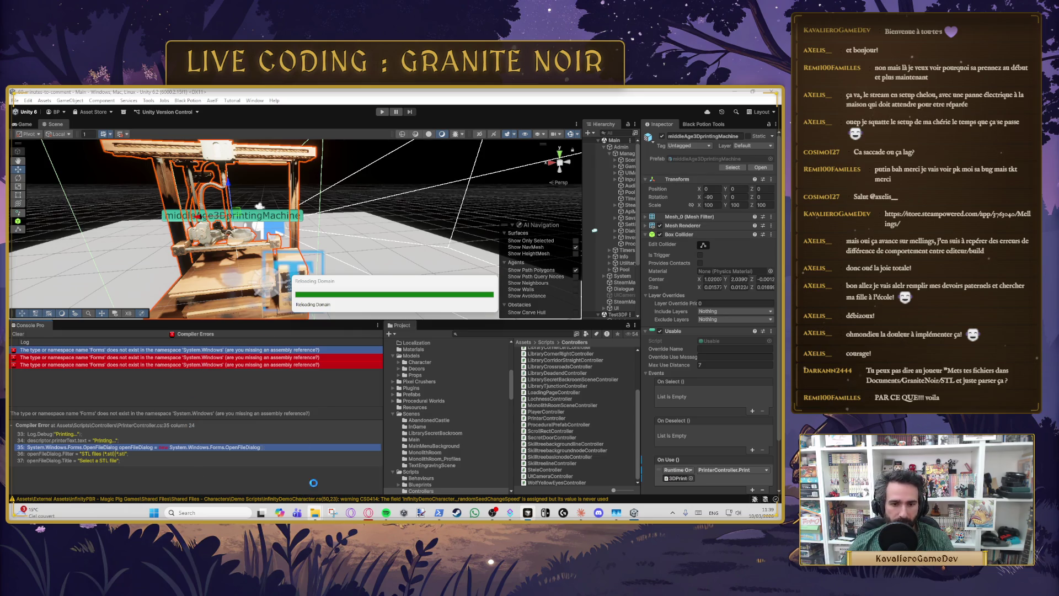
Step: Return to the Unity editor to import the StandaloneFileBrowser package
mouse_move(315, 512)
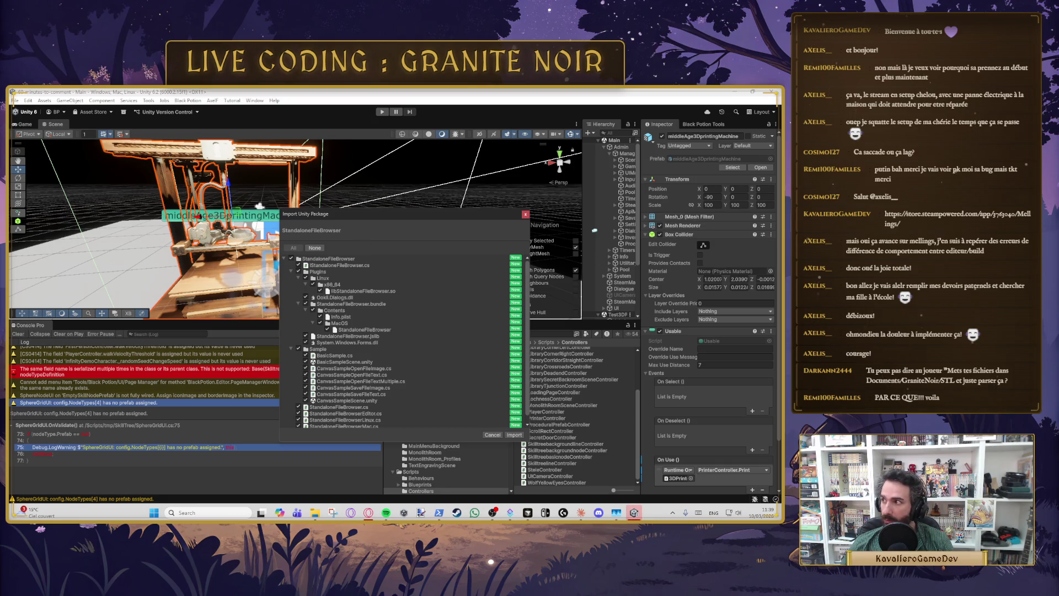
Step: Review the StandaloneFileBrowser file list and import every plugin and sample file
scroll(380, 358, "down", 1)
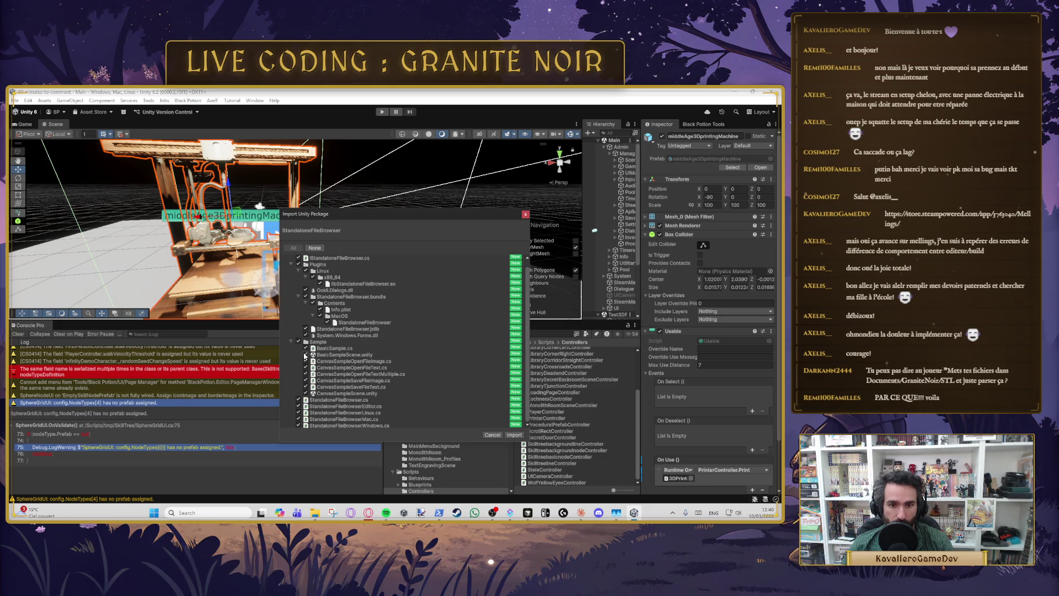
left_click(514, 435)
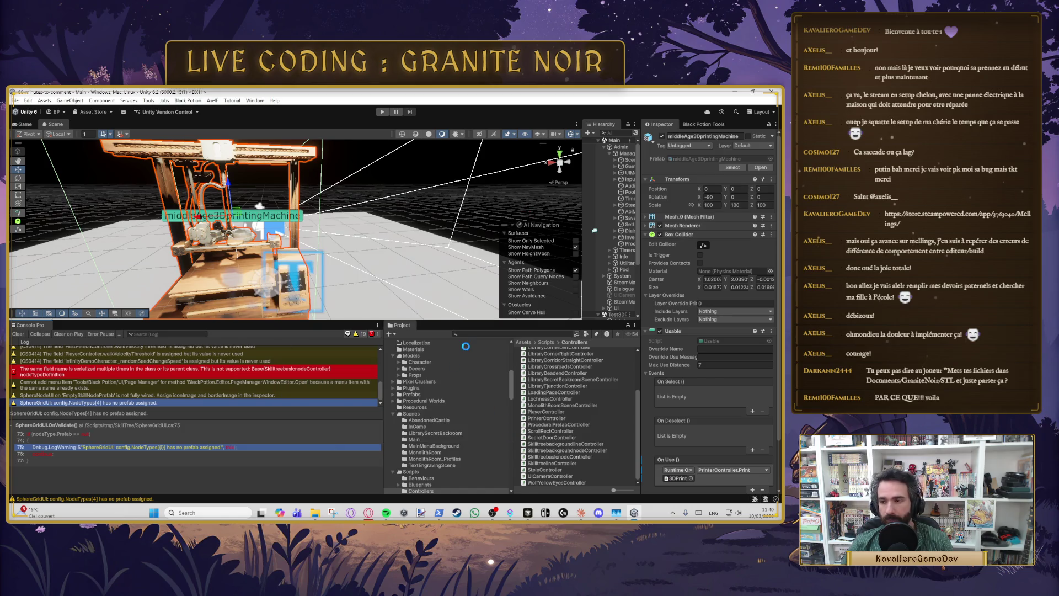
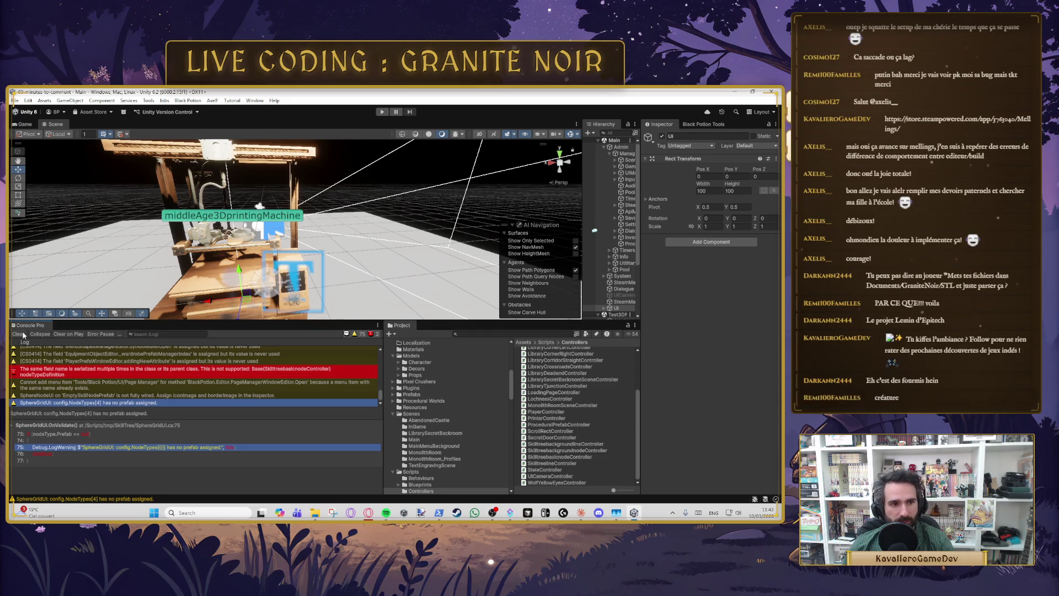
Step: Clear the console errors and collapse the Scenes and Scripts folders in the asset tree
left_click(19, 334)
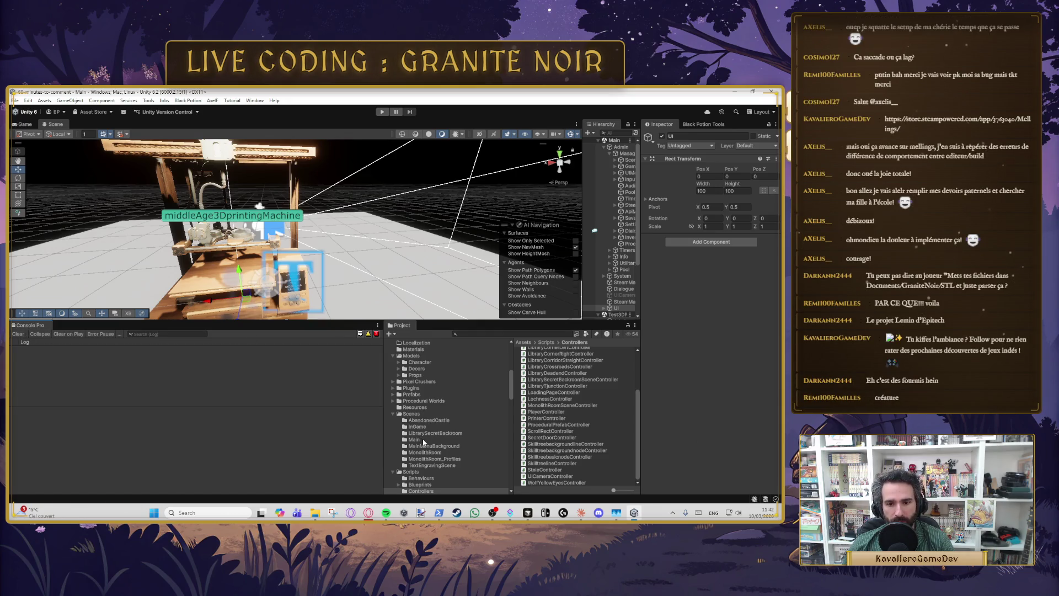
scroll(423, 442, "down", 2)
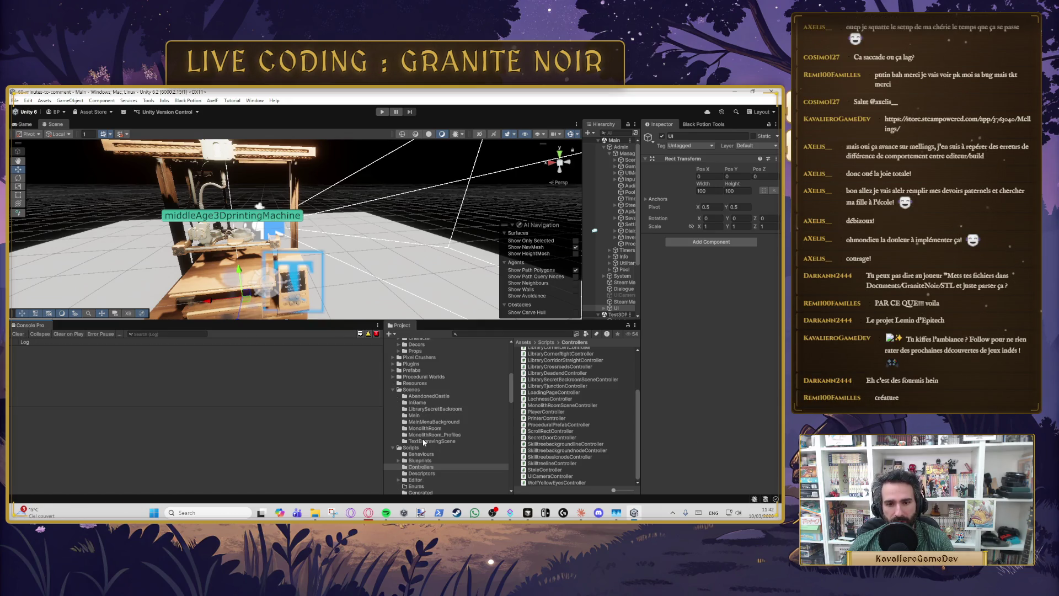
left_click(392, 396)
left_click(392, 390)
left_click(391, 395)
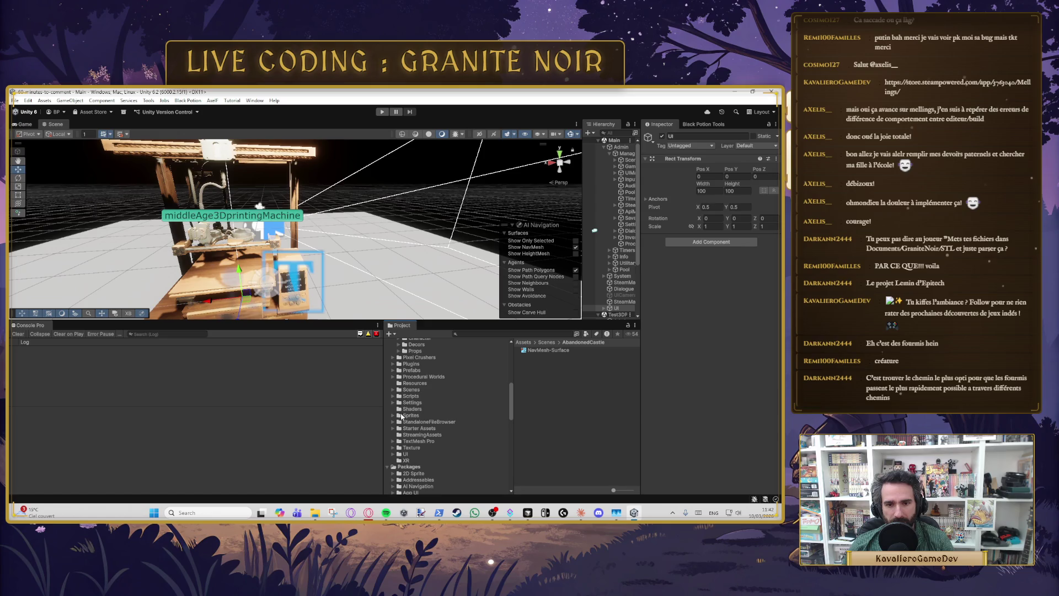
scroll(415, 446, "up", 3)
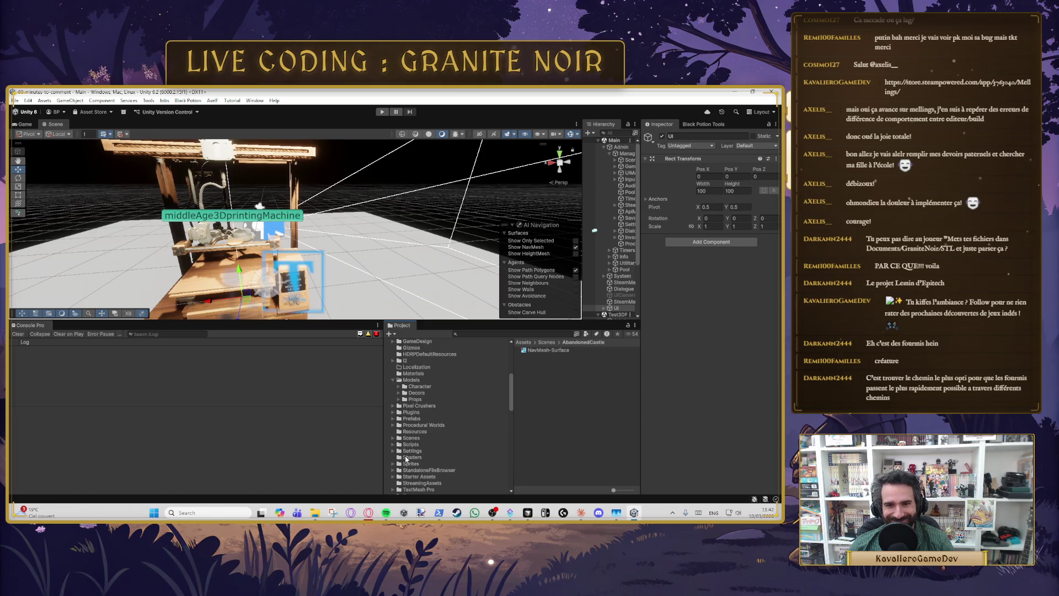
Step: Expand the Plugins folder and collapse Models to bring the plugins into view
left_click(393, 413)
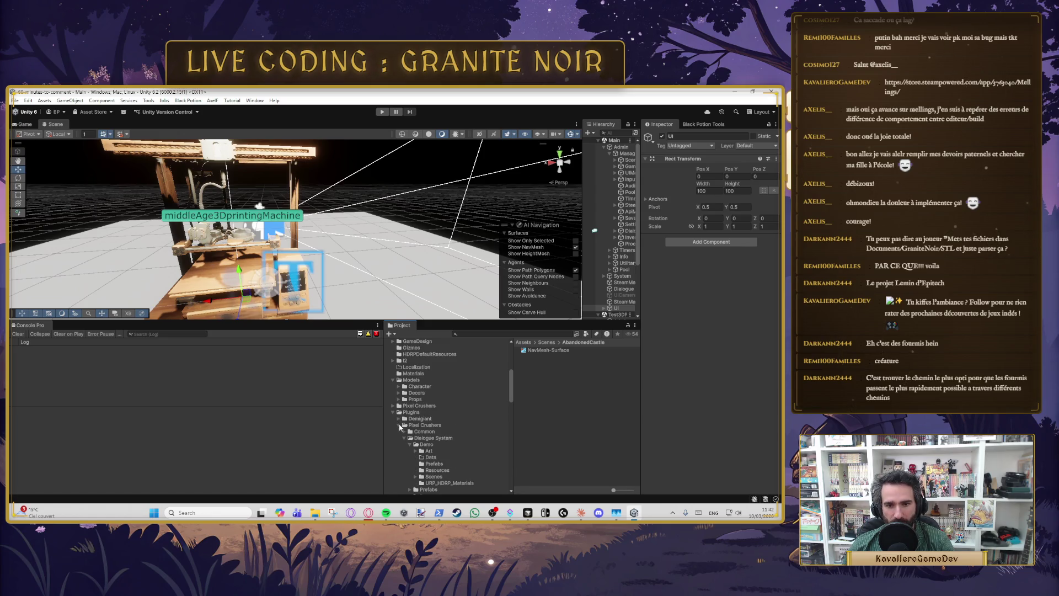
scroll(403, 415, "up", 6)
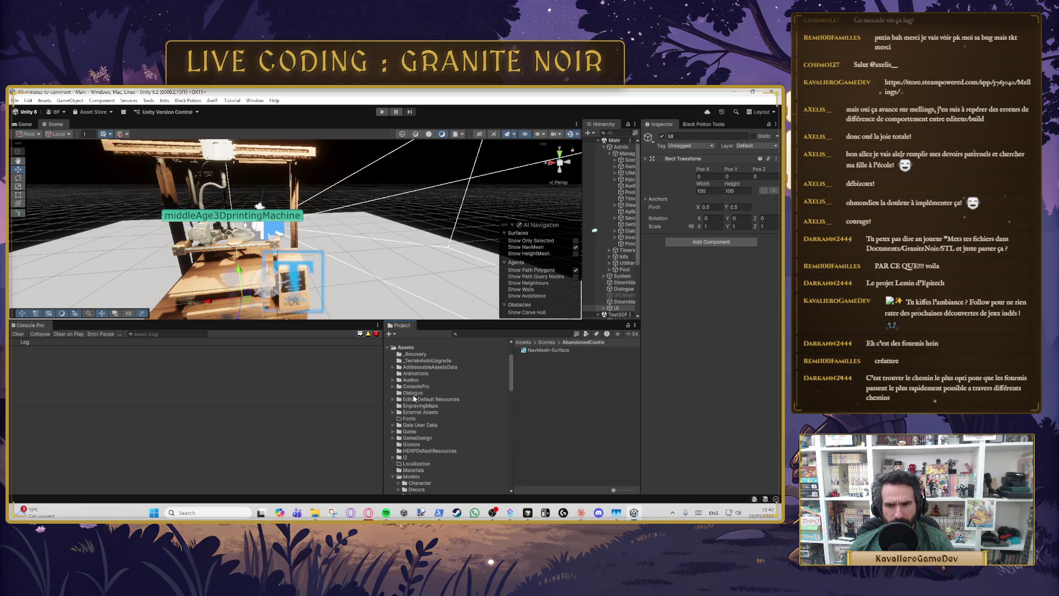
scroll(414, 397, "down", 2)
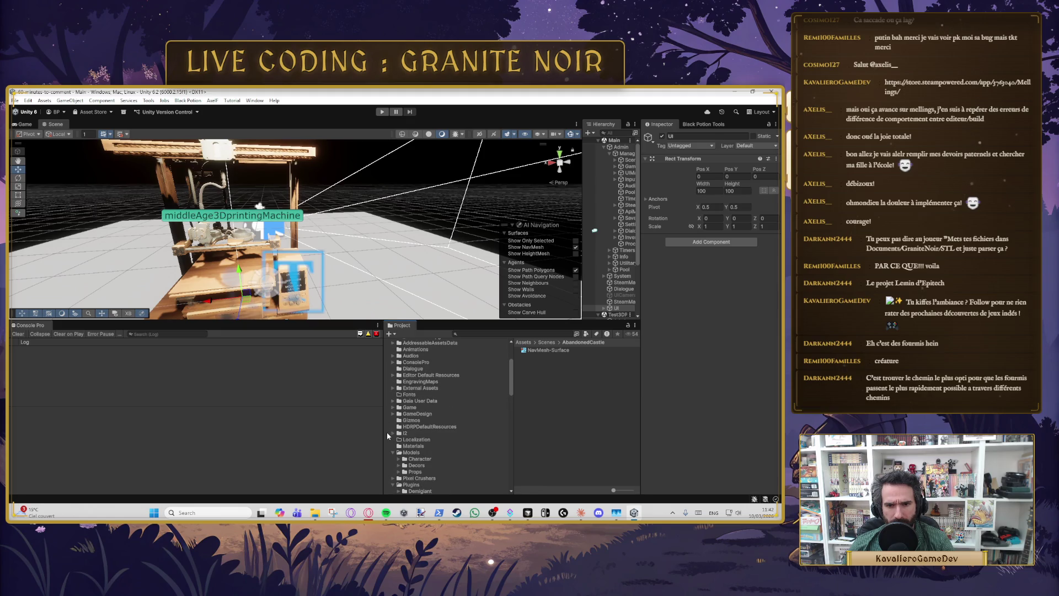
left_click(392, 452)
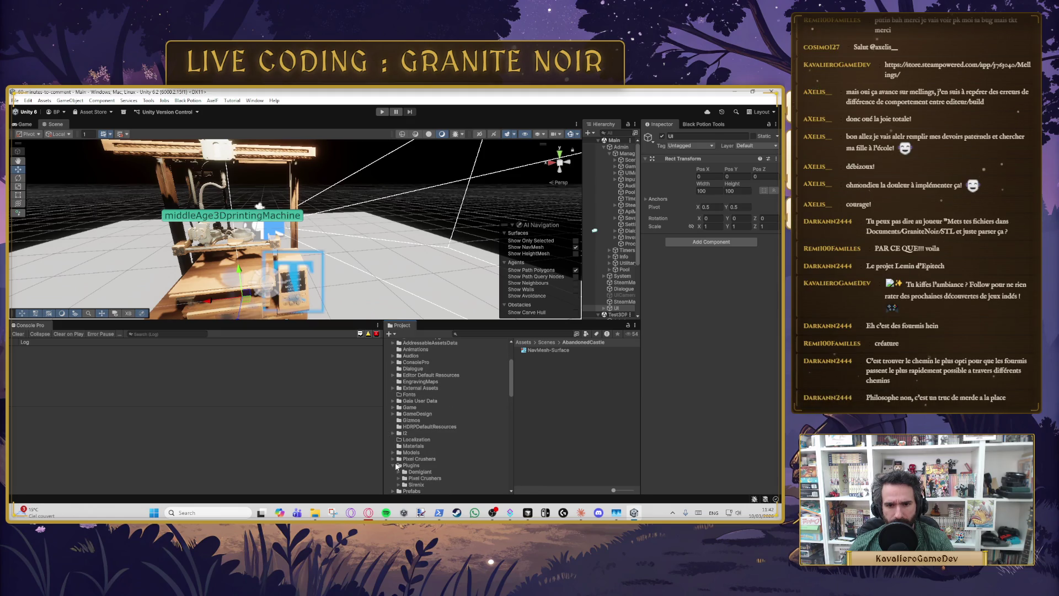
scroll(398, 466, "down", 5)
scroll(418, 419, "down", 2)
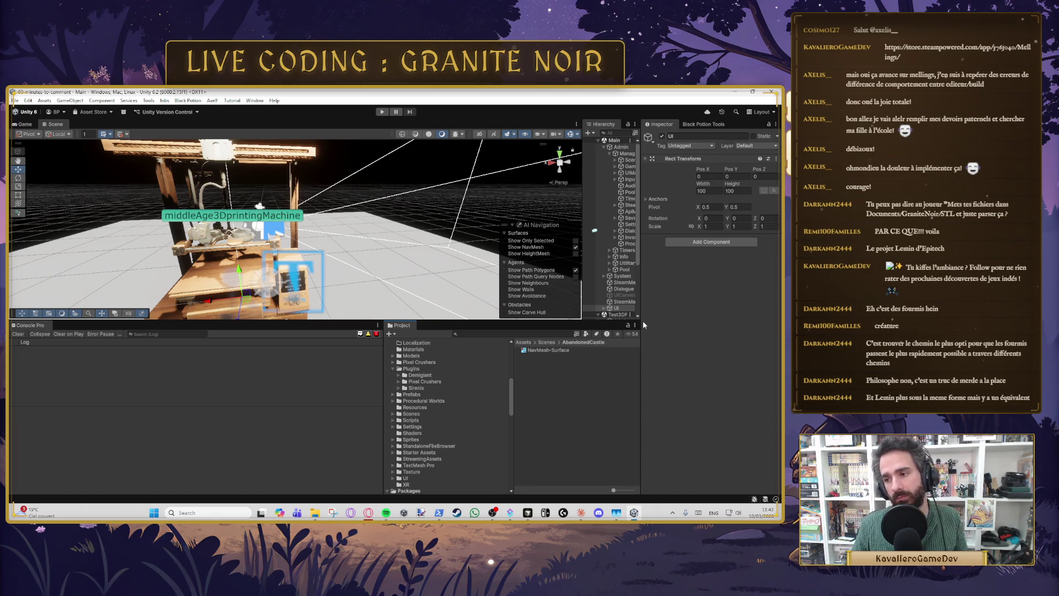
scroll(470, 368, "down", 2)
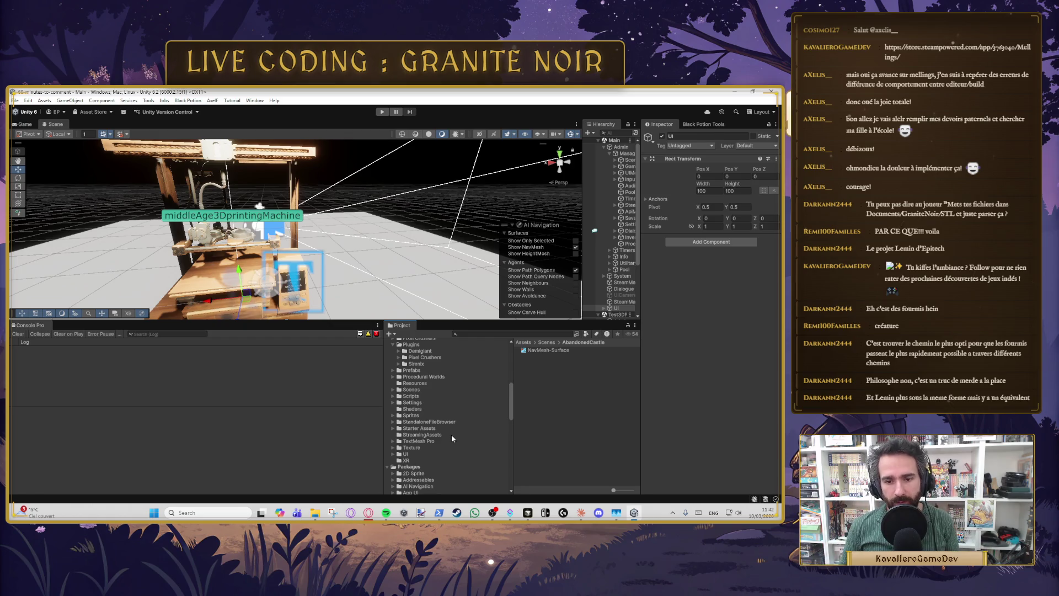
Step: Show StandaloneFileBrowser's contents and open its Sample folder
left_click(442, 422)
scroll(444, 429, "up", 3)
scroll(445, 429, "up", 3)
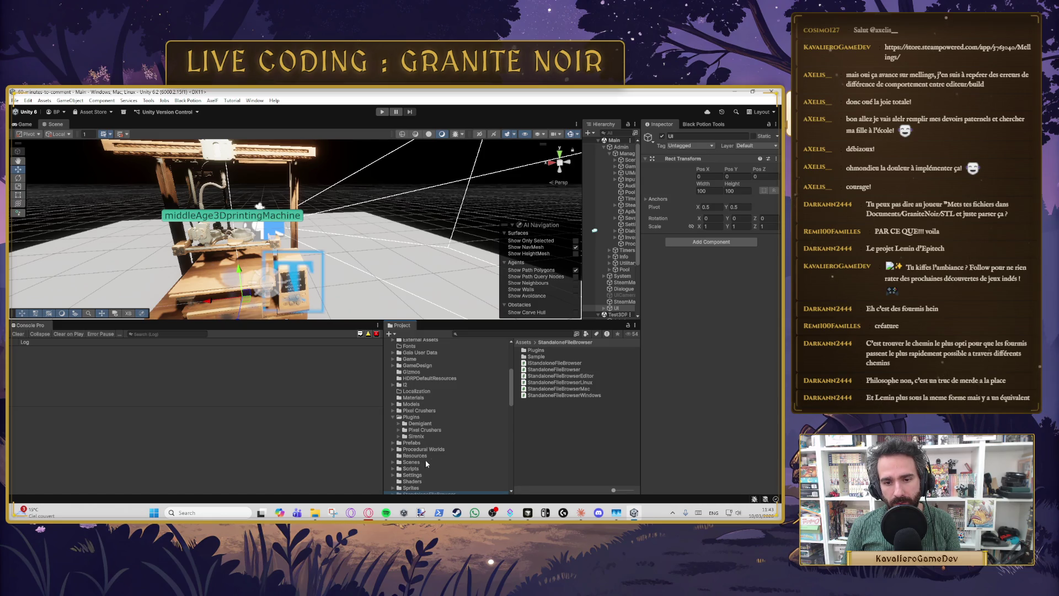
scroll(425, 464, "down", 2)
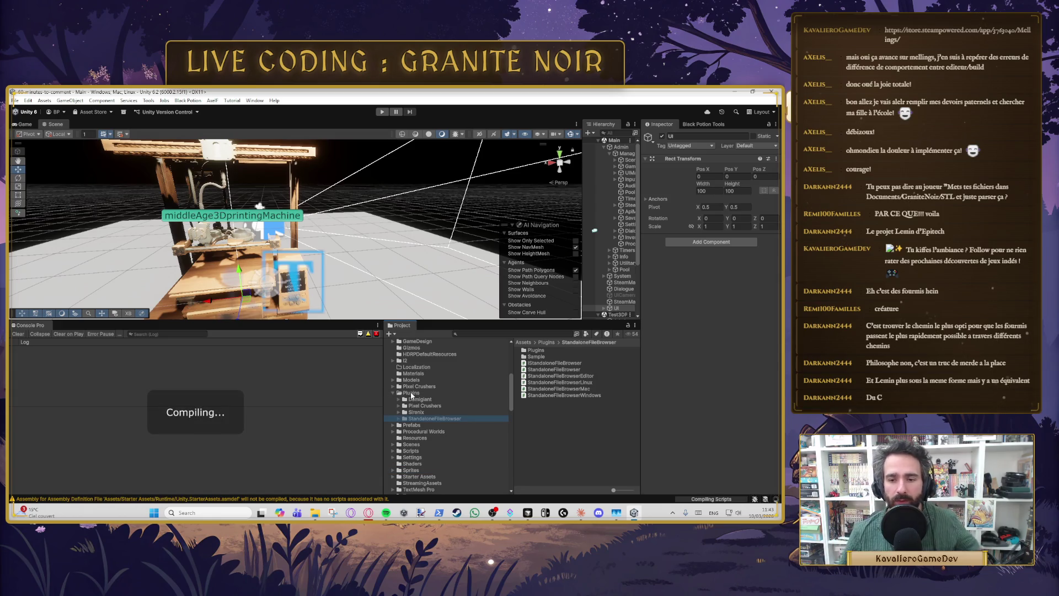
left_click(536, 358)
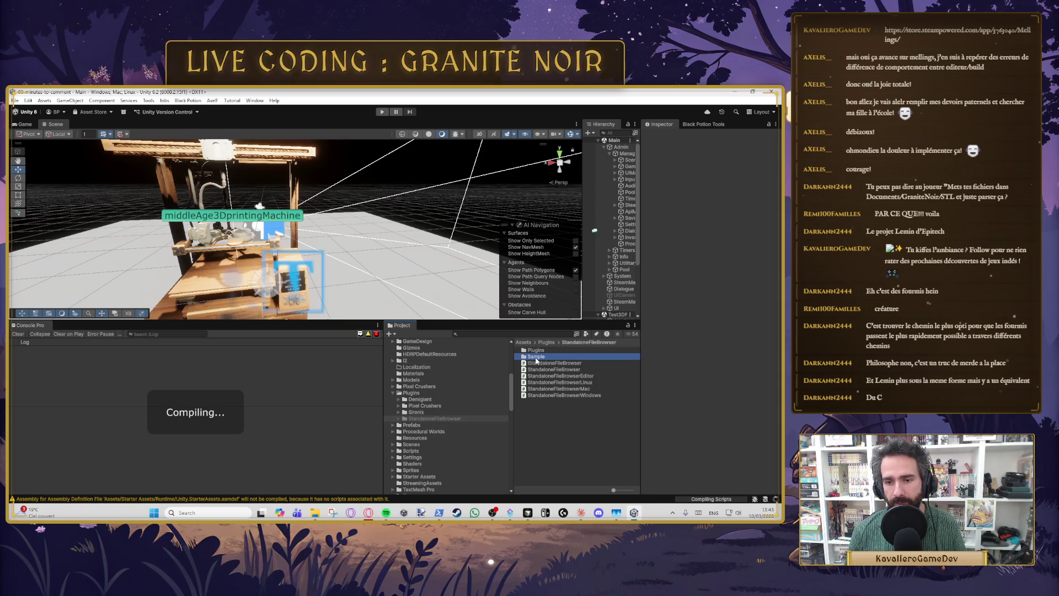
double_click(536, 358)
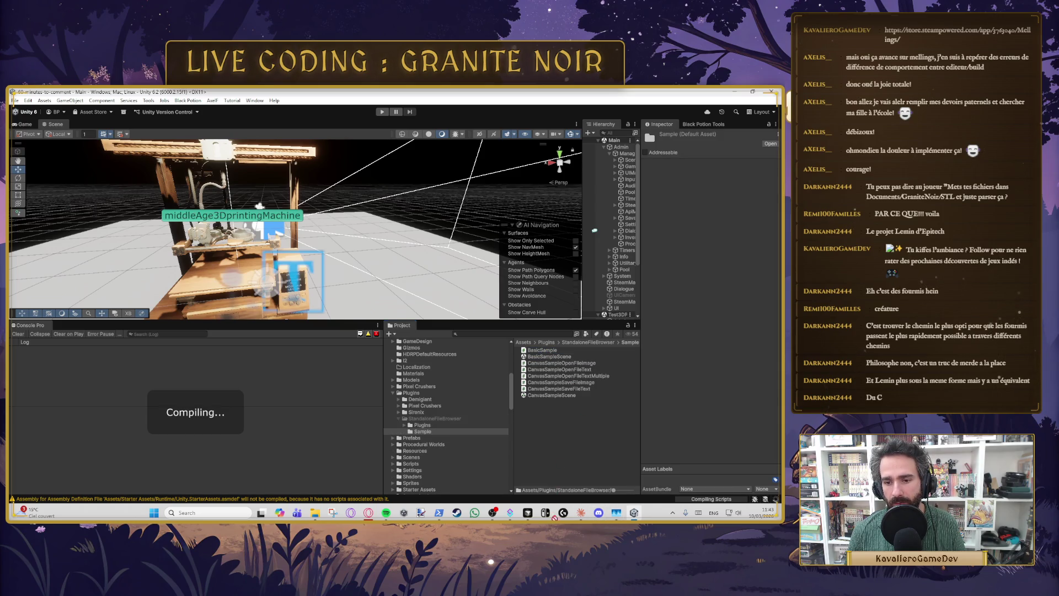
Step: In BasicSample.cs, select the 'using SFB;' import line
left_click(526, 511)
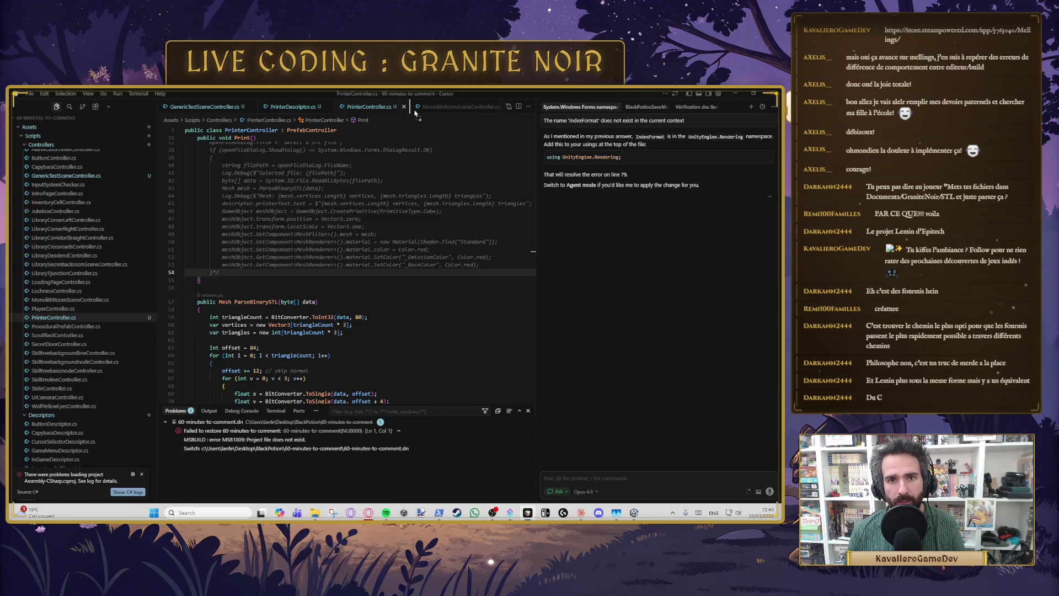
left_click(283, 237)
scroll(279, 226, "down", 3)
left_click(327, 218)
key("End")
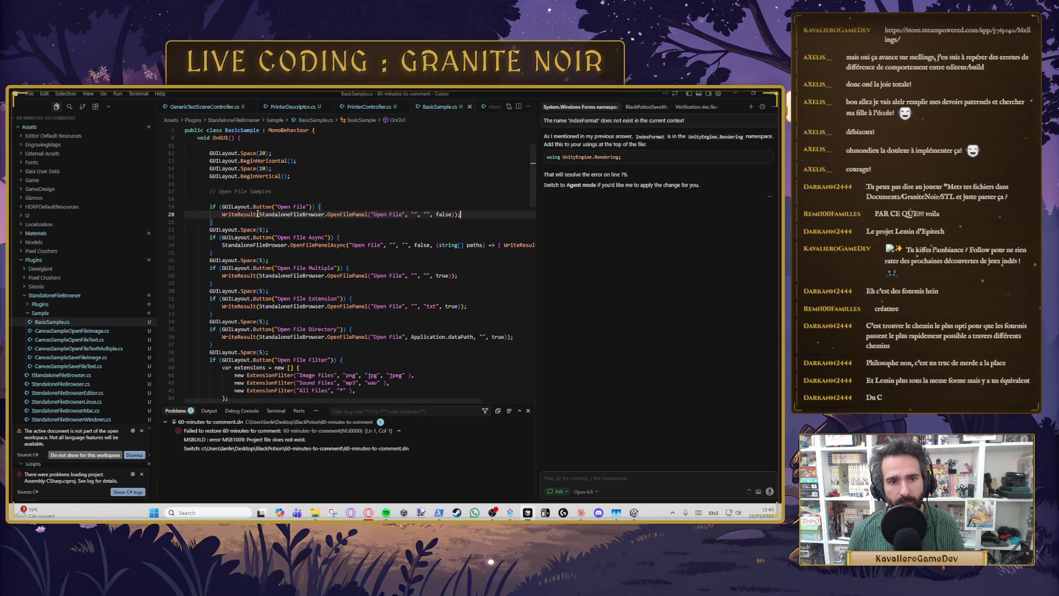
scroll(258, 214, "up", 2)
left_click_drag(216, 146, 185, 144)
key("ctrl+c")
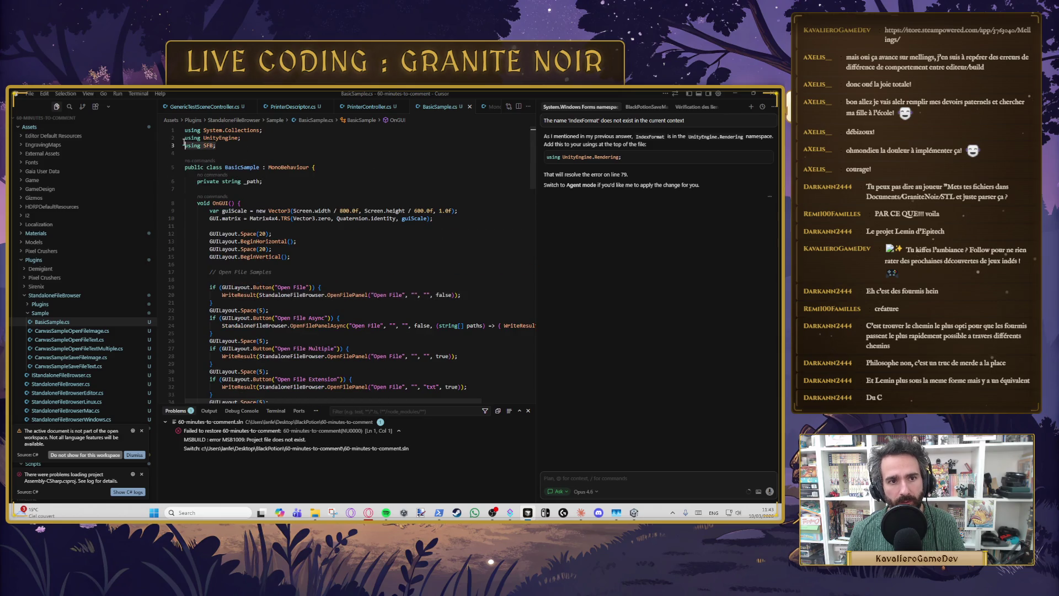
Step: Paste 'using SFB;' below the imports in PrinterController.cs and save the file
left_click(380, 107)
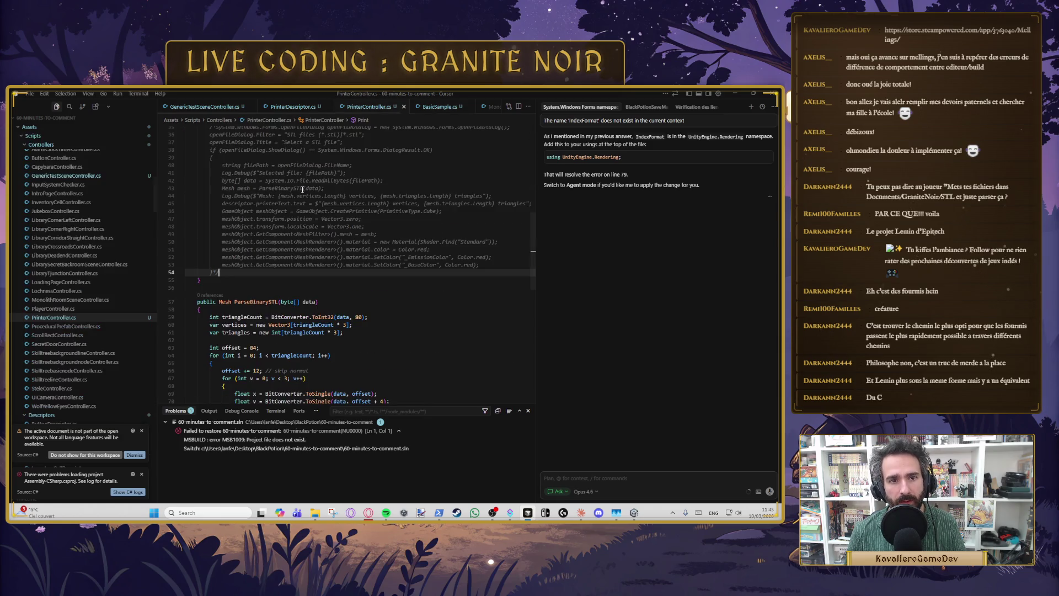
scroll(309, 179, "up", 5)
scroll(313, 172, "up", 2)
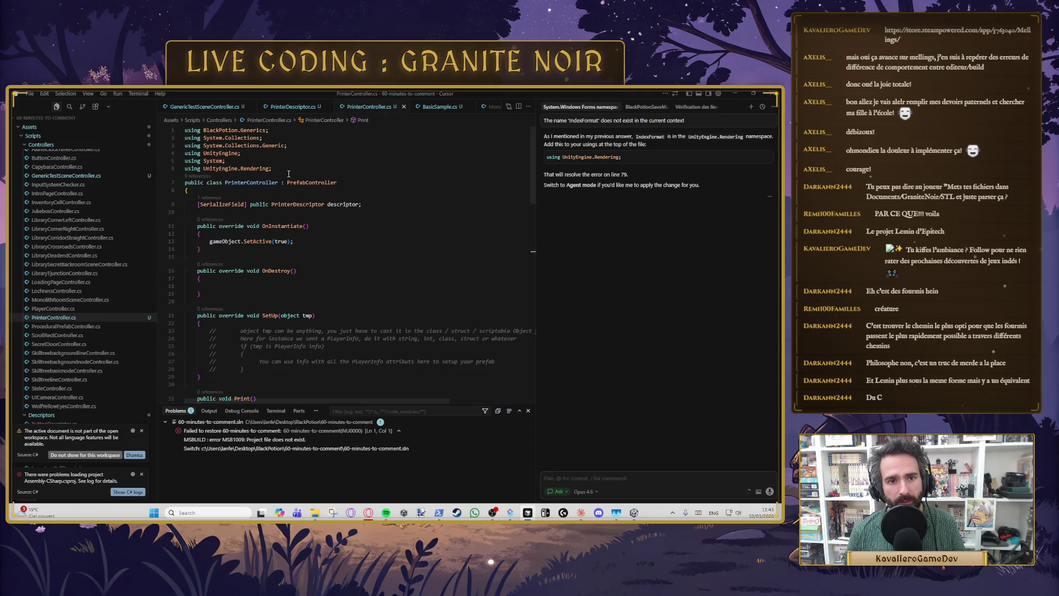
left_click(291, 168)
key("Return")
key("ctrl+v")
key("ctrl+s")
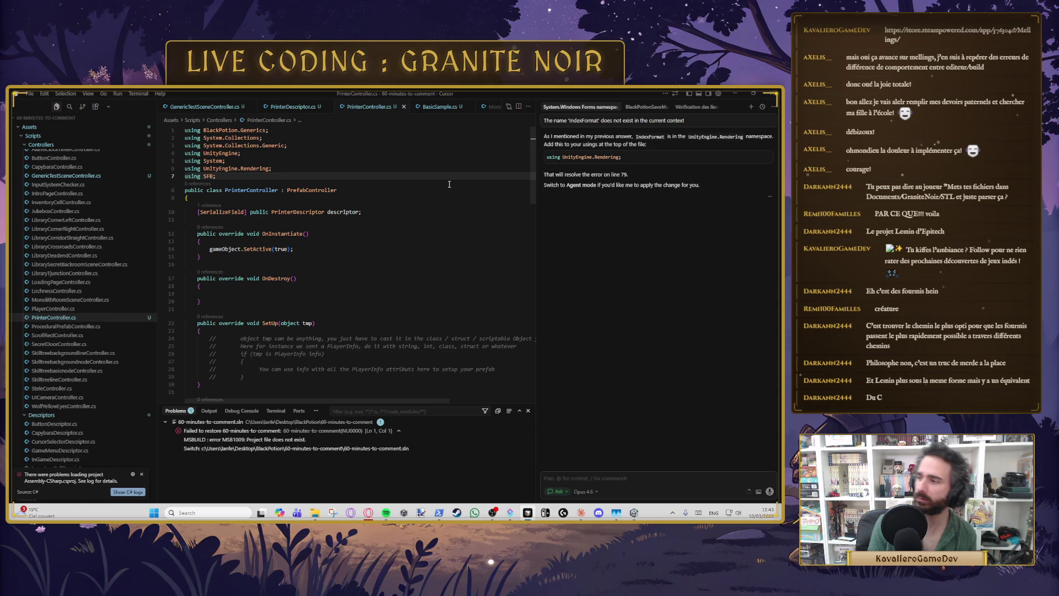
key("alt+Tab")
scroll(493, 369, "down", 5)
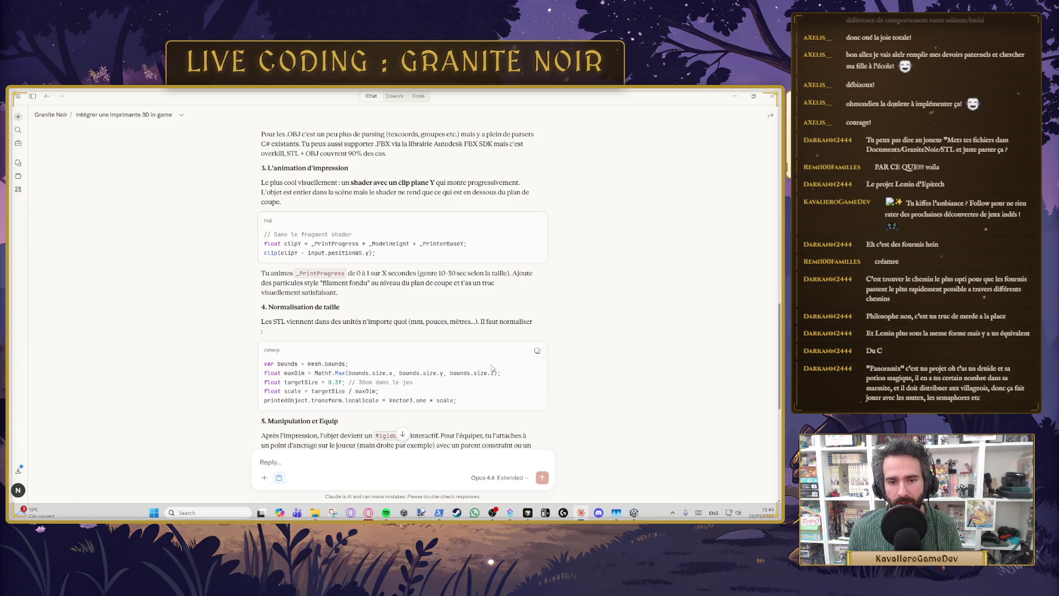
scroll(493, 369, "down", 10)
left_click(735, 96)
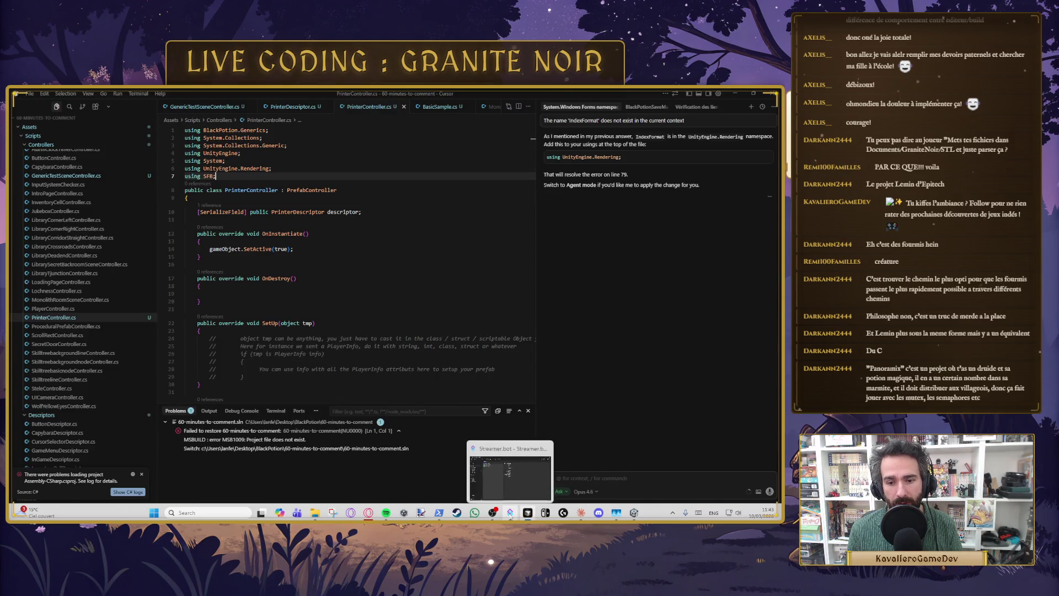
mouse_move(369, 513)
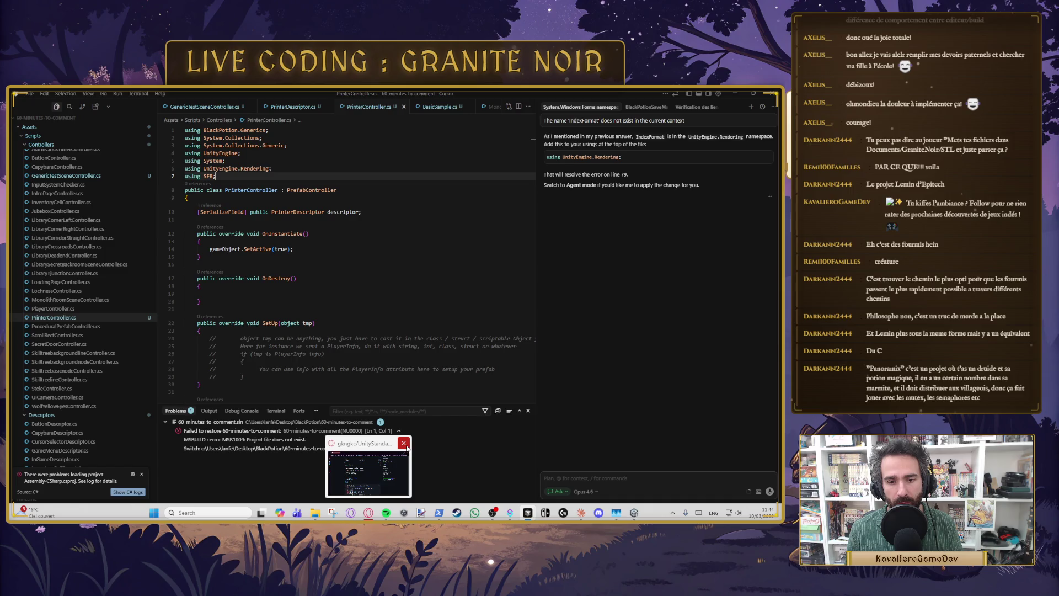
left_click(402, 444)
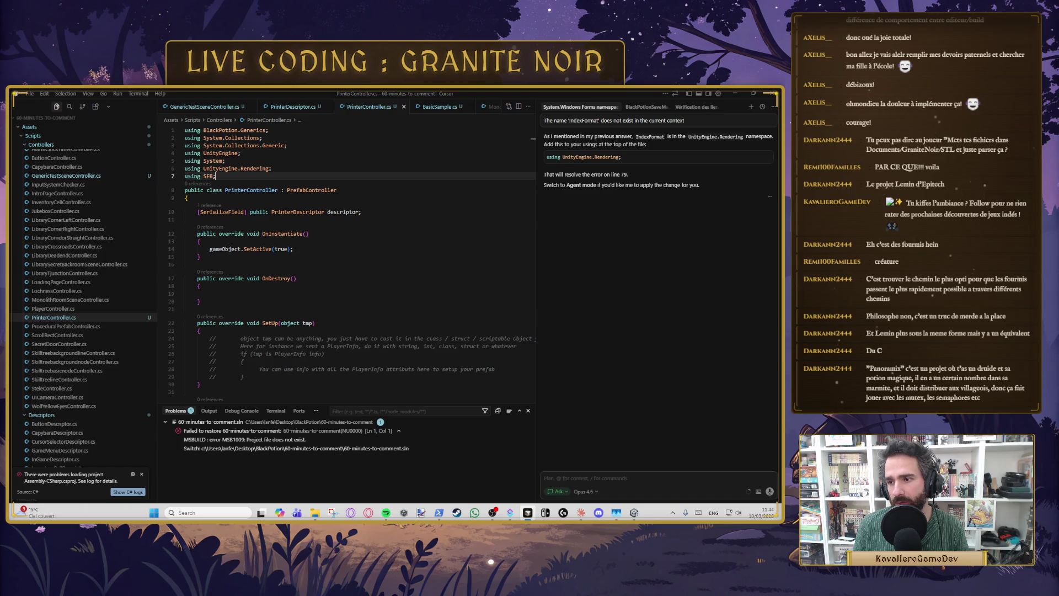
key("alt+Tab")
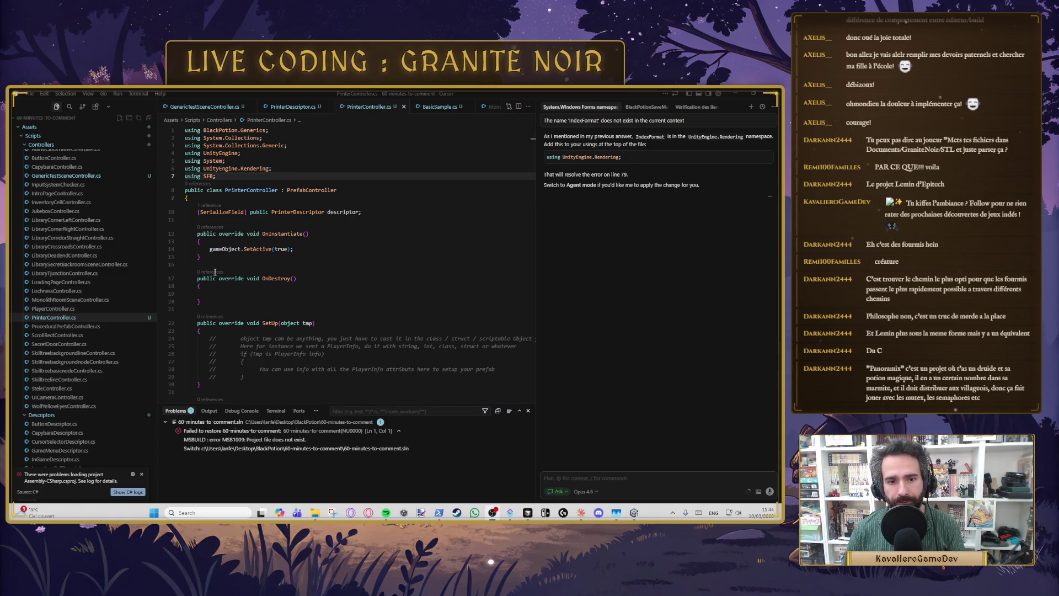
Step: Paste the open-file-panel call into Print and accept the suggested path-length check block
scroll(234, 200, "down", 9)
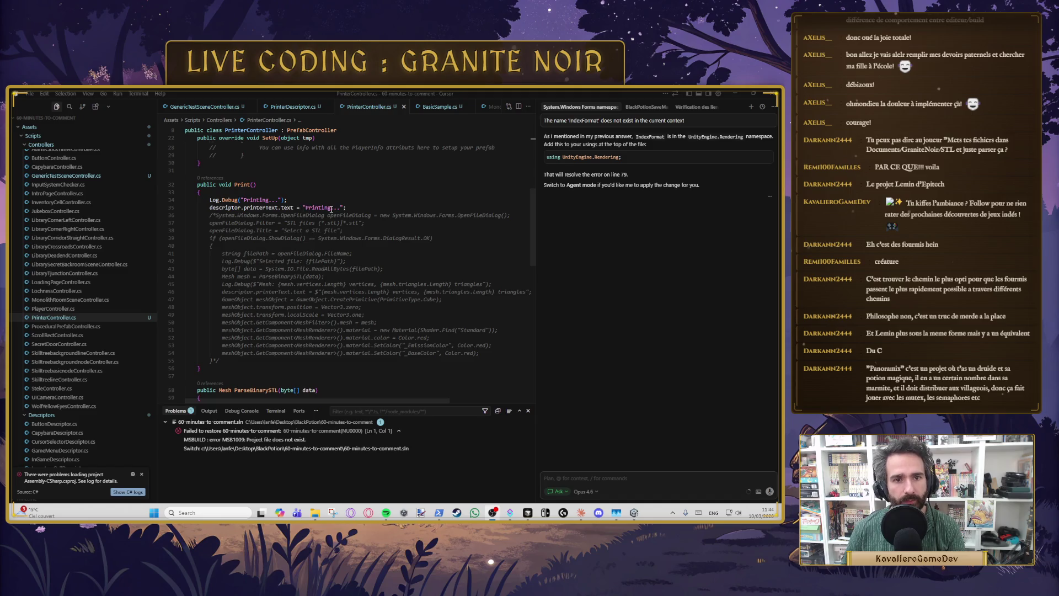
left_click(350, 207)
key("Return")
type("string[] paths = StandaloneFileBrowser.OpenFilePanel(\"Open File\", \"\", \"stl\", false);")
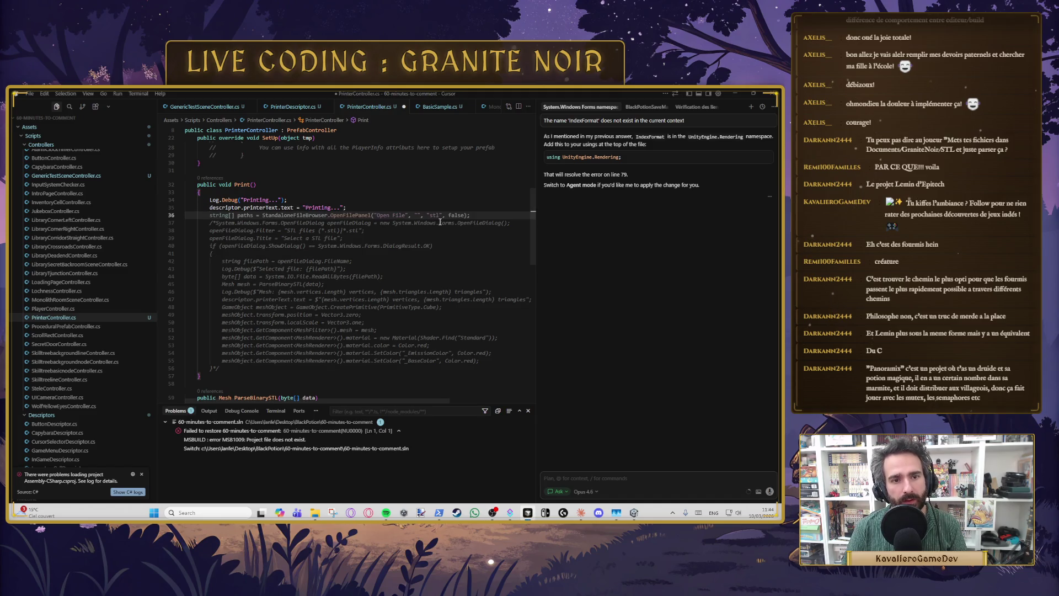
key("End")
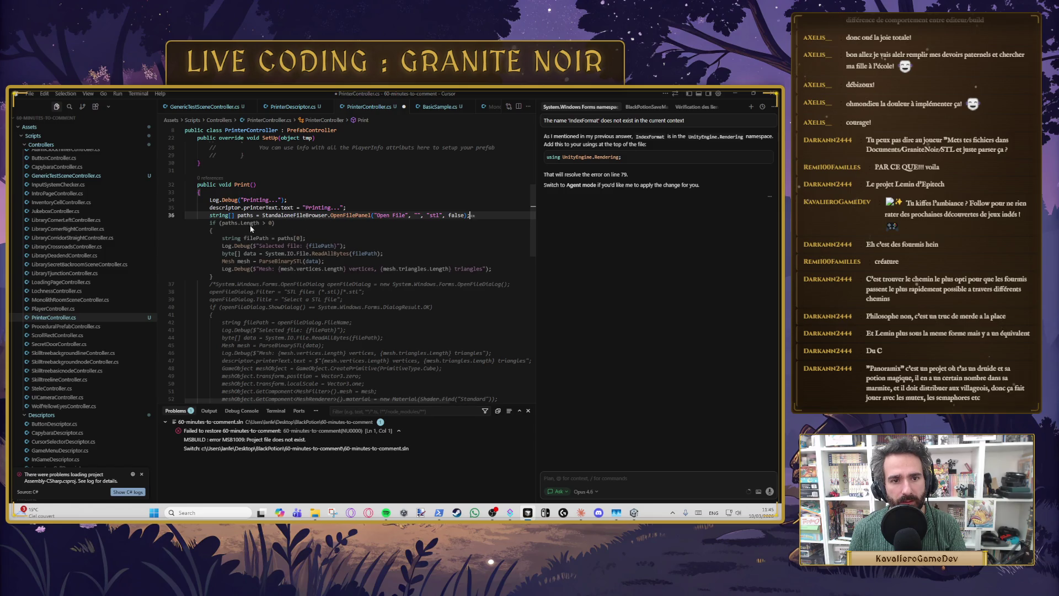
key("Tab")
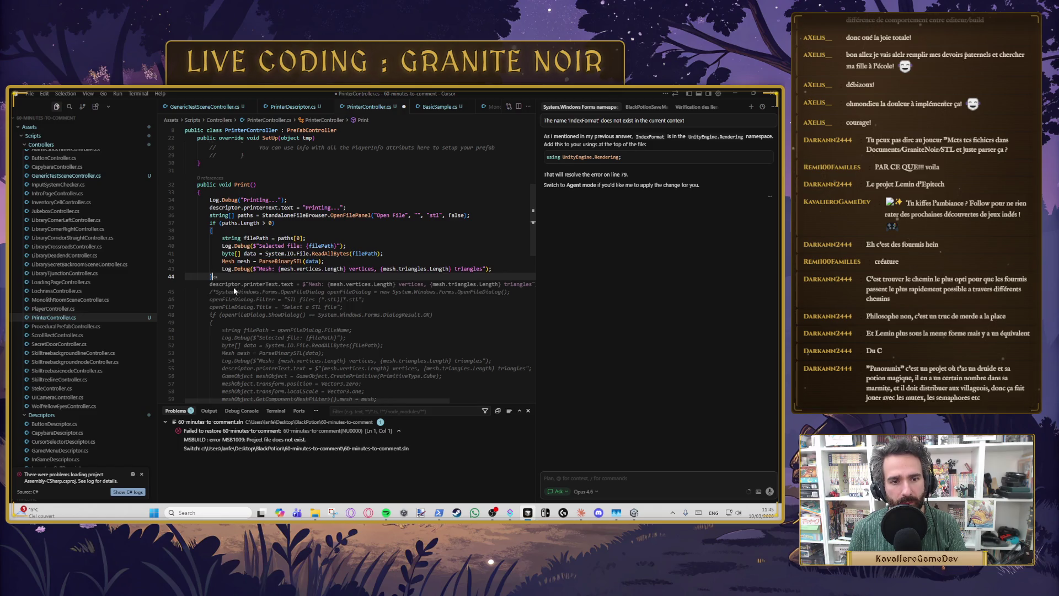
Step: Copy the printerText vertex/triangle-count line into the file-chosen block and fix its indentation
scroll(244, 319, "down", 2)
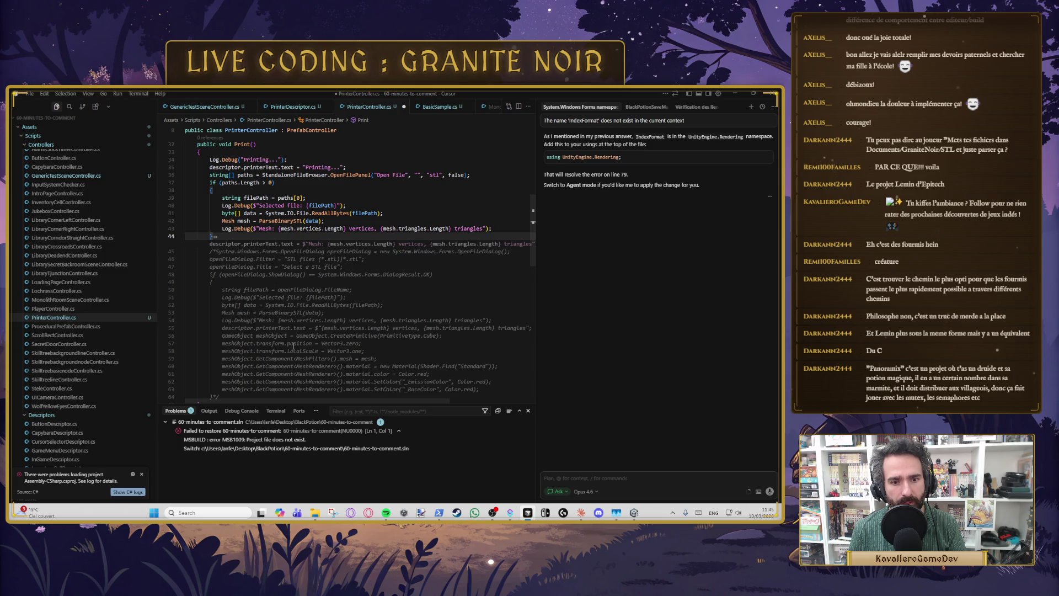
scroll(293, 345, "down", 1)
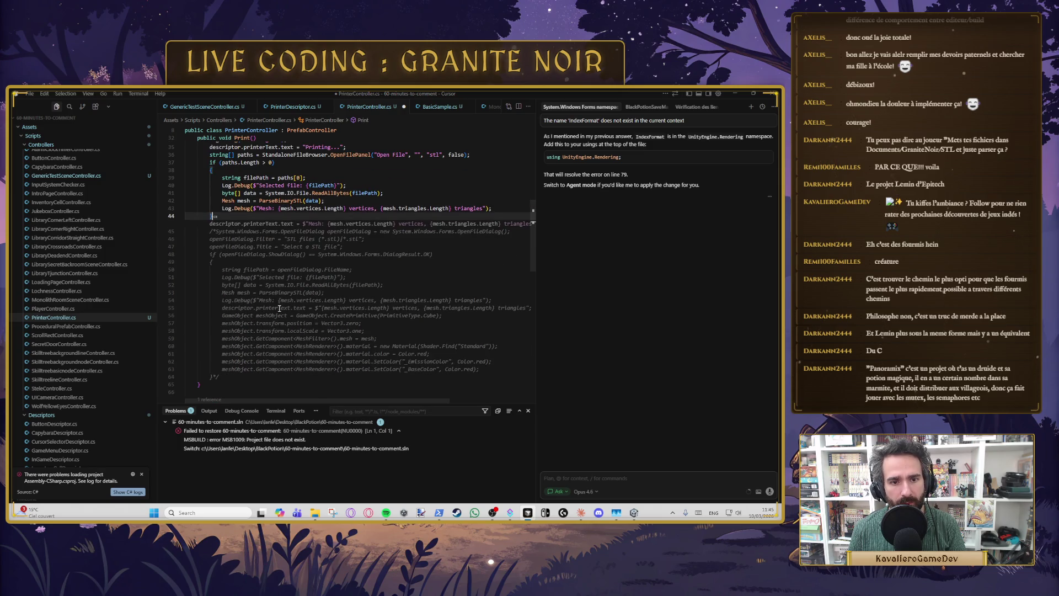
left_click(280, 309)
triple_click(280, 301)
key("ctrl+c")
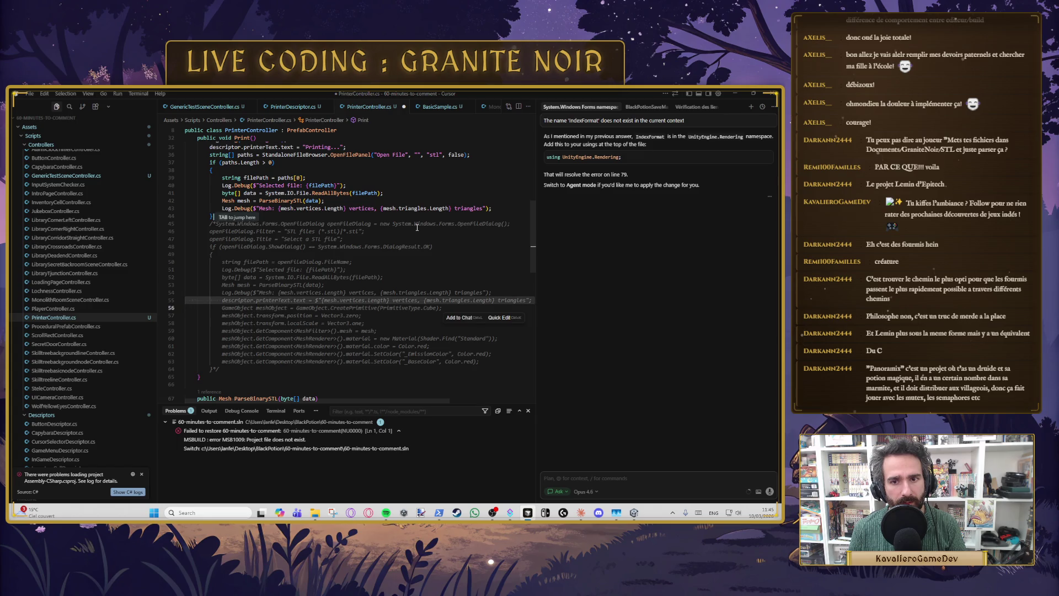
left_click(499, 208)
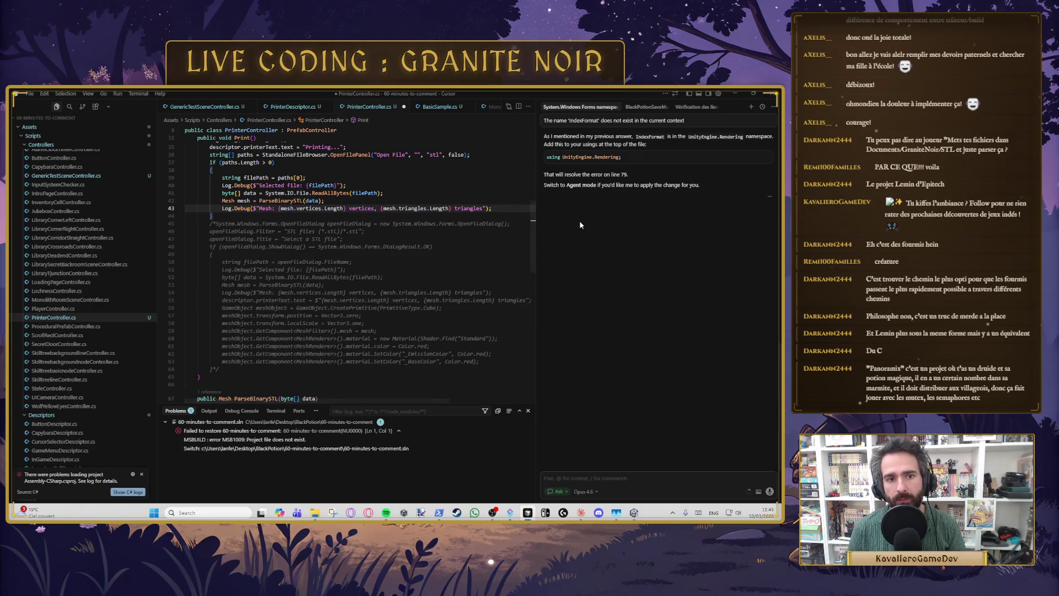
key("Return")
key("ctrl+v")
left_click(256, 209)
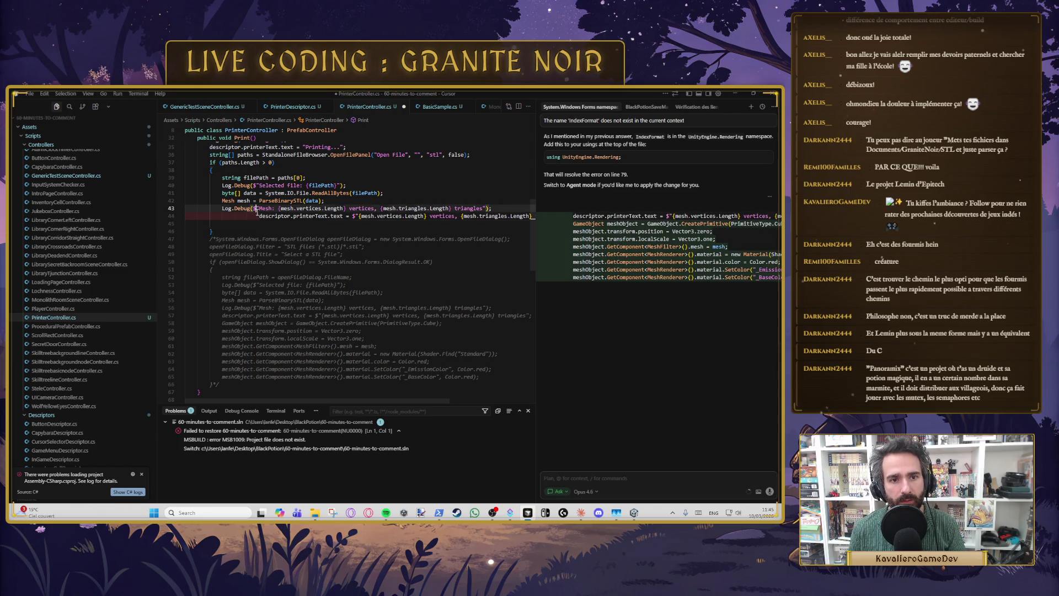
left_click(259, 215)
key("BackSpace")
key("BackSpace")
key("BackSpace")
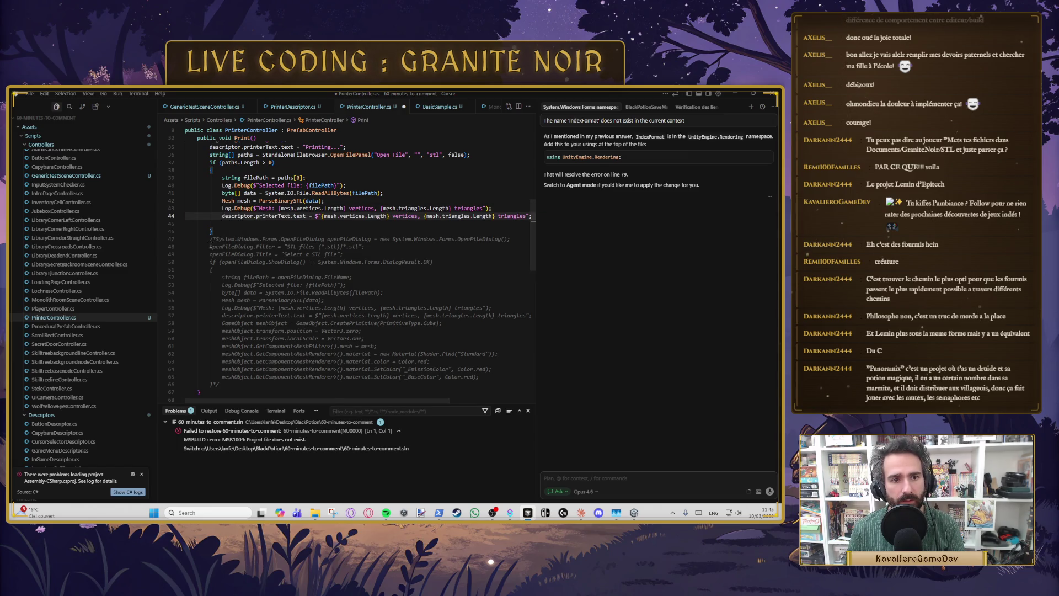
key("alt+Tab")
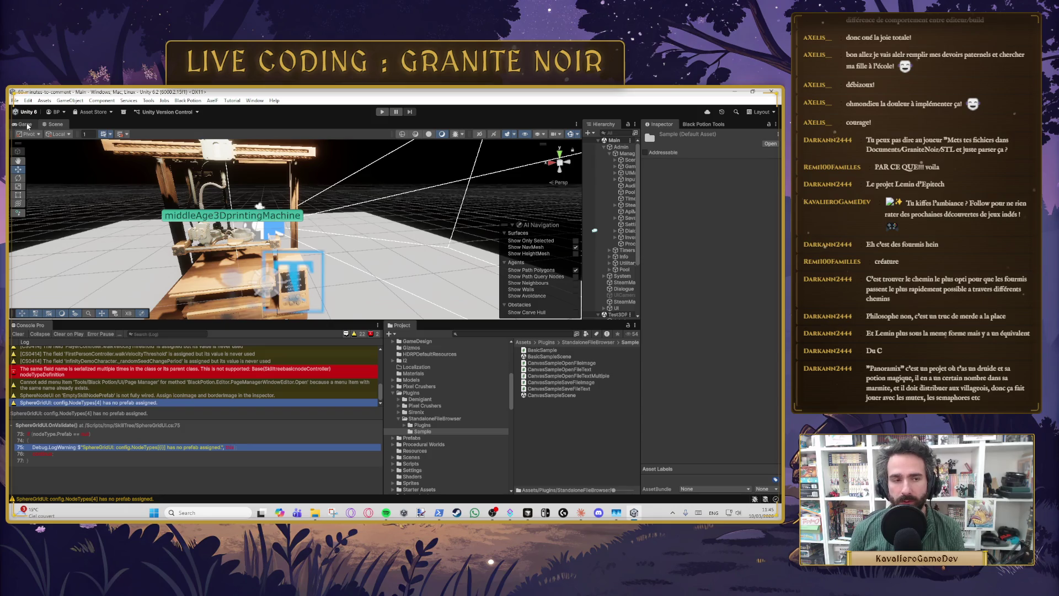
Step: Switch to the Game view and start Play mode
left_click(25, 124)
left_click(382, 112)
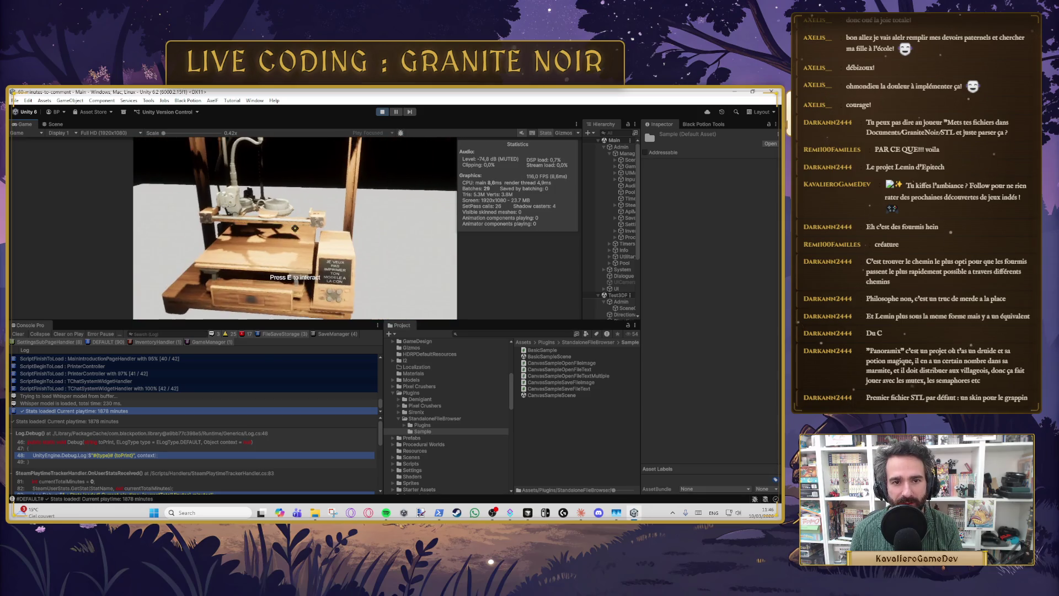
Step: Use the in-game printer to load 3dbenchy.stl from the 3DPrintModelTest folder
key("e")
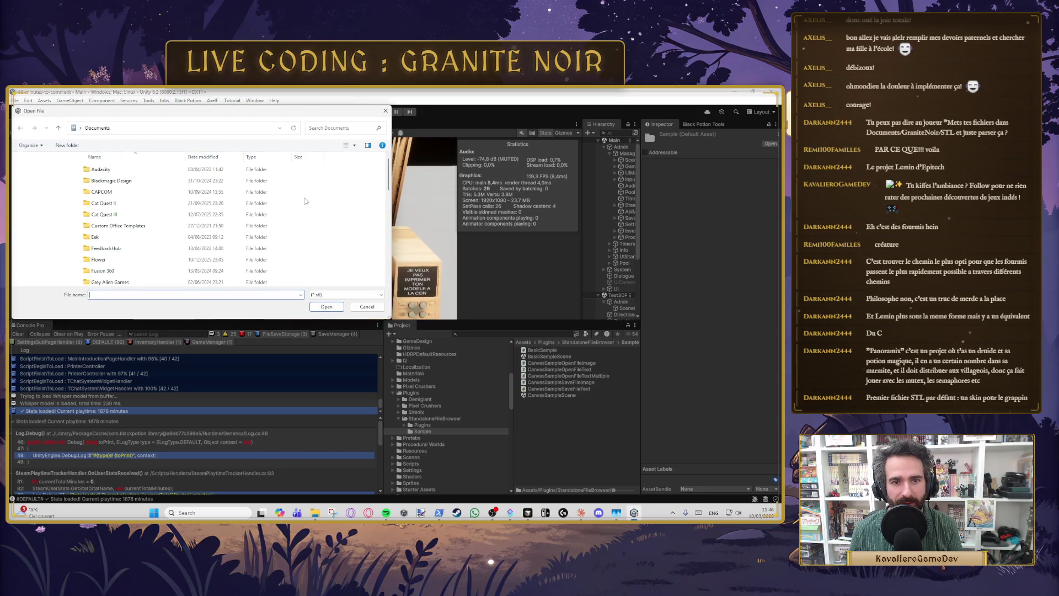
mouse_move(234, 114)
left_mouse_down()
mouse_move(545, 208)
mouse_move(357, 178)
mouse_move(426, 189)
left_mouse_up()
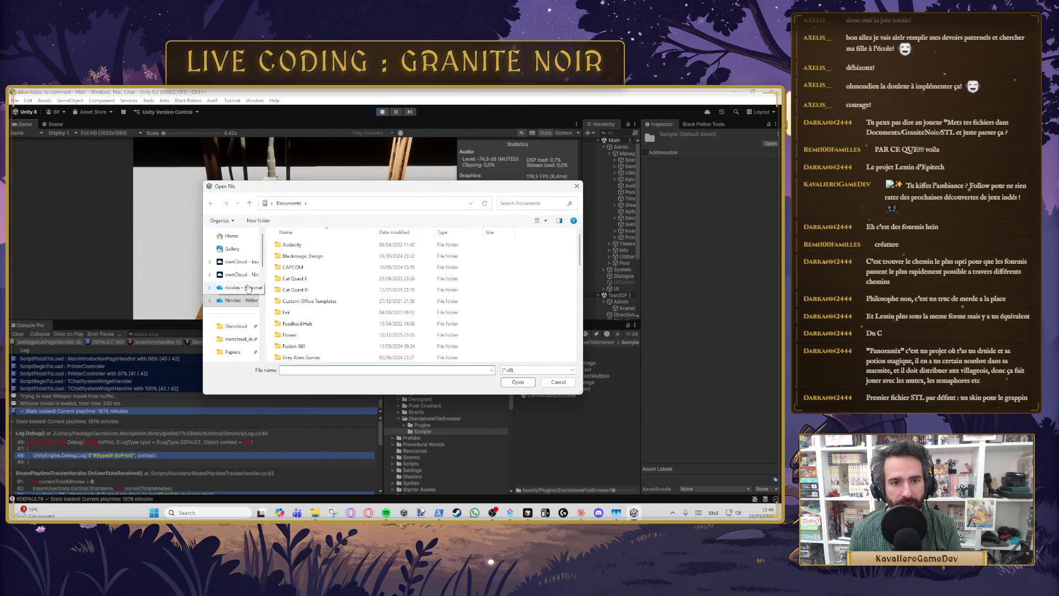
scroll(237, 287, "down", 3)
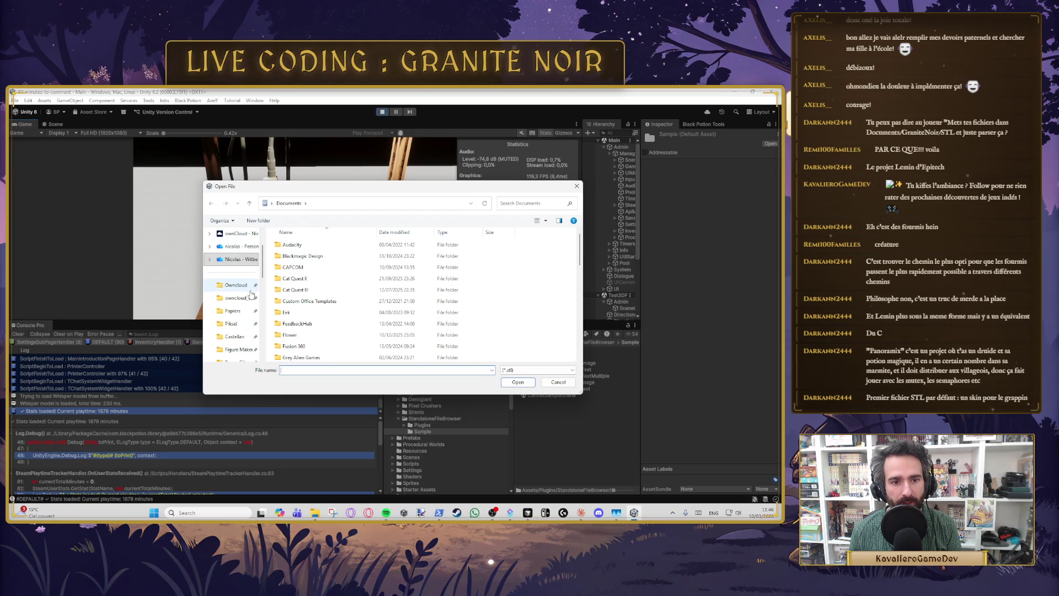
left_click(237, 324)
double_click(303, 301)
left_click(296, 256)
left_click(518, 383)
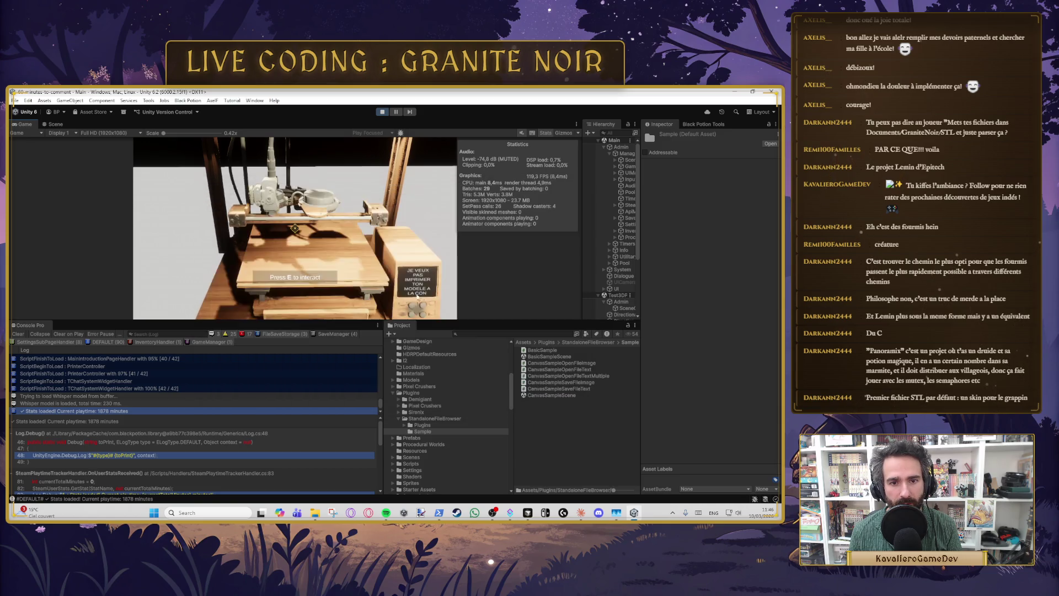
left_click(339, 235)
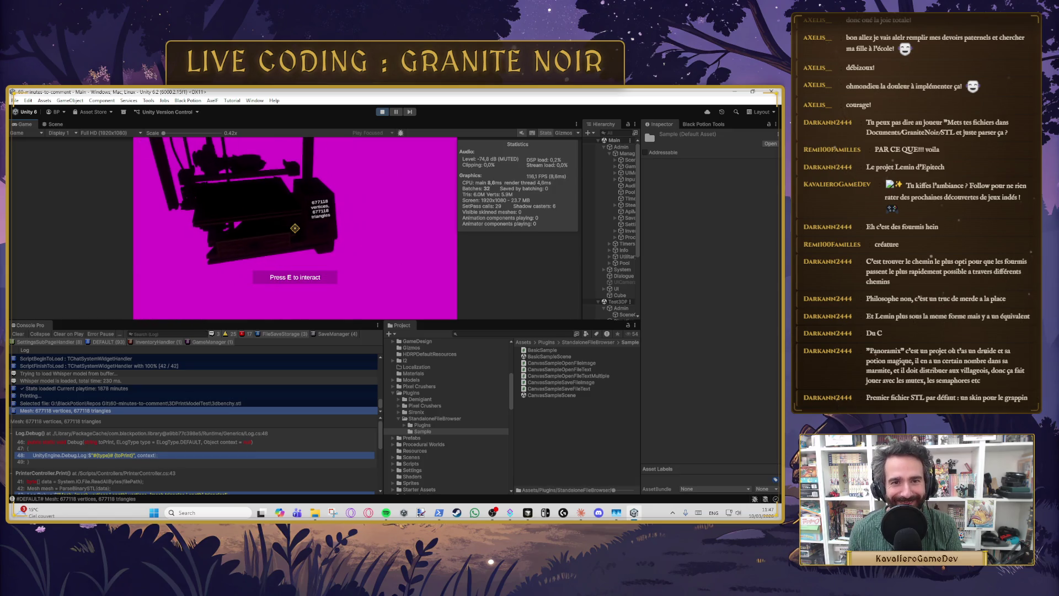
Step: Pause the game, orbit the Scene view around the mesh and select the magenta boat
key("Escape")
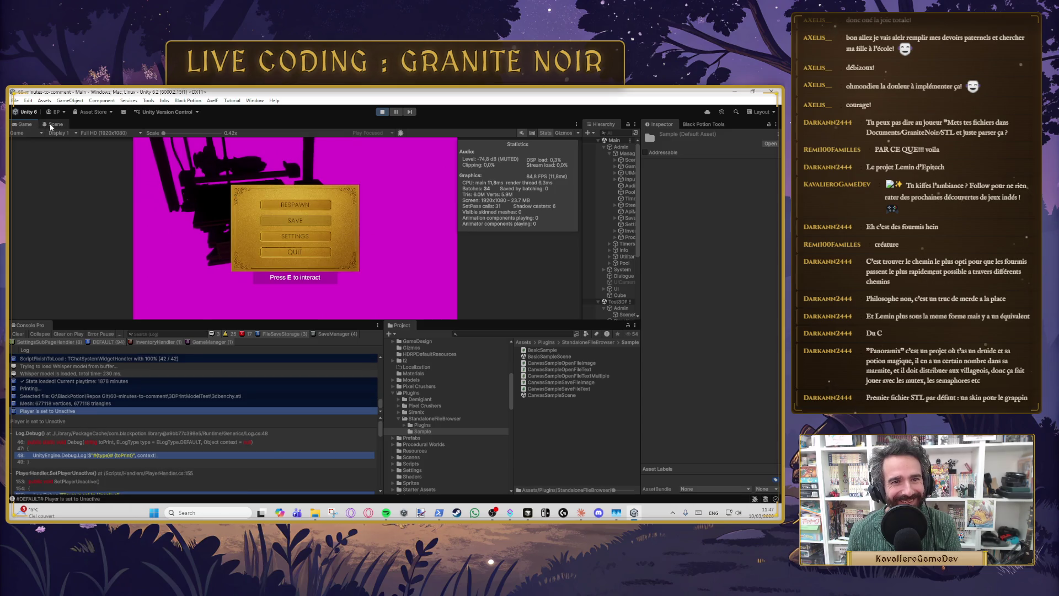
left_click(54, 124)
scroll(379, 236, "down", 5)
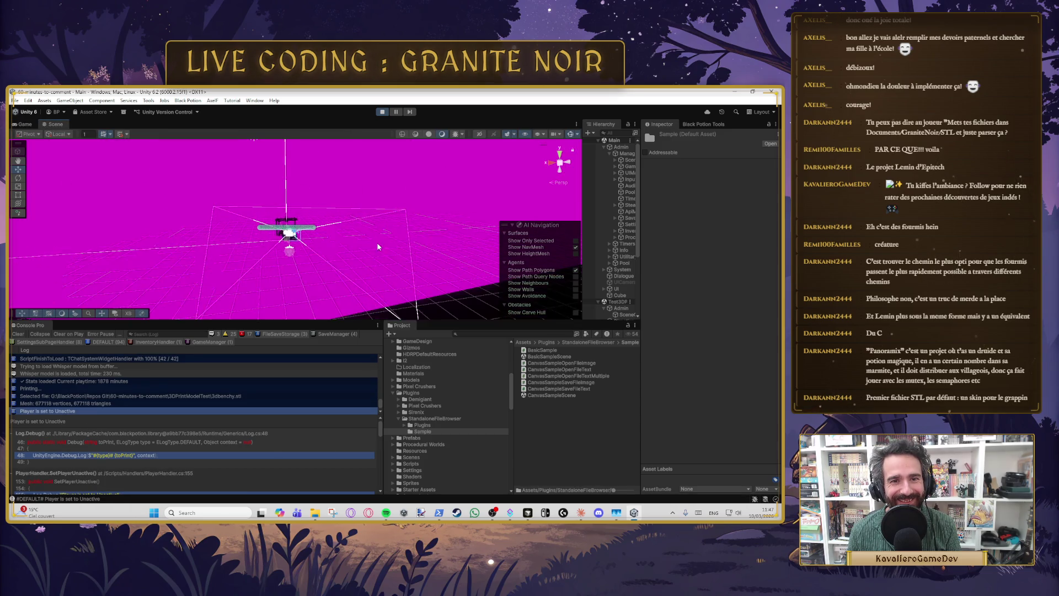
mouse_move(379, 233)
left_mouse_down()
mouse_move(307, 180)
mouse_move(291, 241)
left_mouse_up()
scroll(292, 240, "down", 5)
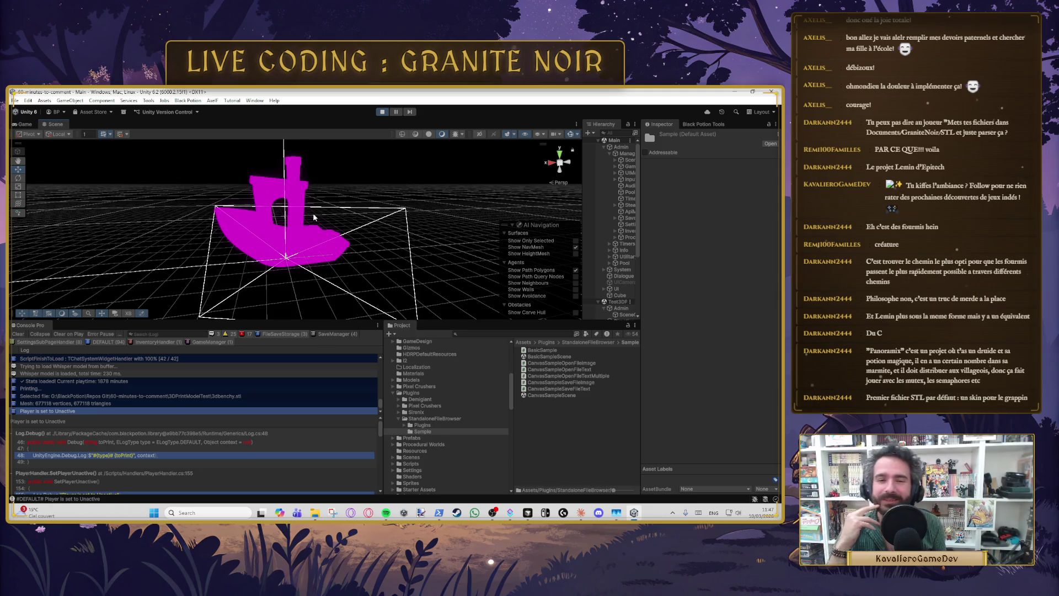
left_click_drag(584, 177, 463, 178)
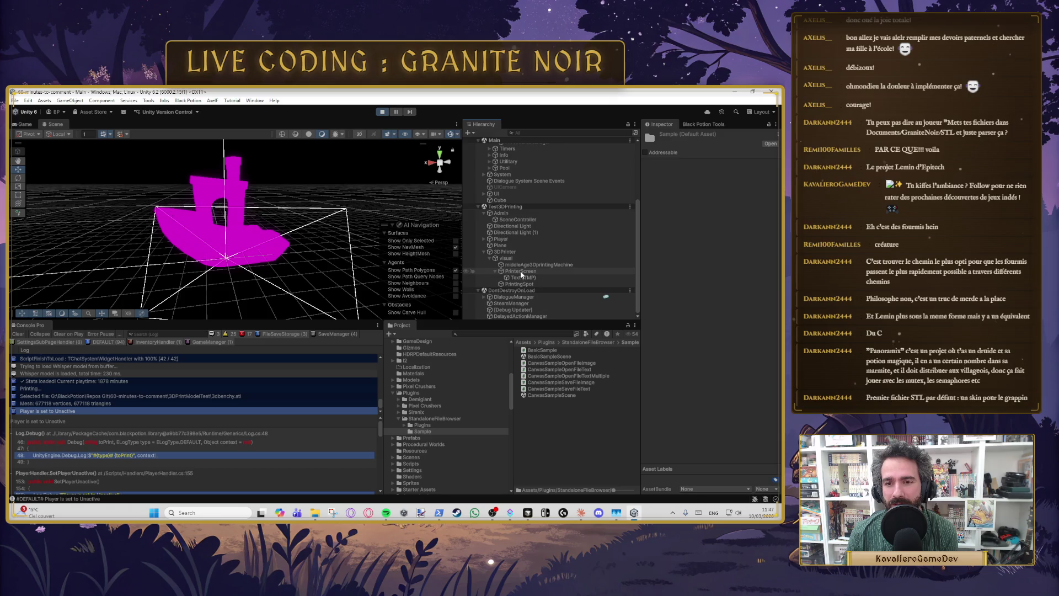
scroll(508, 252, "up", 3)
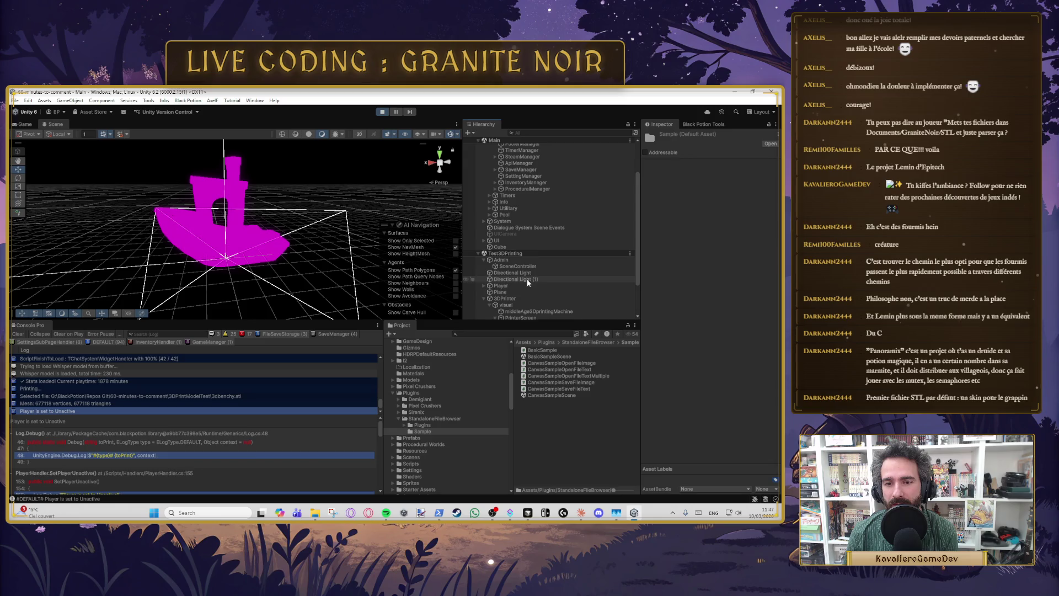
left_click(200, 189)
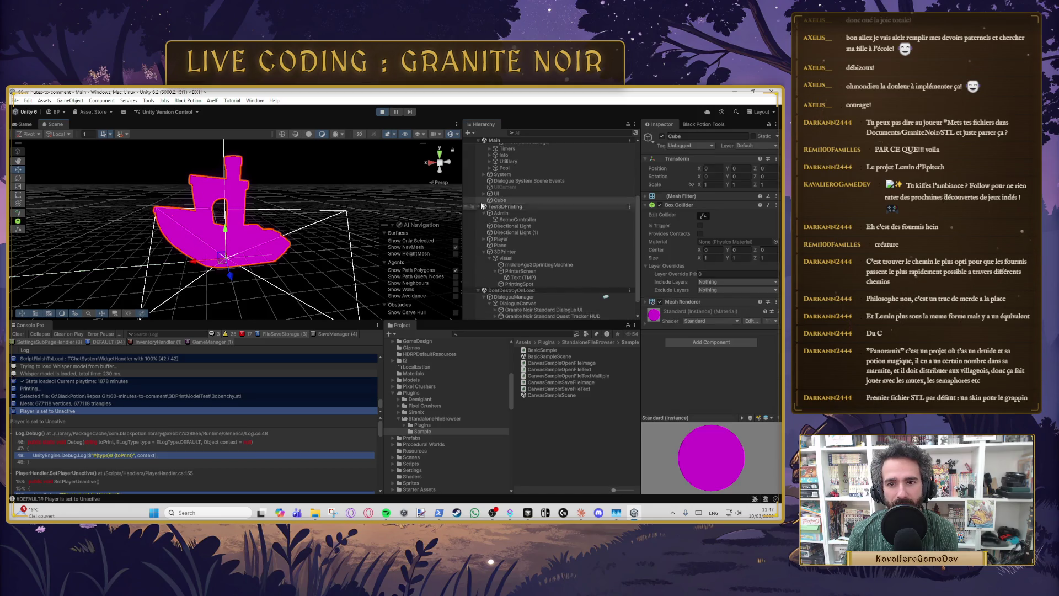
Step: Apply the PrinterScreen material from the Materials folder to the Cube
left_click(502, 201)
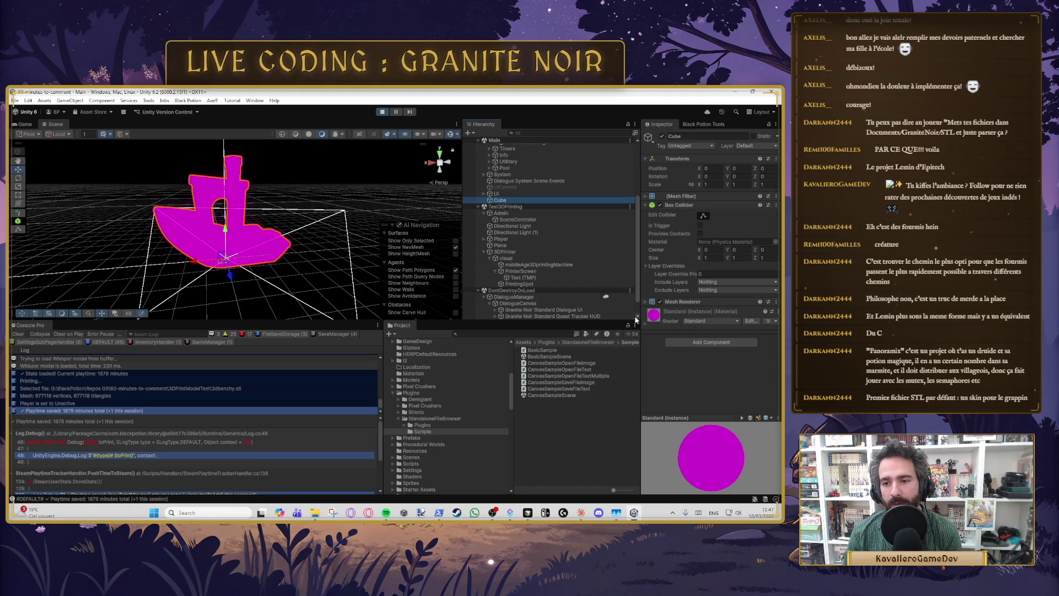
scroll(415, 436, "up", 3)
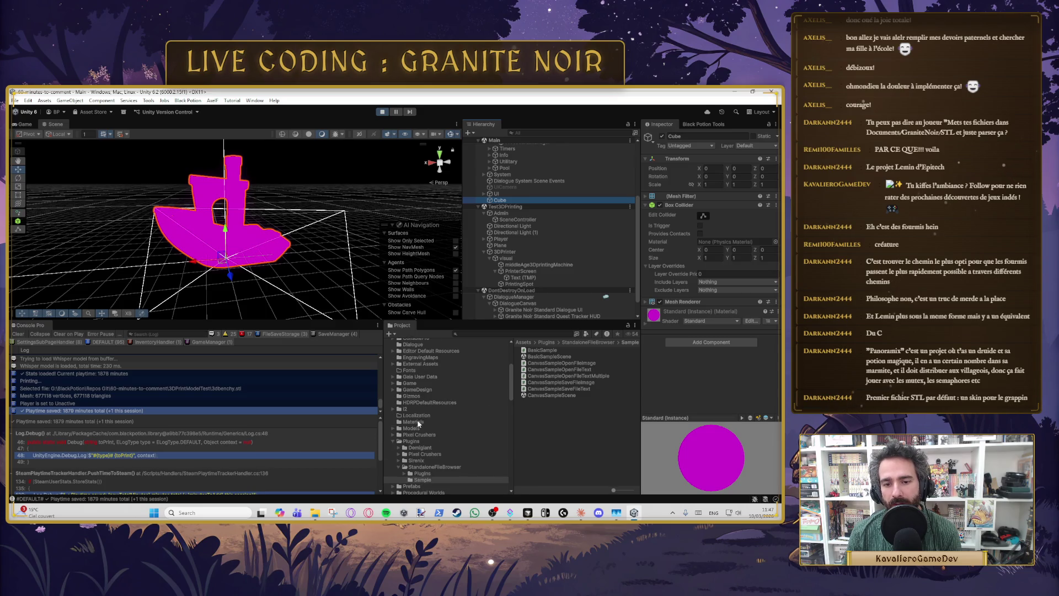
left_click(418, 422)
mouse_move(546, 440)
left_mouse_down()
mouse_move(665, 316)
mouse_move(654, 315)
left_mouse_up()
mouse_move(225, 260)
left_mouse_down()
mouse_move(237, 260)
mouse_move(257, 307)
mouse_move(276, 307)
left_mouse_up()
Step: Set the Cube's X, Y and Z scale to 0.01 and frame it in view
left_click(717, 184)
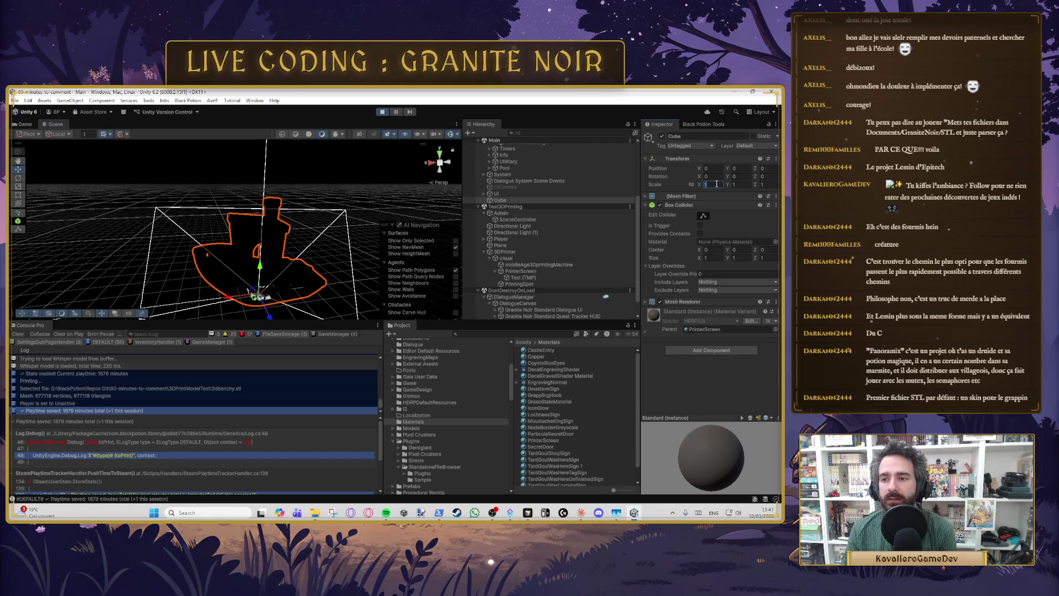
type("0.01")
double_click(716, 184)
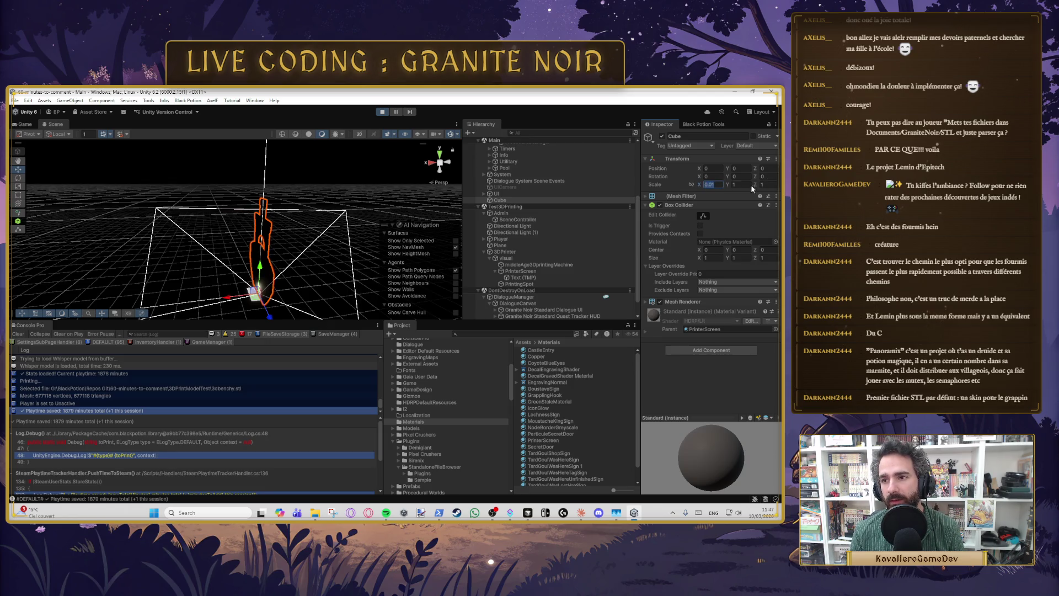
left_click(737, 185)
type("0.01")
left_click(772, 185)
type("0.01")
key("Return")
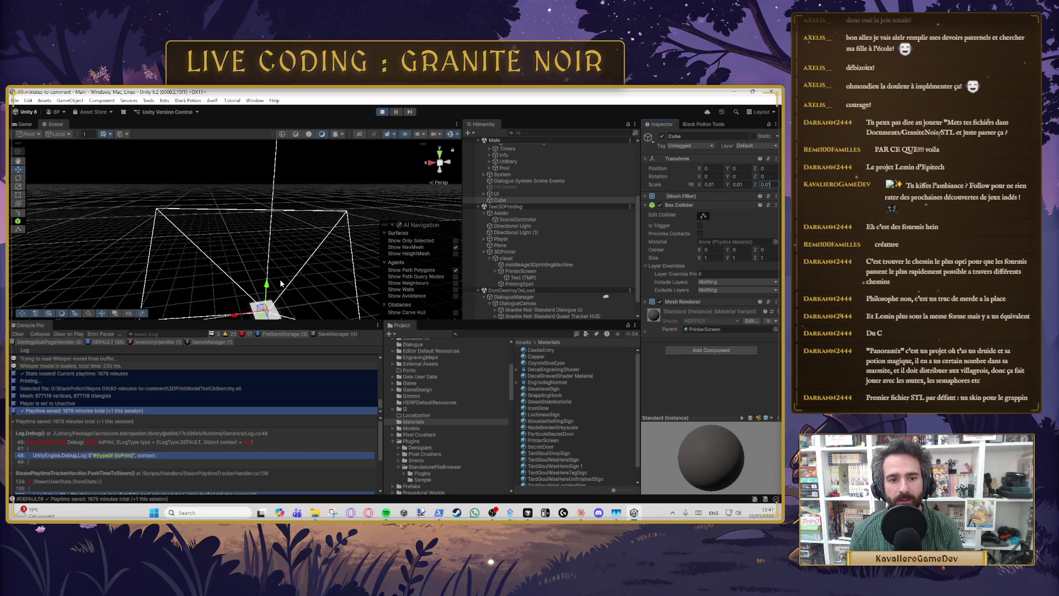
key("f")
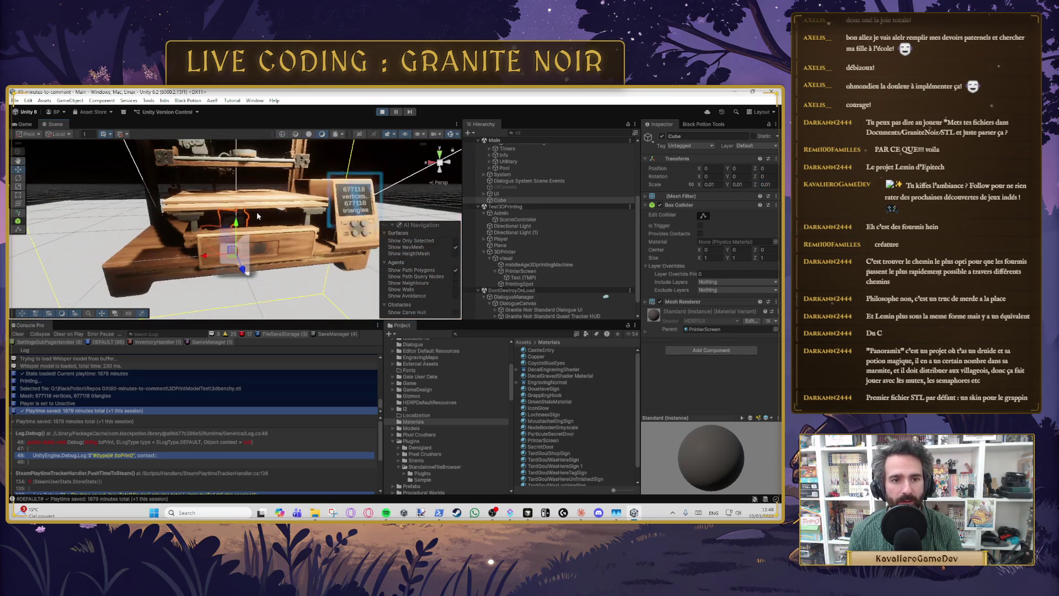
Step: Raise the boat toward the printer bed and slide it back along Z
left_click_drag(255, 245, 263, 208)
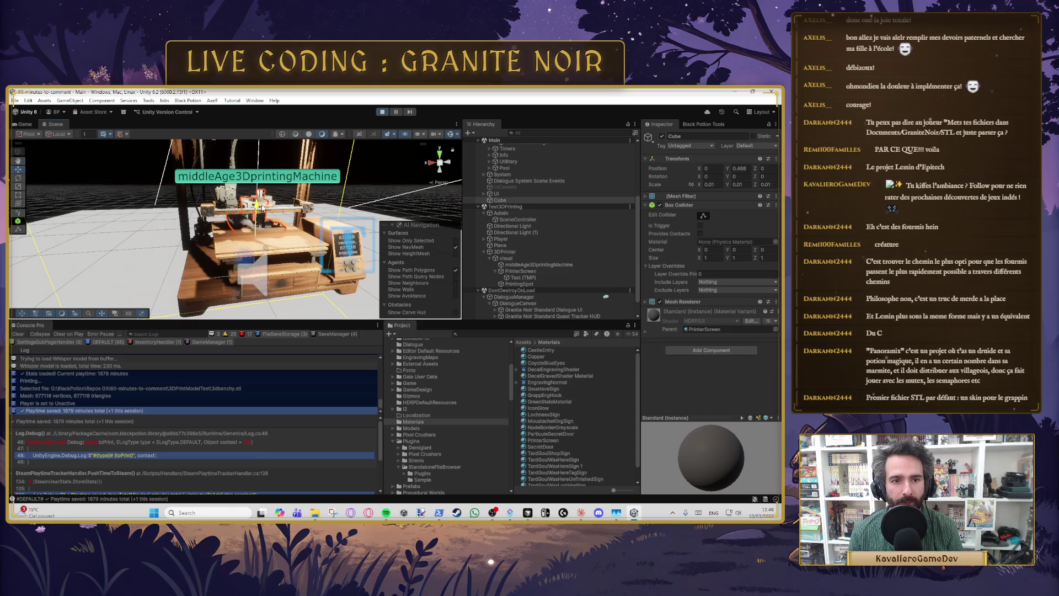
left_click_drag(281, 254, 282, 257)
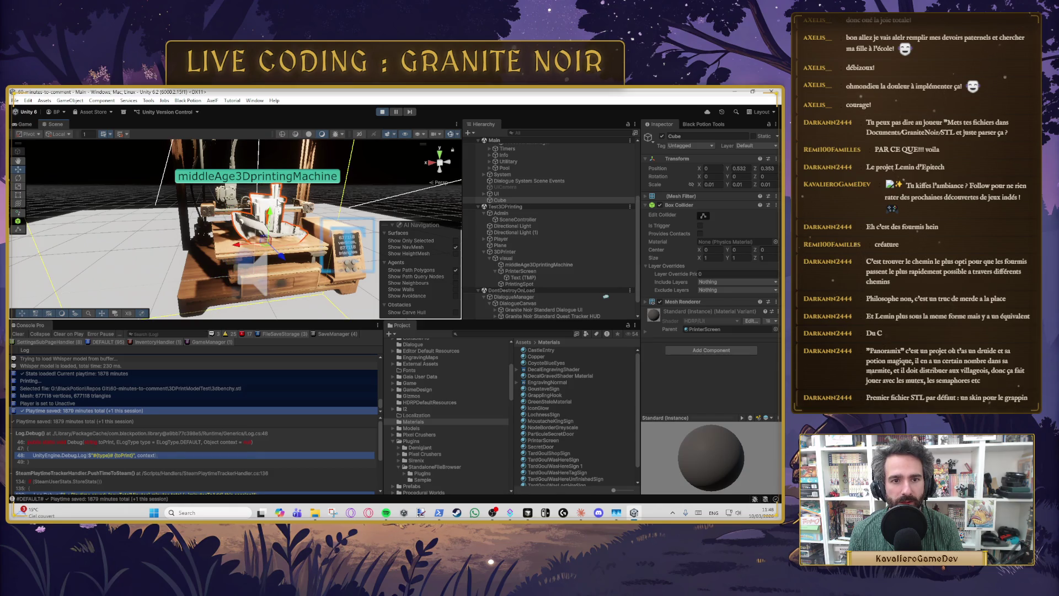
mouse_move(270, 210)
left_mouse_down()
mouse_move(275, 201)
mouse_move(318, 238)
mouse_move(326, 223)
mouse_move(245, 243)
mouse_move(117, 244)
mouse_move(215, 239)
left_mouse_up()
Step: Zoom out the Scene view and select the Directional Light (1) spot light
scroll(245, 244, "down", 5)
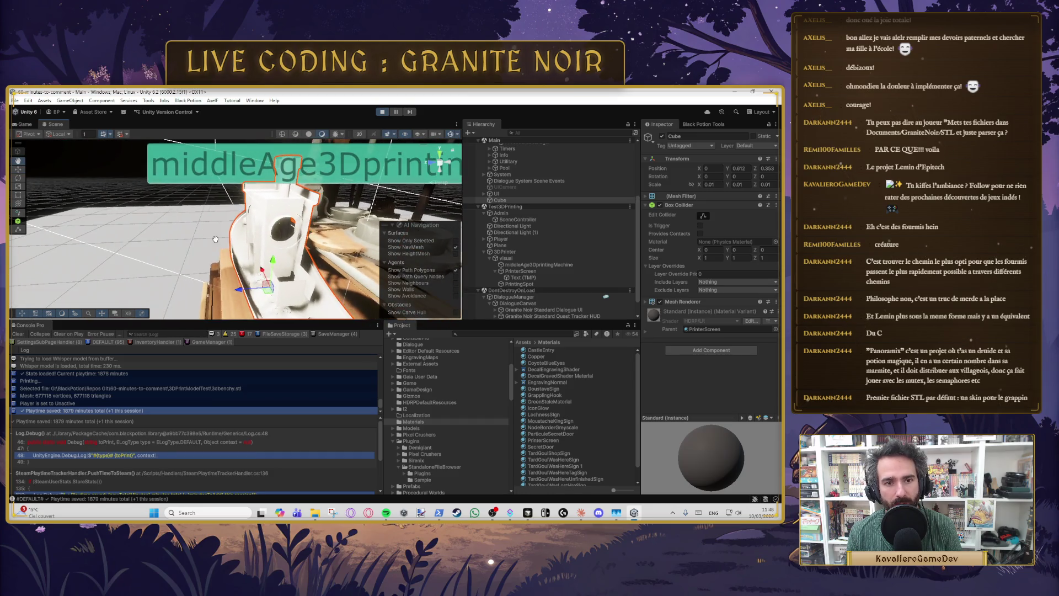
scroll(215, 239, "up", 5)
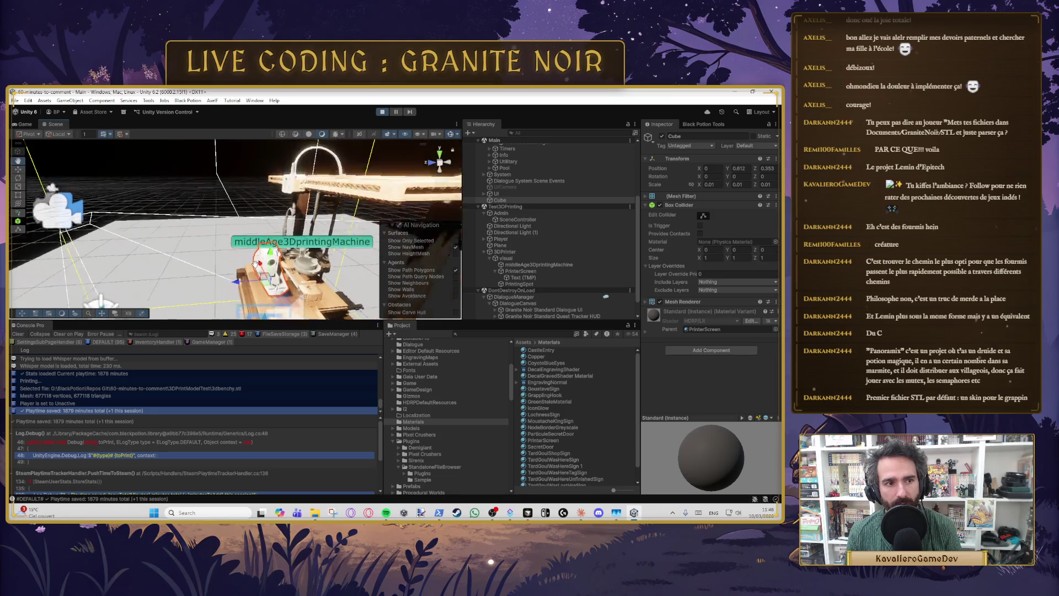
scroll(251, 261, "down", 3)
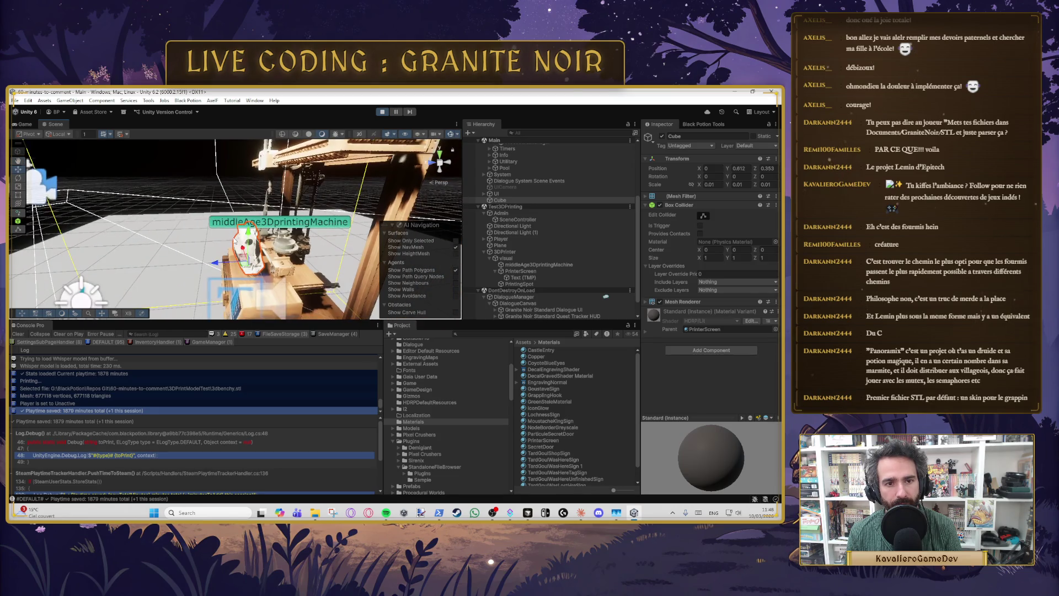
scroll(234, 258, "down", 5)
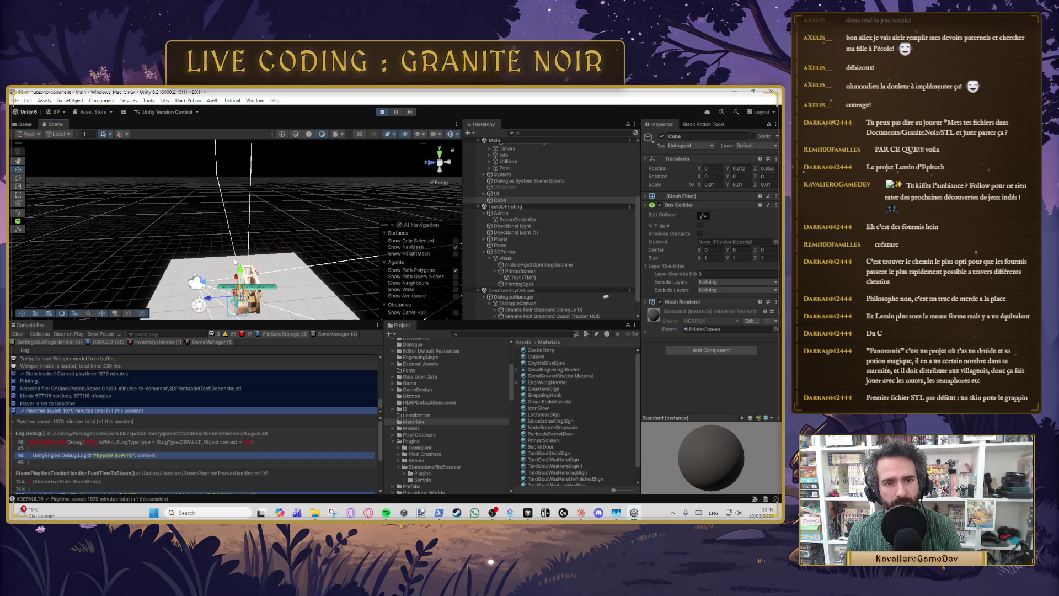
scroll(234, 258, "down", 5)
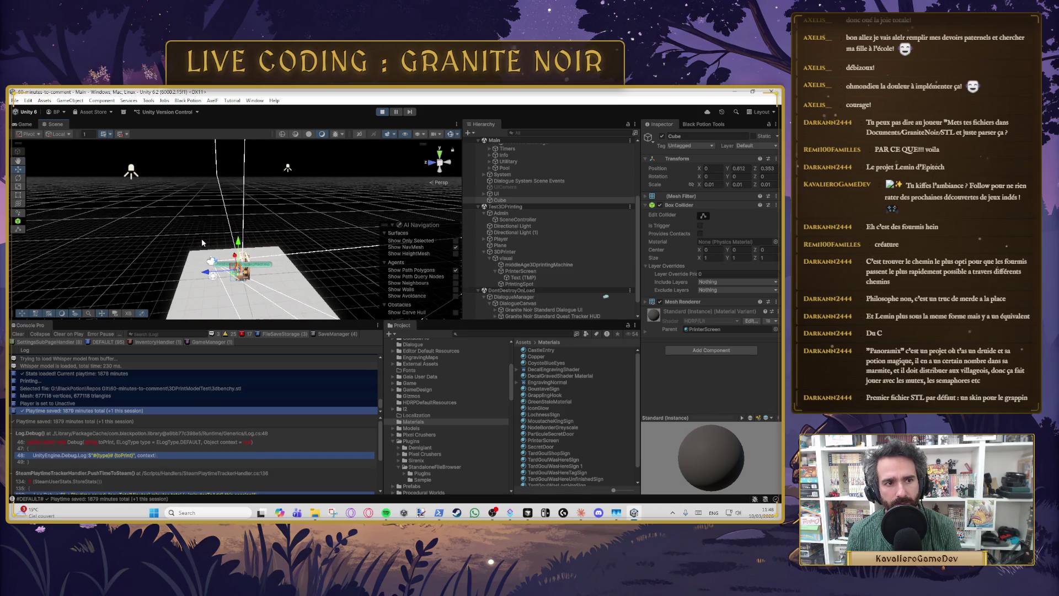
left_click(154, 183)
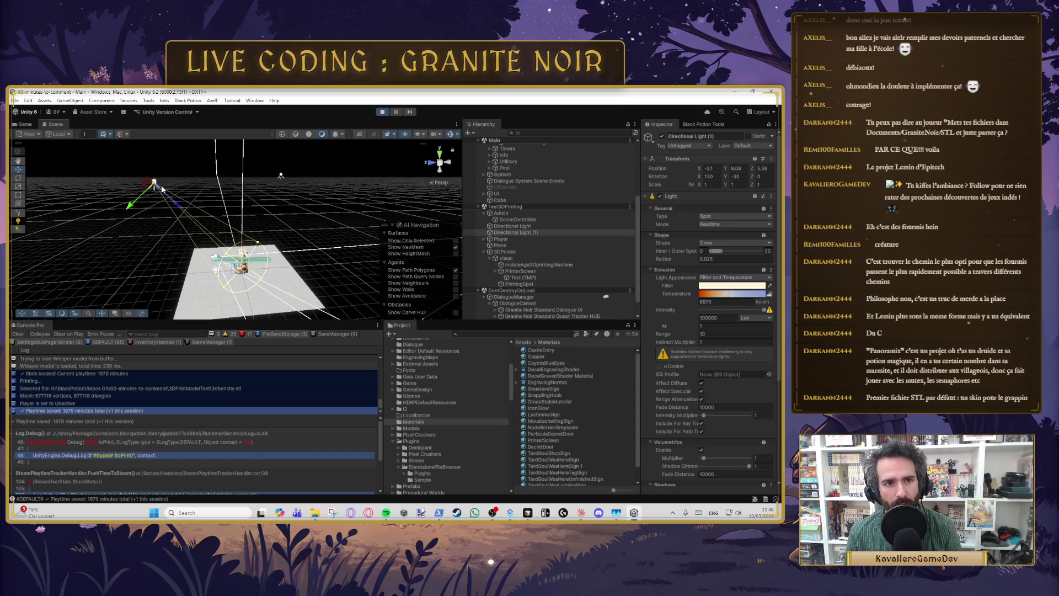
Step: Drag Directional Light (1) higher and further out, then orbit around the printer to inspect it
left_click_drag(171, 202, 151, 188)
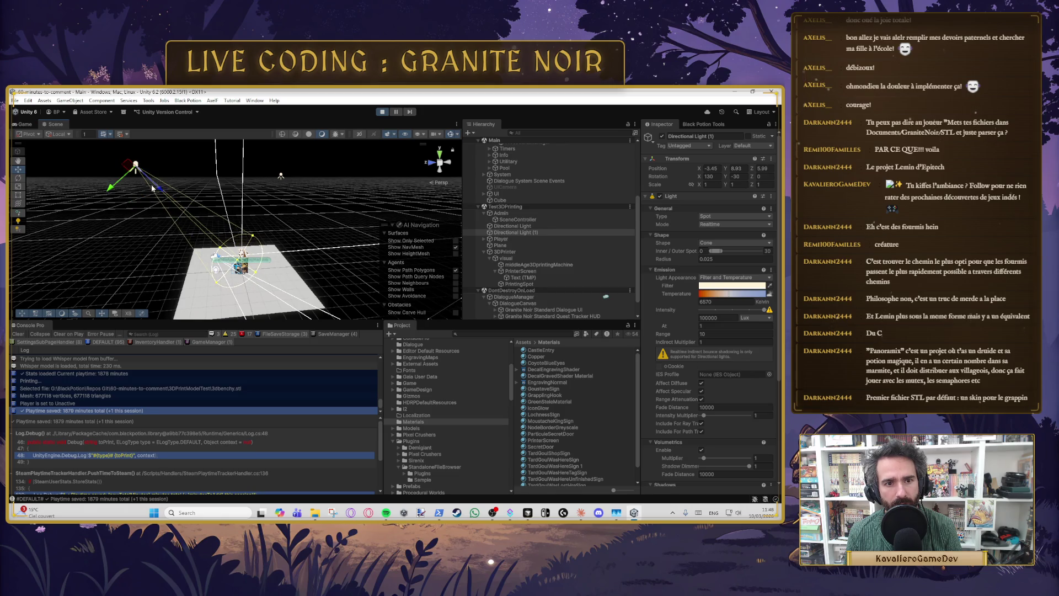
scroll(152, 189, "up", 5)
mouse_move(153, 188)
left_mouse_down()
mouse_move(198, 196)
mouse_move(263, 264)
mouse_move(266, 247)
left_mouse_up()
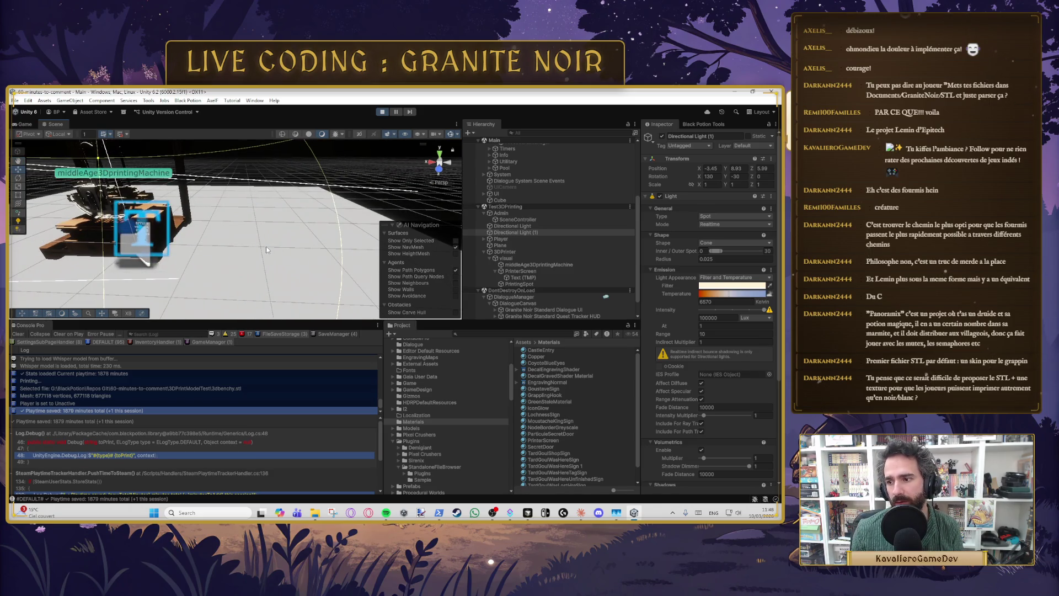
mouse_move(300, 247)
left_mouse_down()
mouse_move(323, 230)
mouse_move(230, 205)
mouse_move(275, 235)
mouse_move(254, 238)
mouse_move(256, 257)
mouse_move(171, 252)
mouse_move(180, 206)
mouse_move(281, 234)
left_mouse_up()
scroll(281, 234, "up", 5)
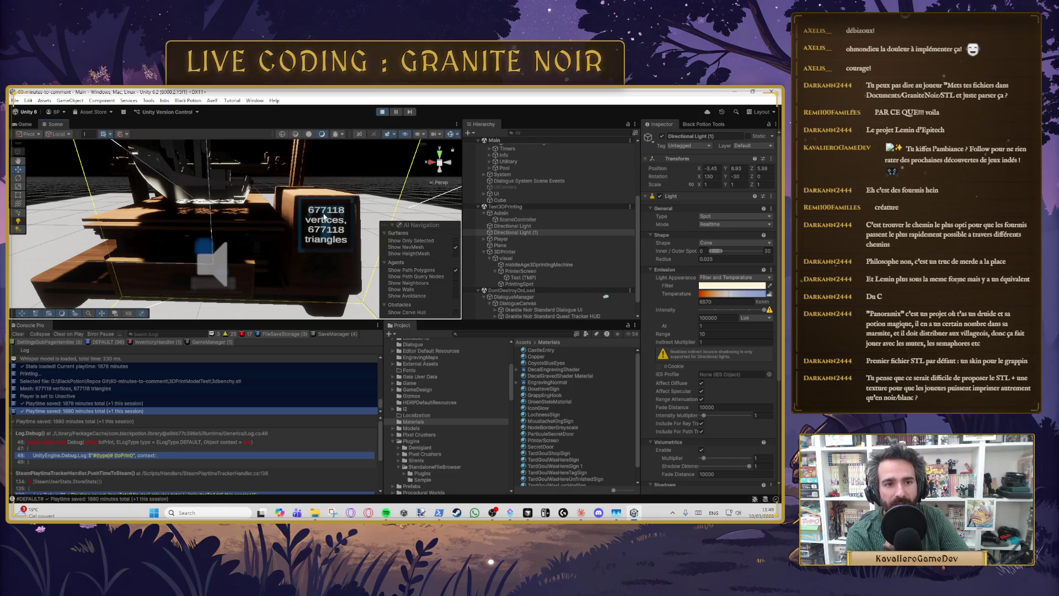
mouse_move(324, 217)
left_mouse_down()
mouse_move(232, 257)
mouse_move(279, 231)
mouse_move(232, 200)
mouse_move(265, 209)
mouse_move(241, 285)
left_mouse_up()
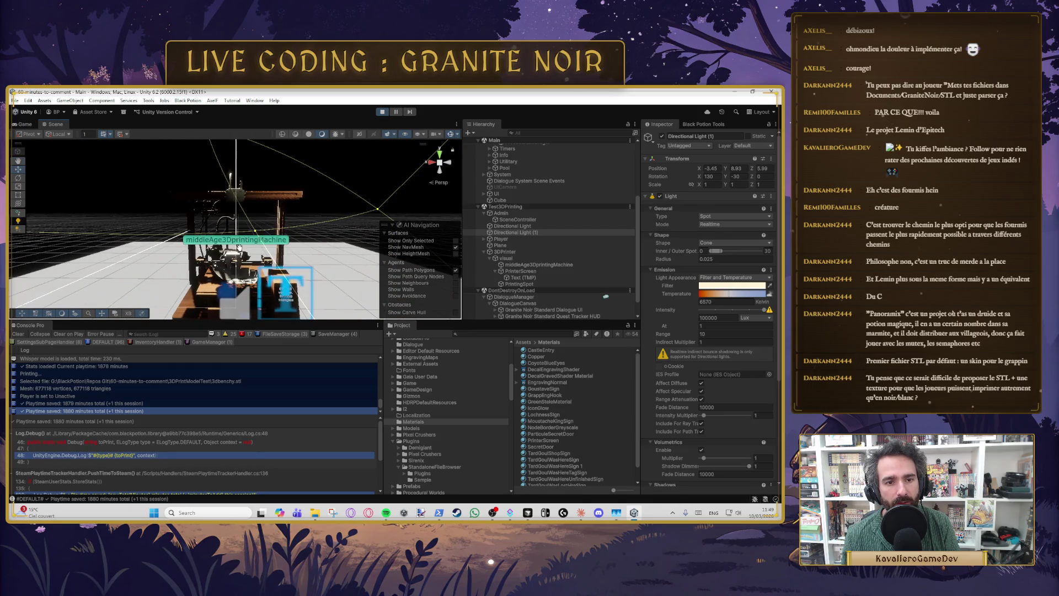
left_click_drag(239, 248, 419, 282)
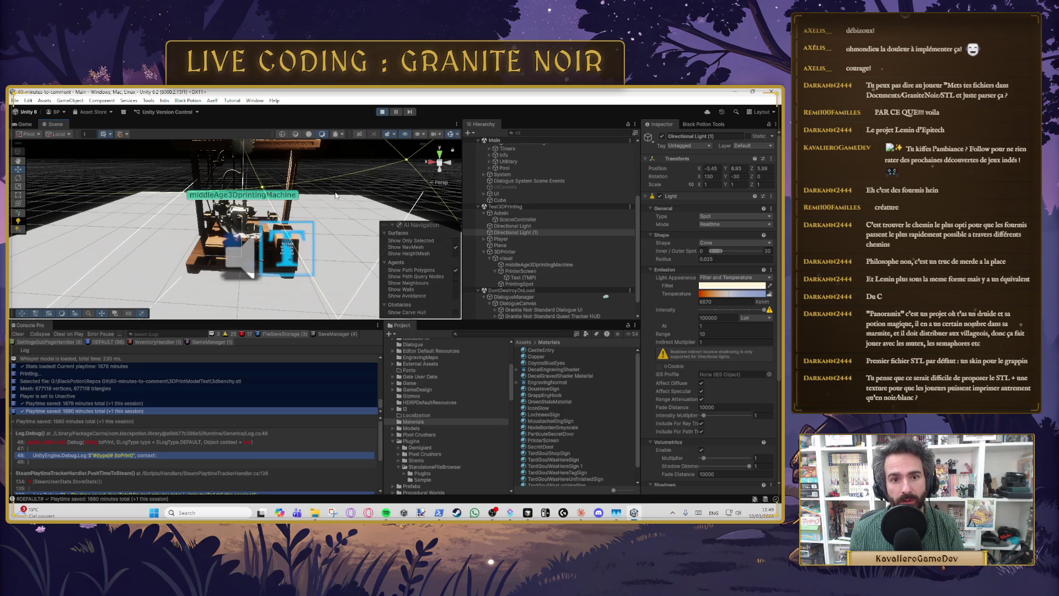
Step: Print Desert Dwarf Wildkeeper_32mm.stl in the game, then select the Cube in the Scene view
left_click(24, 124)
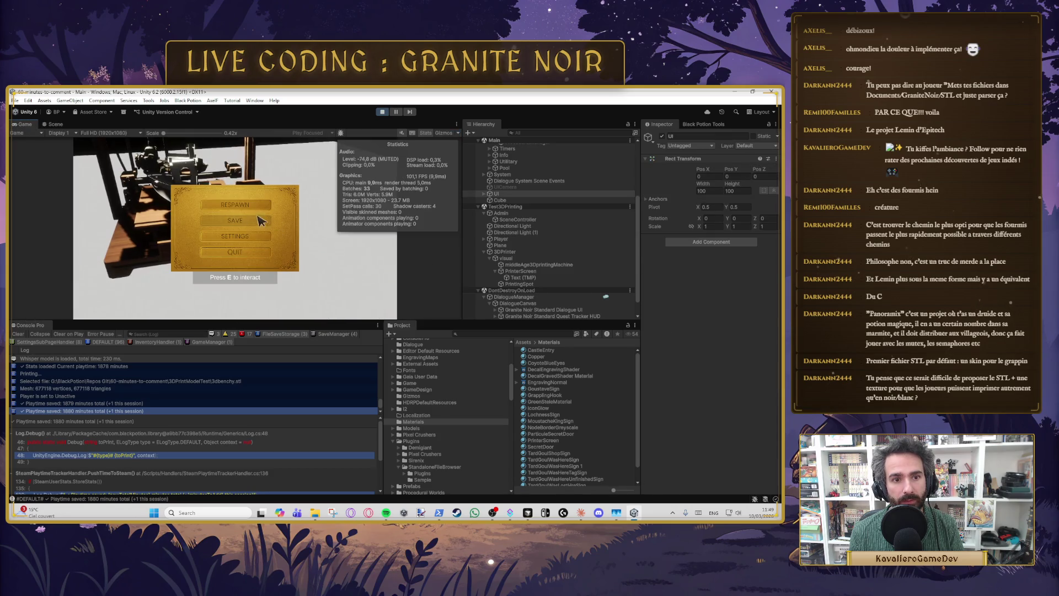
key("Escape")
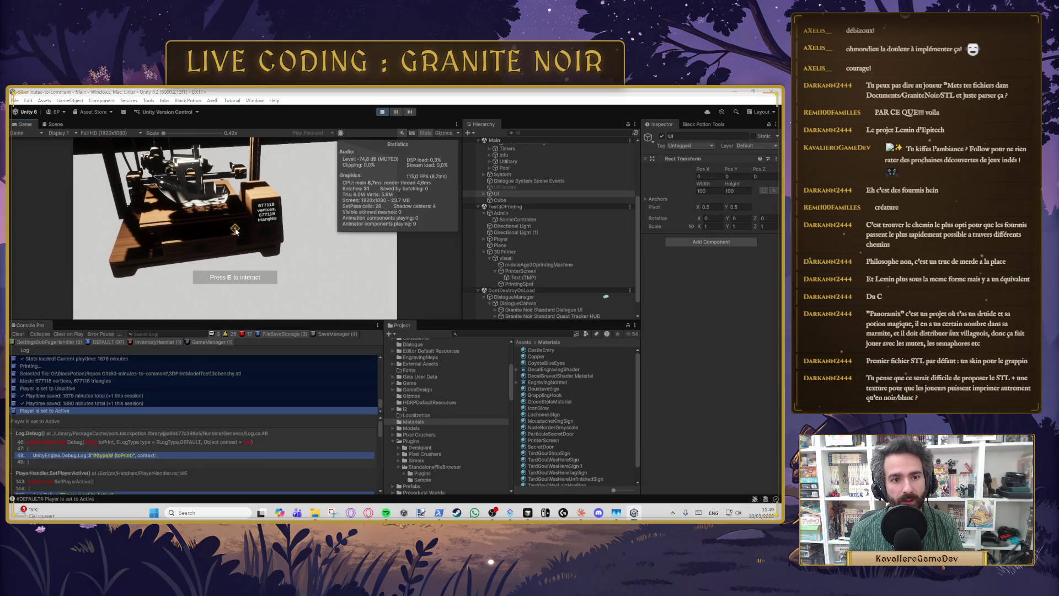
key("e")
left_click(333, 267)
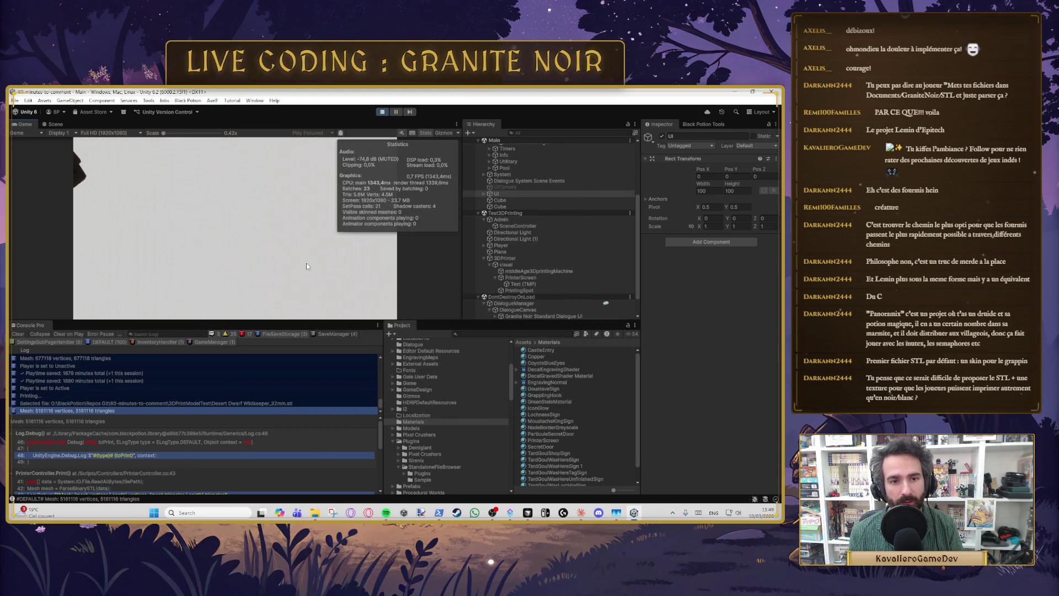
left_click(55, 125)
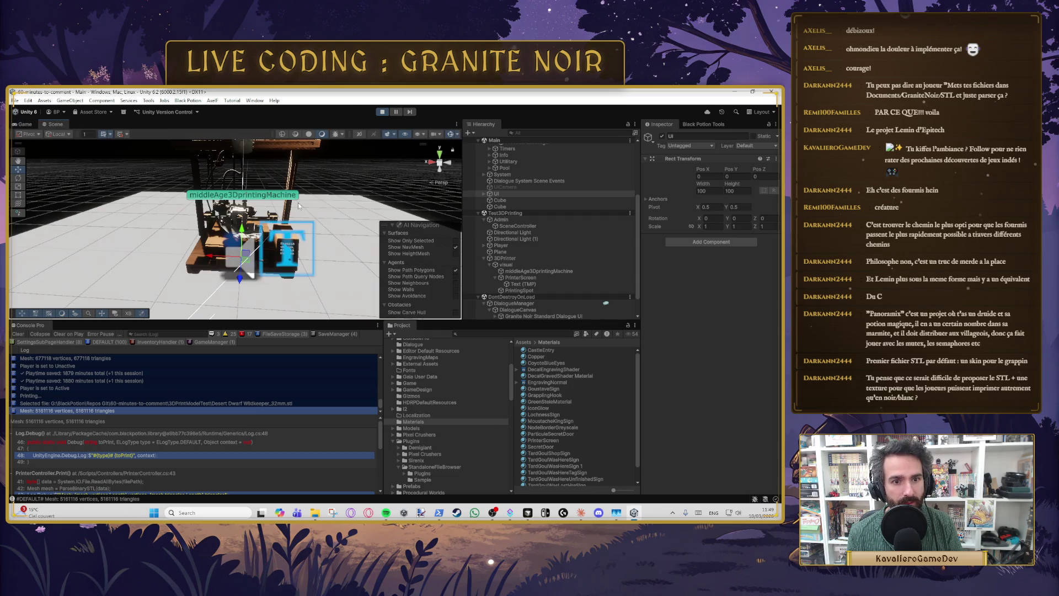
left_click(501, 207)
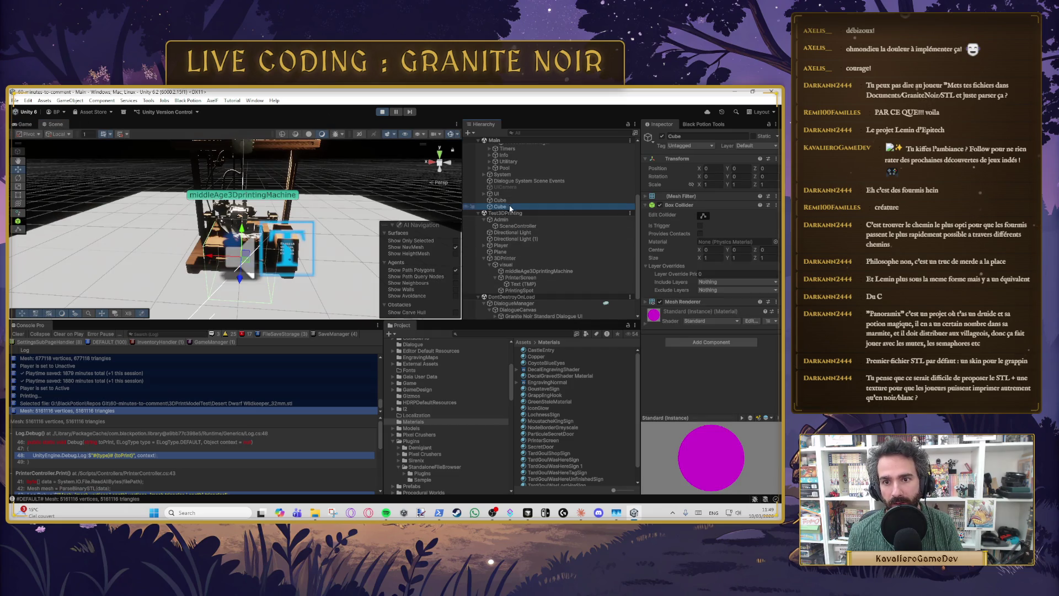
Step: Move the Cube to about X -1.441, Y 1.875 and give it the PrinterScreen material
left_click_drag(243, 228, 263, 156)
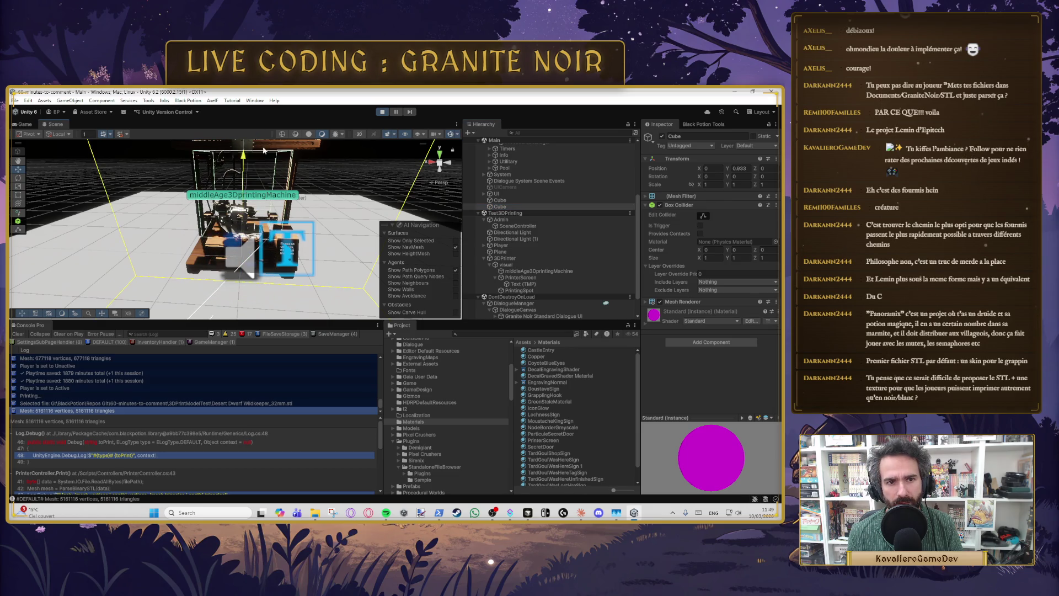
left_click_drag(261, 199, 285, 244)
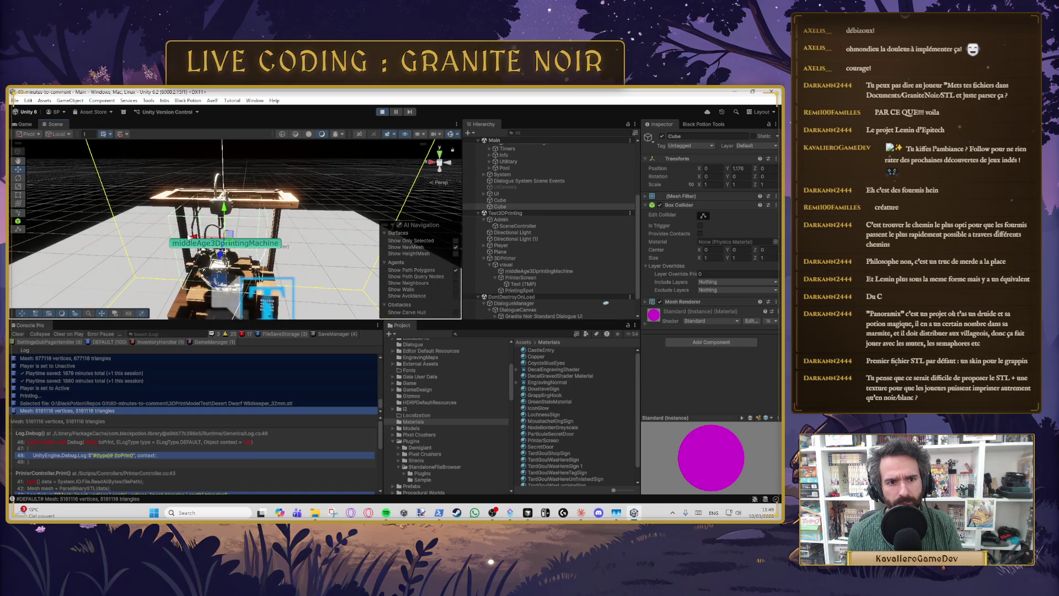
left_click_drag(206, 242, 298, 241)
left_click_drag(341, 214, 352, 168)
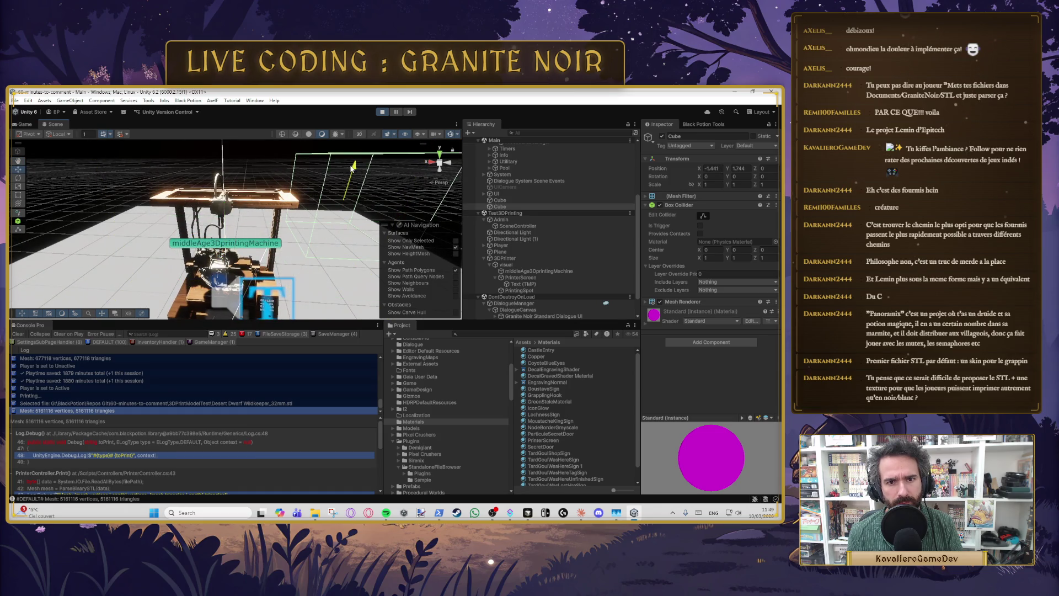
mouse_move(289, 239)
left_mouse_down()
mouse_move(244, 224)
mouse_move(320, 212)
left_mouse_up()
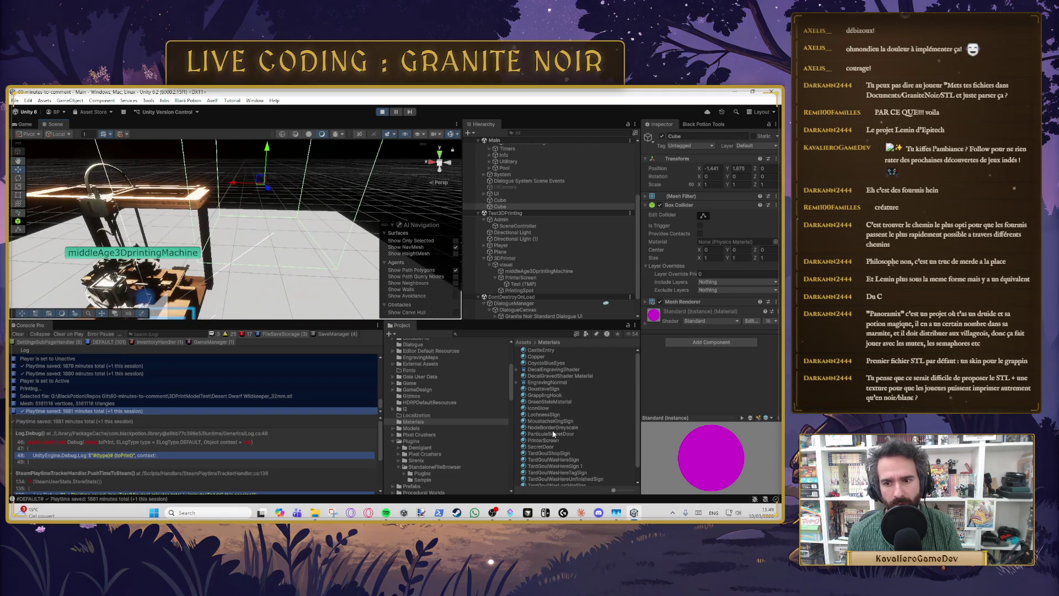
scroll(542, 419, "down", 1)
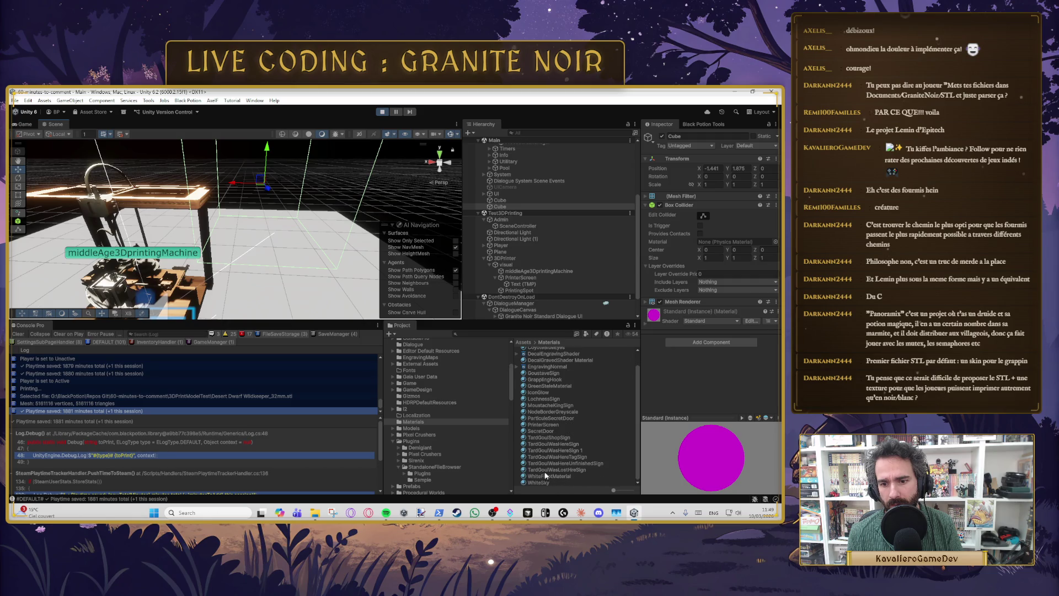
scroll(551, 421, "up", 1)
scroll(540, 397, "down", 1)
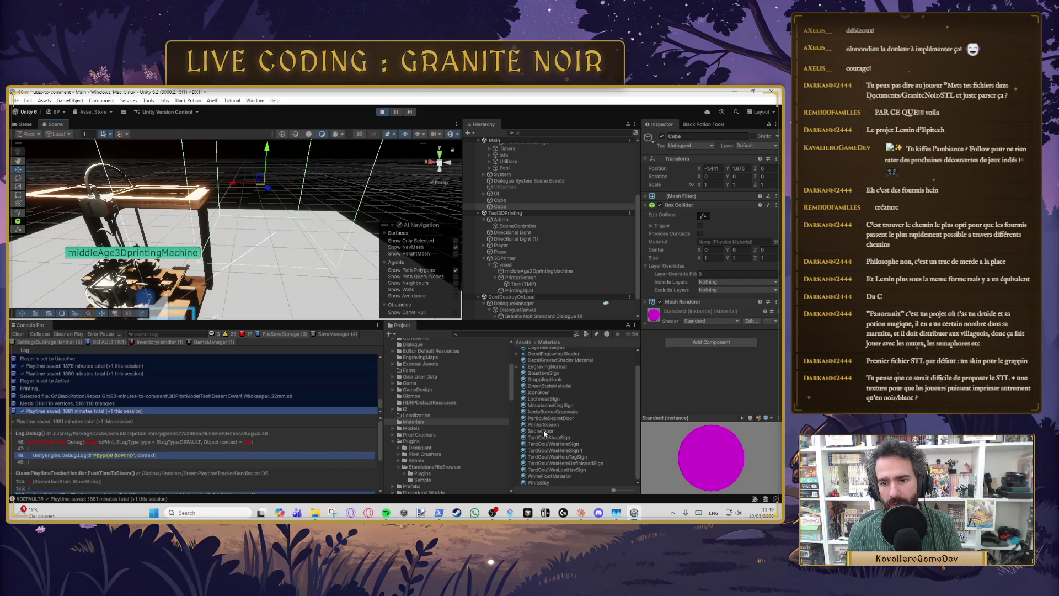
left_click_drag(548, 425, 658, 319)
Step: Frame the statue Cube, zero its Y position and drag it along Z off the origin
key("f")
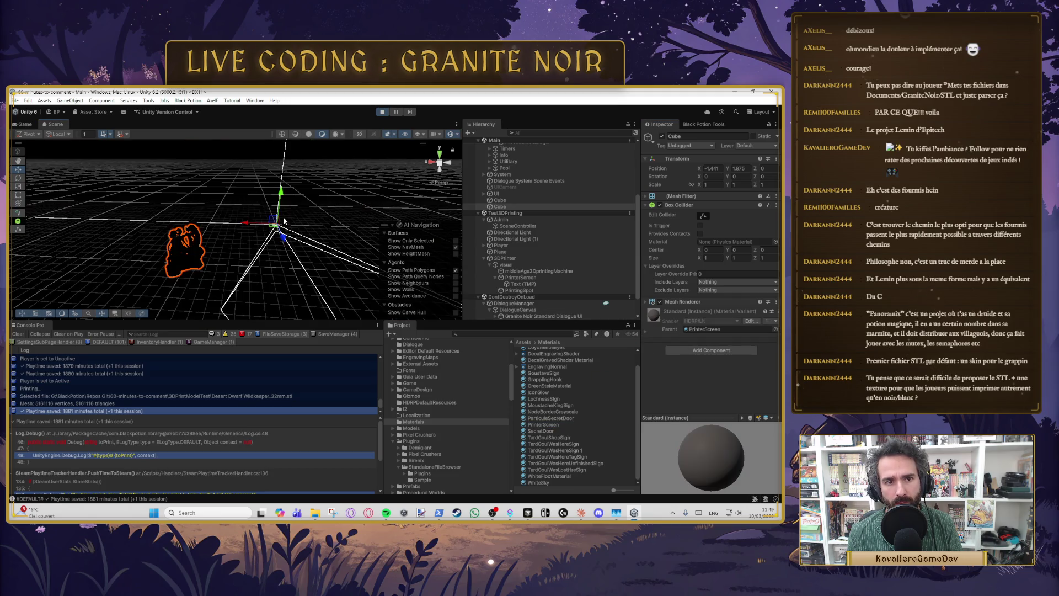
scroll(208, 236, "down", 8)
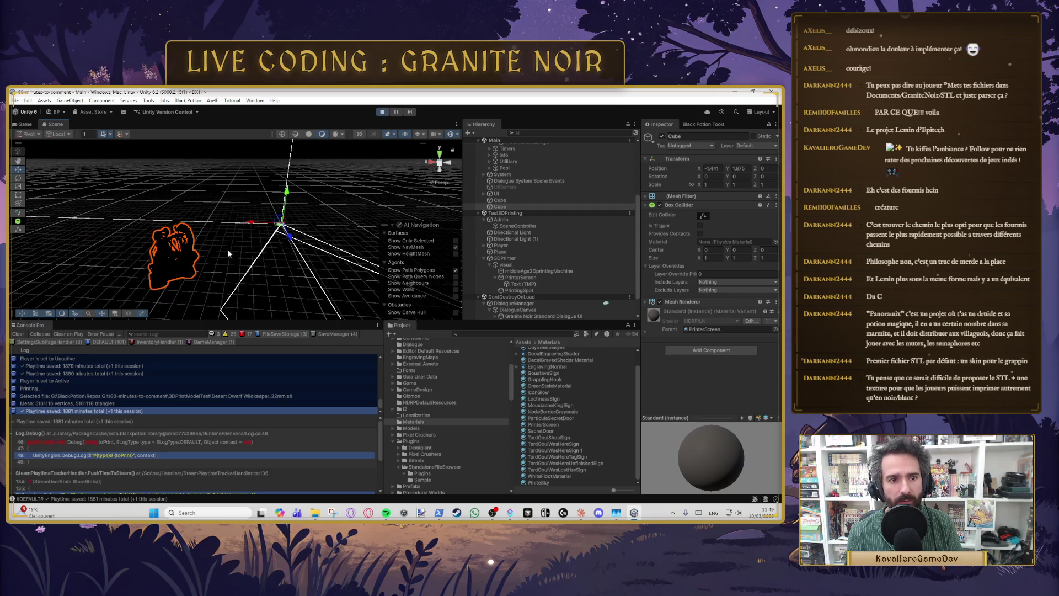
mouse_move(231, 246)
left_mouse_down()
mouse_move(224, 271)
mouse_move(338, 217)
left_mouse_up()
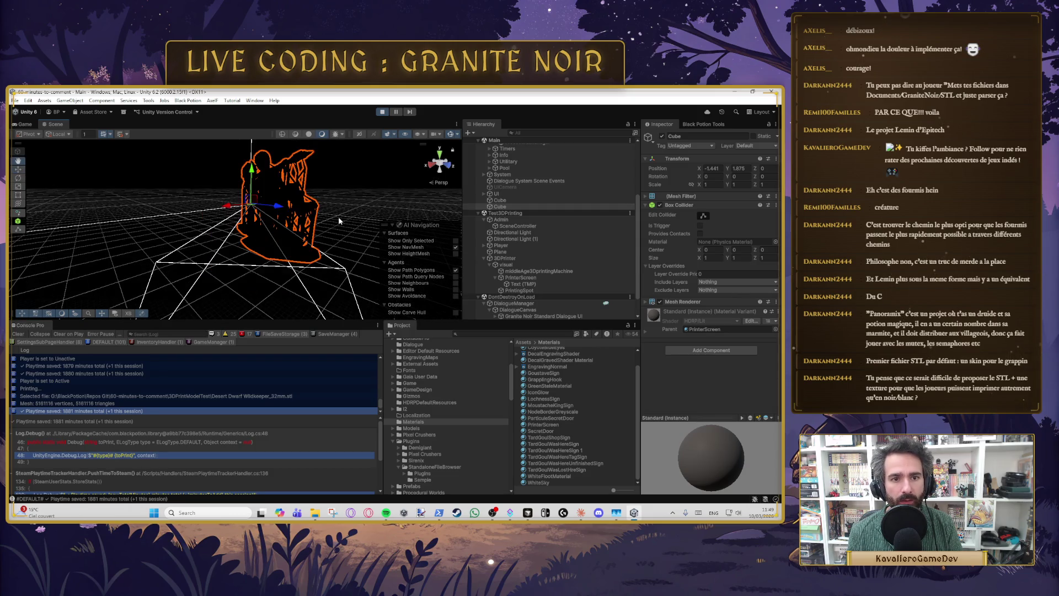
key("f")
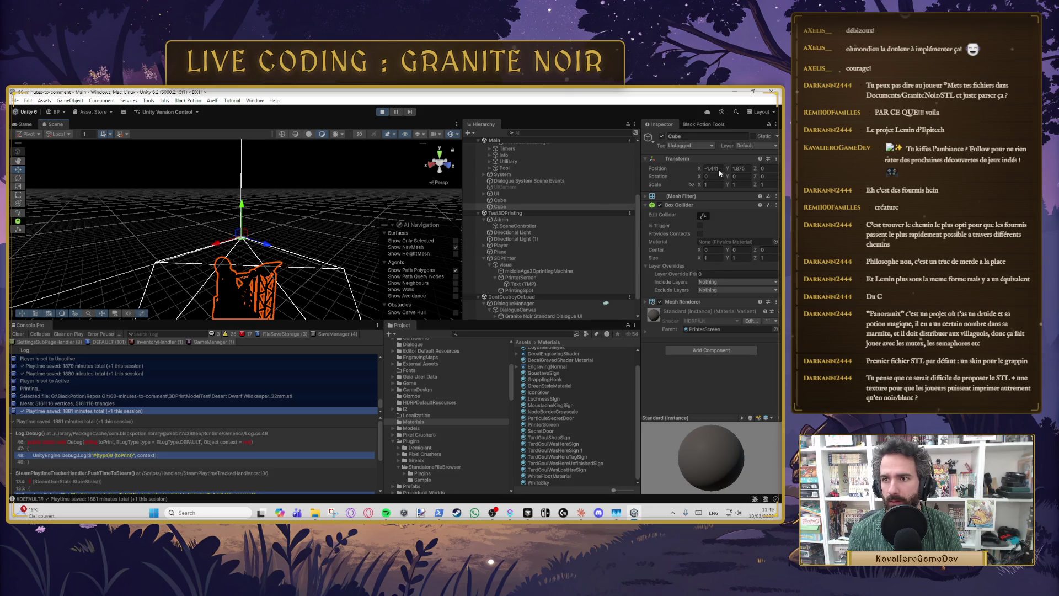
type("0")
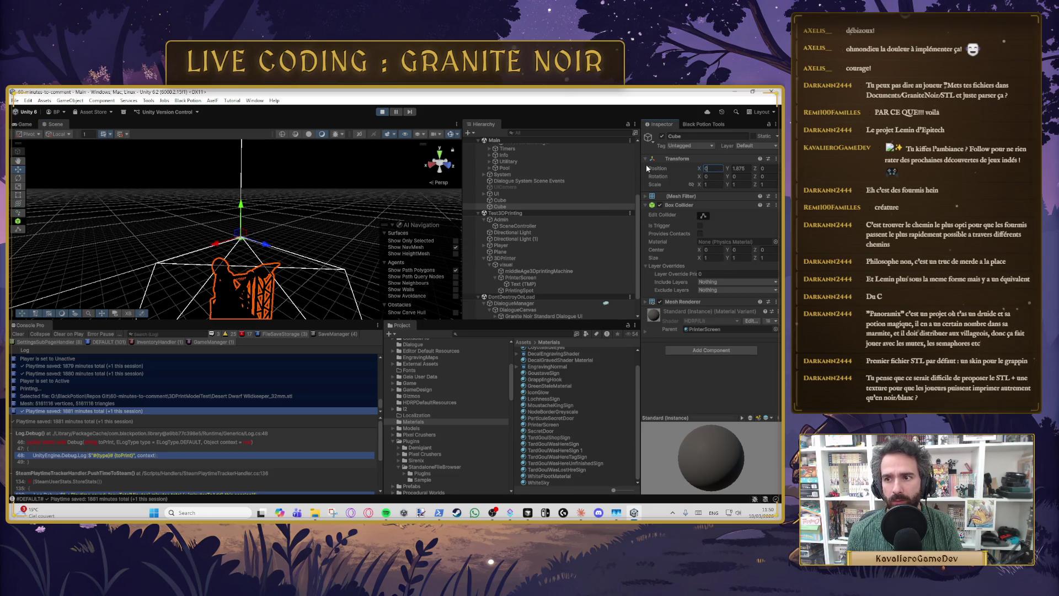
left_click(742, 169)
type("0")
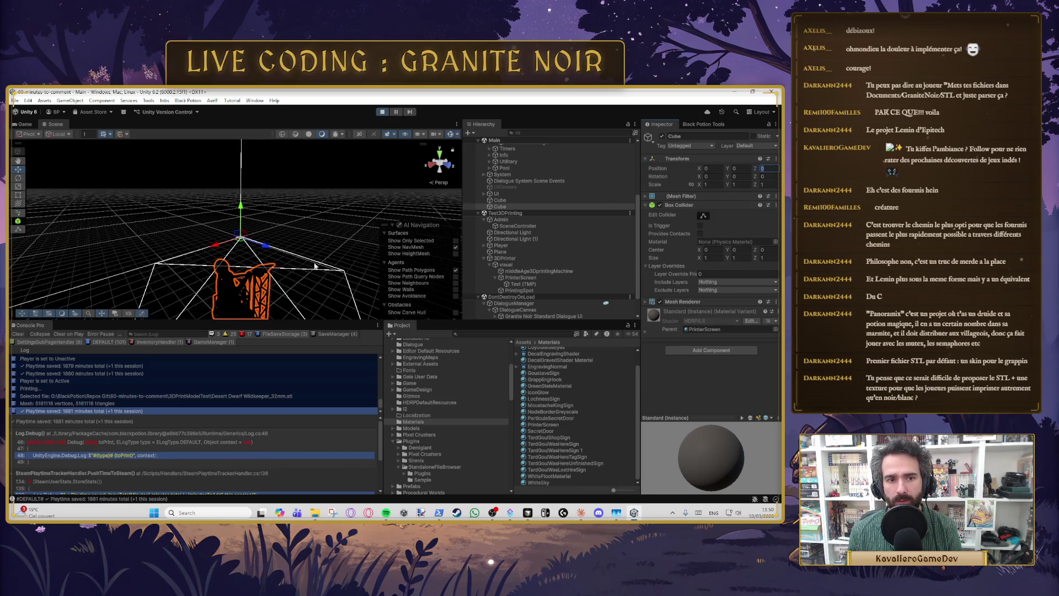
scroll(262, 233, "up", 10)
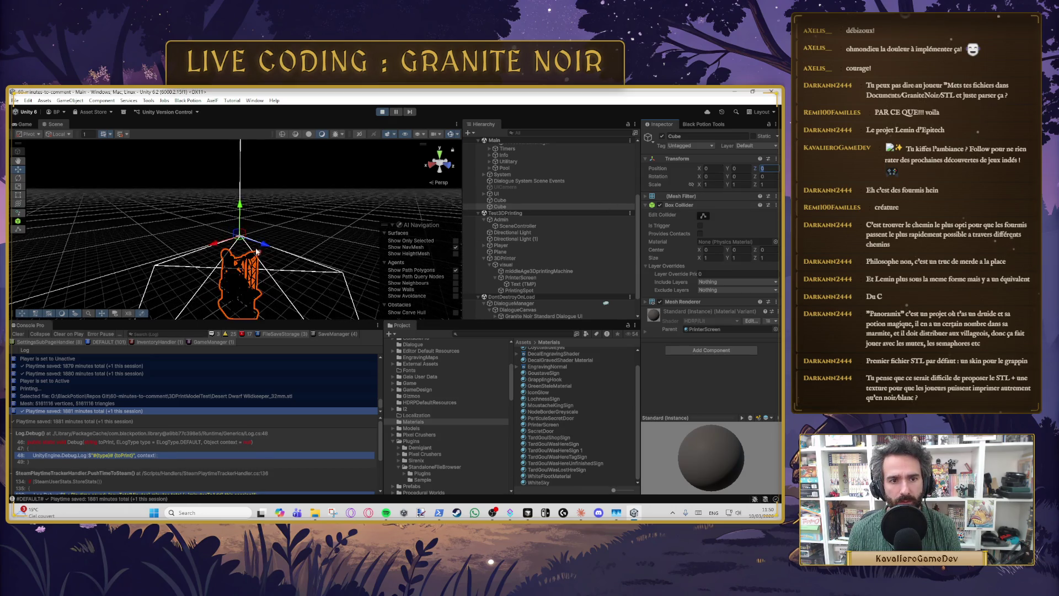
mouse_move(271, 225)
left_mouse_down()
mouse_move(317, 252)
mouse_move(374, 243)
mouse_move(256, 237)
left_mouse_up()
scroll(255, 237, "down", 3)
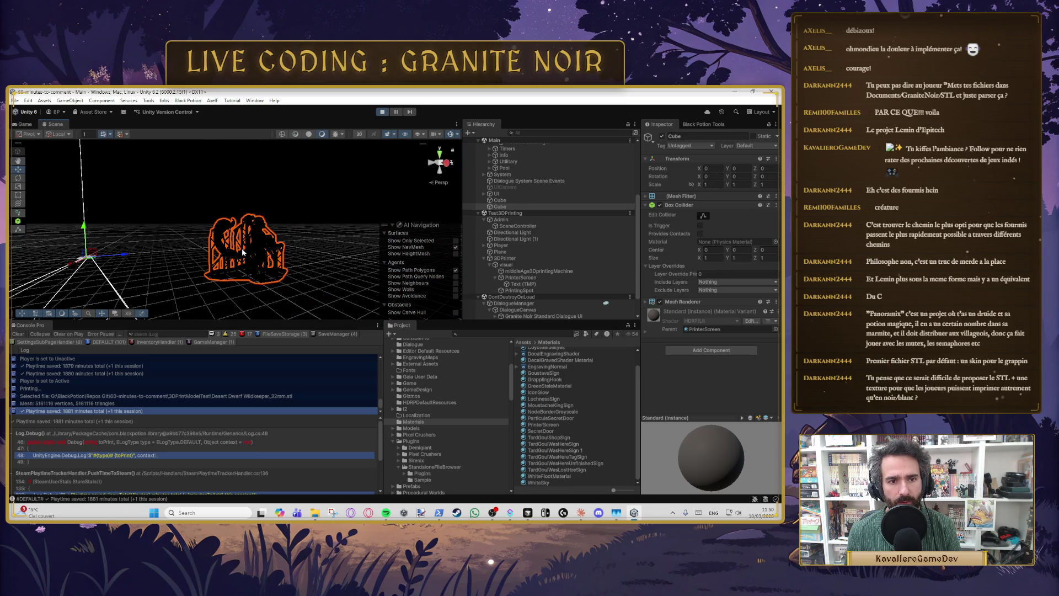
mouse_move(156, 246)
left_mouse_down()
mouse_move(74, 236)
mouse_move(219, 250)
mouse_move(183, 261)
mouse_move(160, 253)
mouse_move(316, 253)
mouse_move(296, 261)
left_mouse_up()
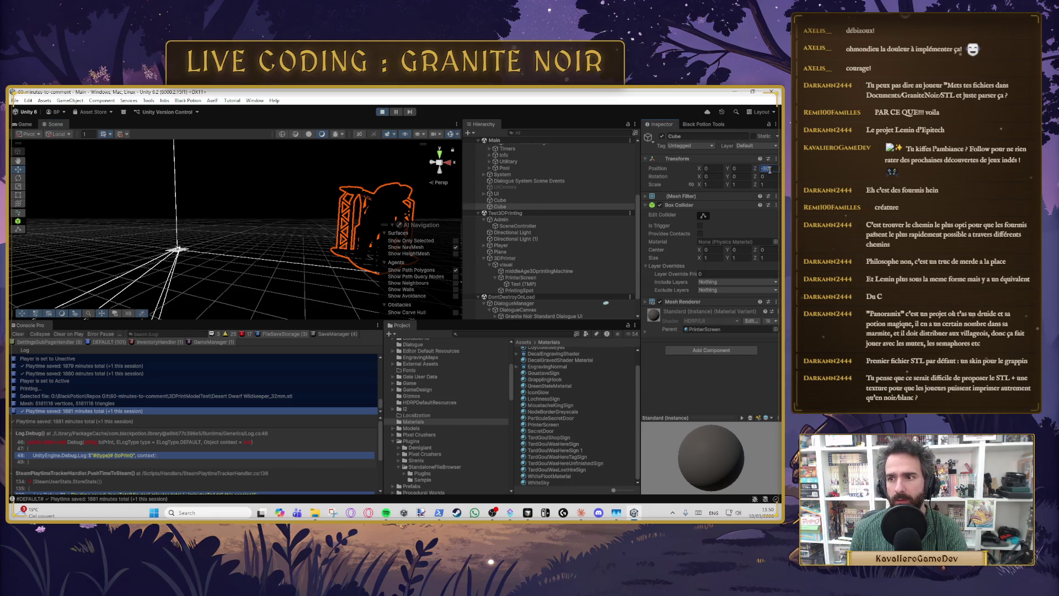
type("0")
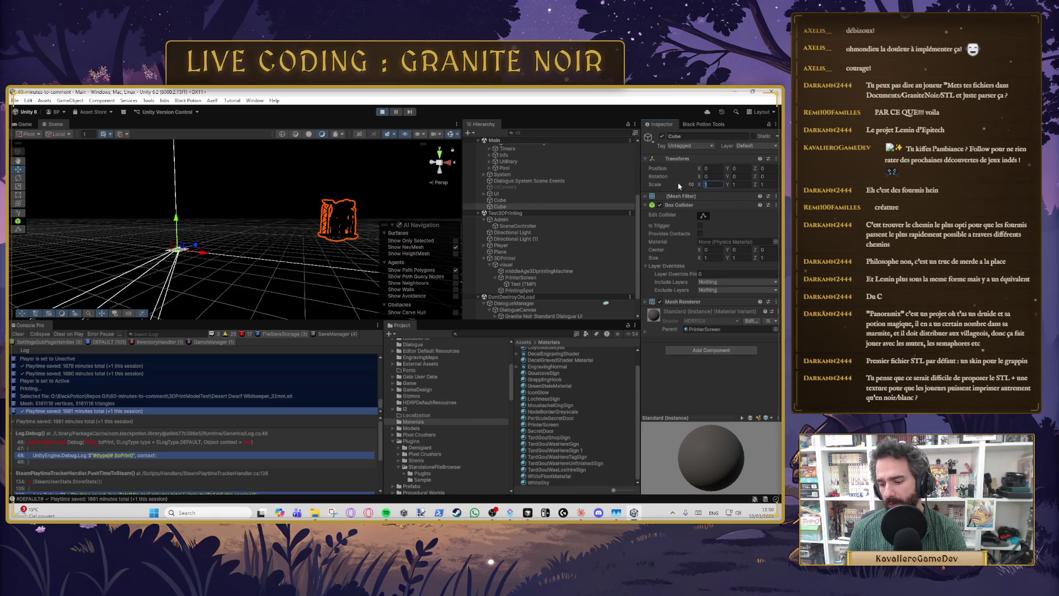
type("0.0")
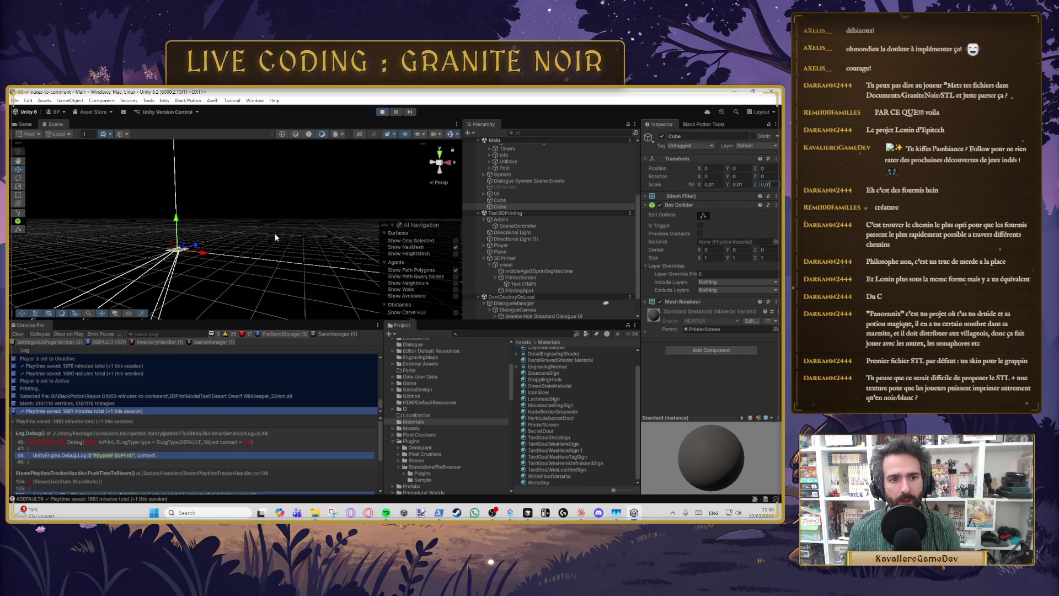
Step: Slide the statue along X and Z to sit beside the printer at X -2.26, Y 0.87
double_click(520, 208)
mouse_move(279, 205)
left_mouse_down()
mouse_move(132, 205)
mouse_move(224, 236)
left_mouse_up()
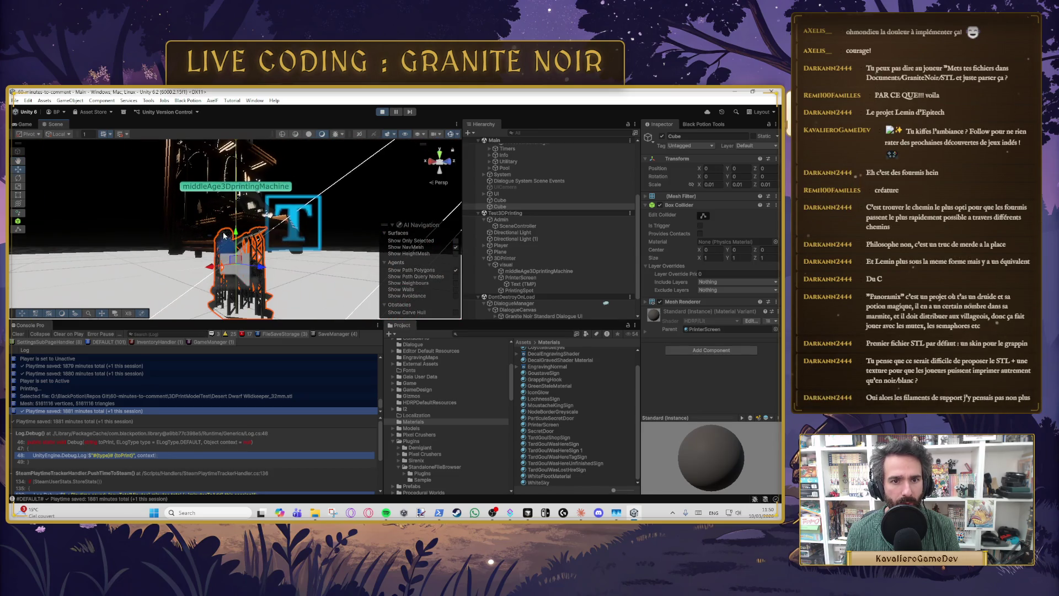
left_click_drag(229, 198, 217, 282)
left_click_drag(190, 224, 297, 190)
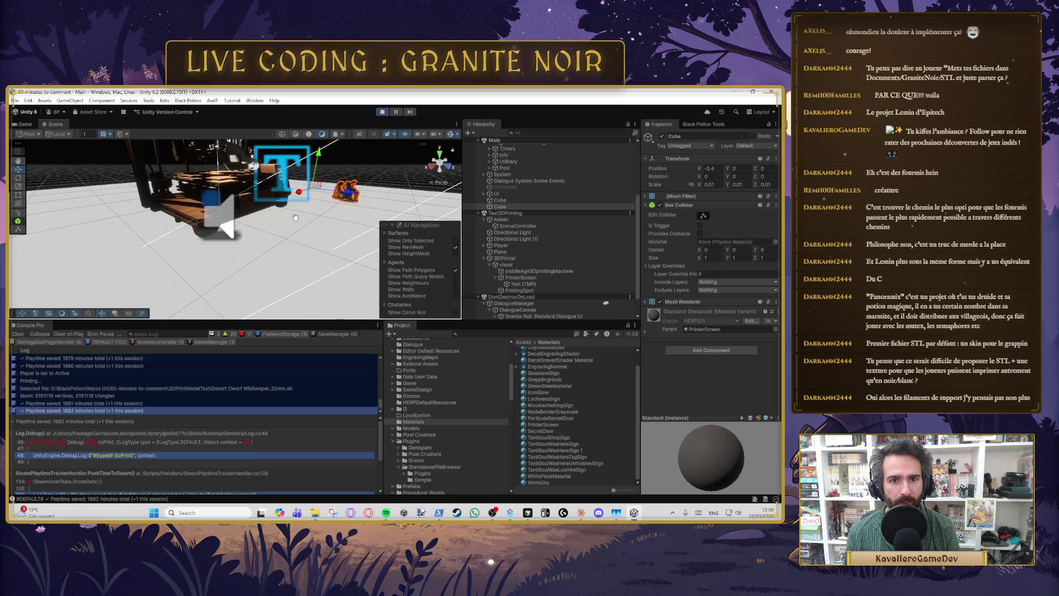
key("f")
mouse_move(279, 249)
left_mouse_down()
mouse_move(255, 184)
mouse_move(159, 236)
mouse_move(193, 230)
left_mouse_up()
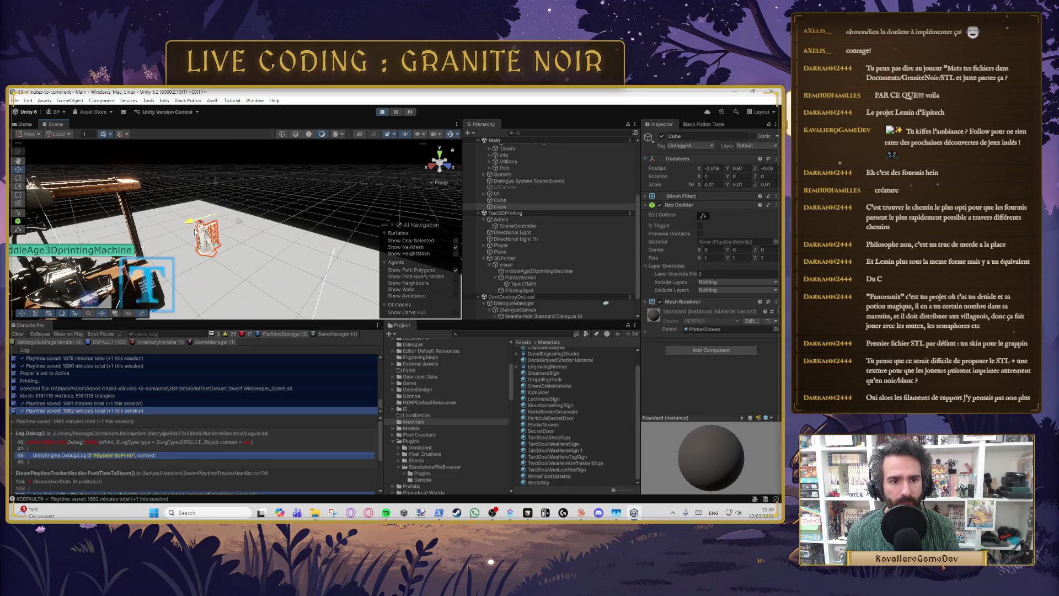
scroll(243, 239, "up", 5)
mouse_move(160, 287)
left_mouse_down()
mouse_move(210, 233)
mouse_move(186, 227)
mouse_move(138, 247)
mouse_move(233, 223)
mouse_move(278, 250)
mouse_move(270, 243)
left_mouse_up()
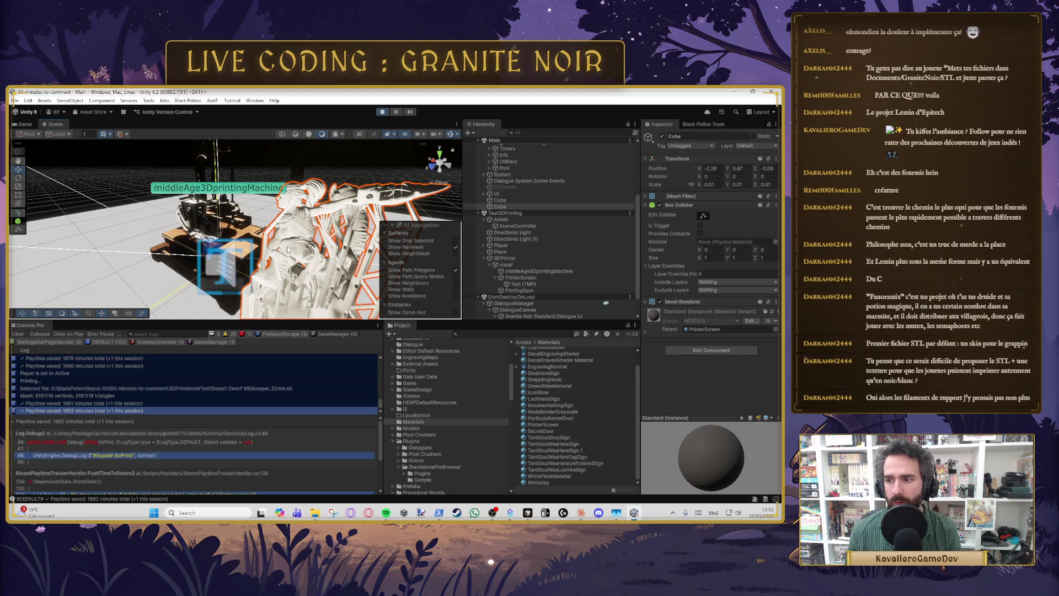
mouse_move(276, 240)
left_mouse_down()
mouse_move(284, 237)
mouse_move(259, 230)
mouse_move(347, 229)
mouse_move(236, 252)
left_mouse_up()
scroll(275, 250, "down", 5)
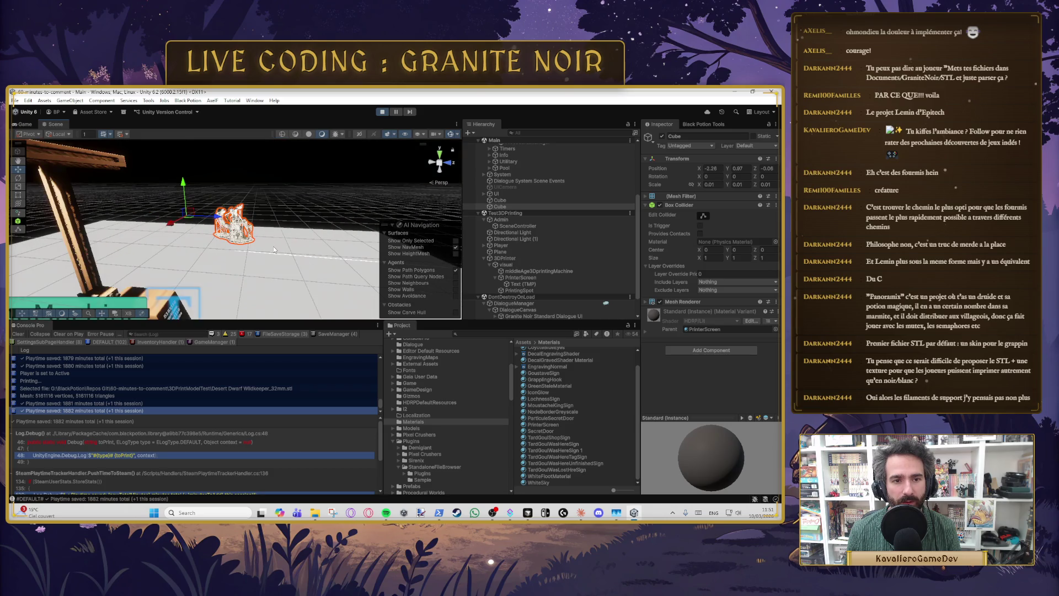
mouse_move(289, 224)
left_mouse_down()
mouse_move(193, 227)
mouse_move(434, 236)
left_mouse_up()
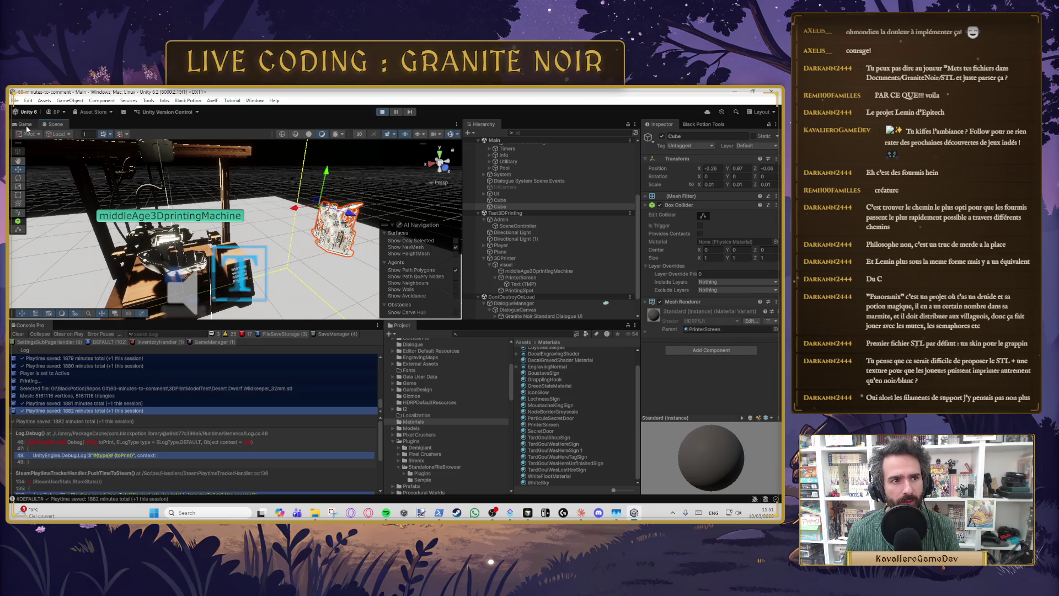
Step: Print fantasy-tavern-mug.stl from the running game and select the spawned mug Cube
left_click(27, 126)
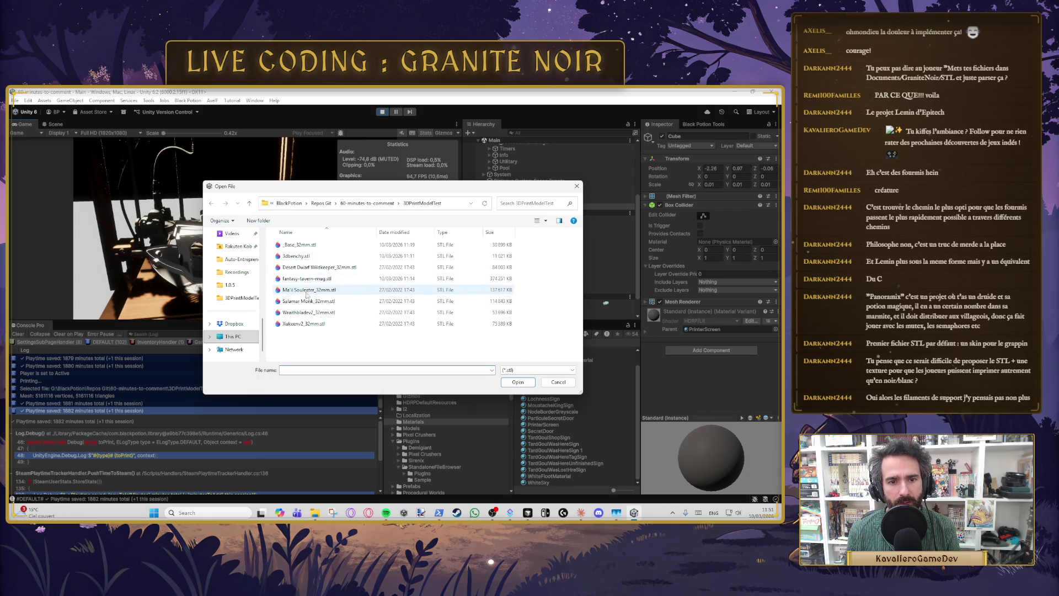
double_click(313, 268)
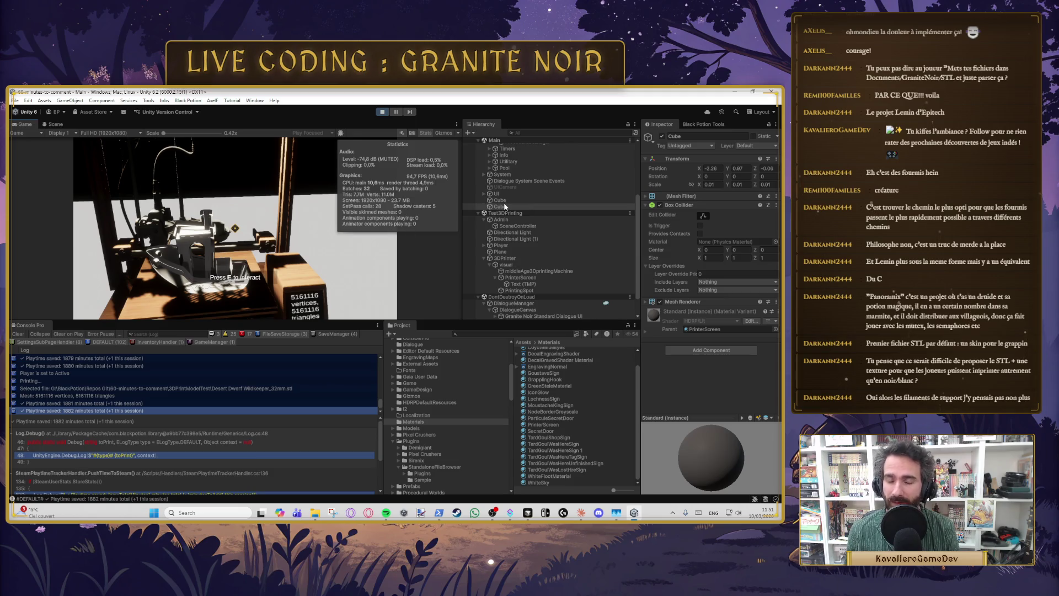
key("e")
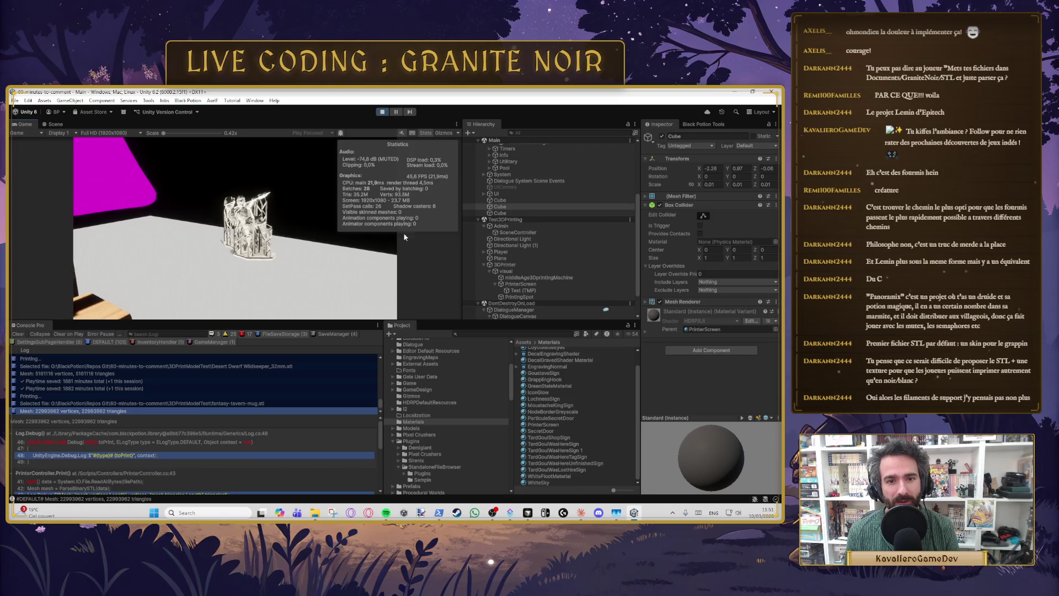
left_click(515, 214)
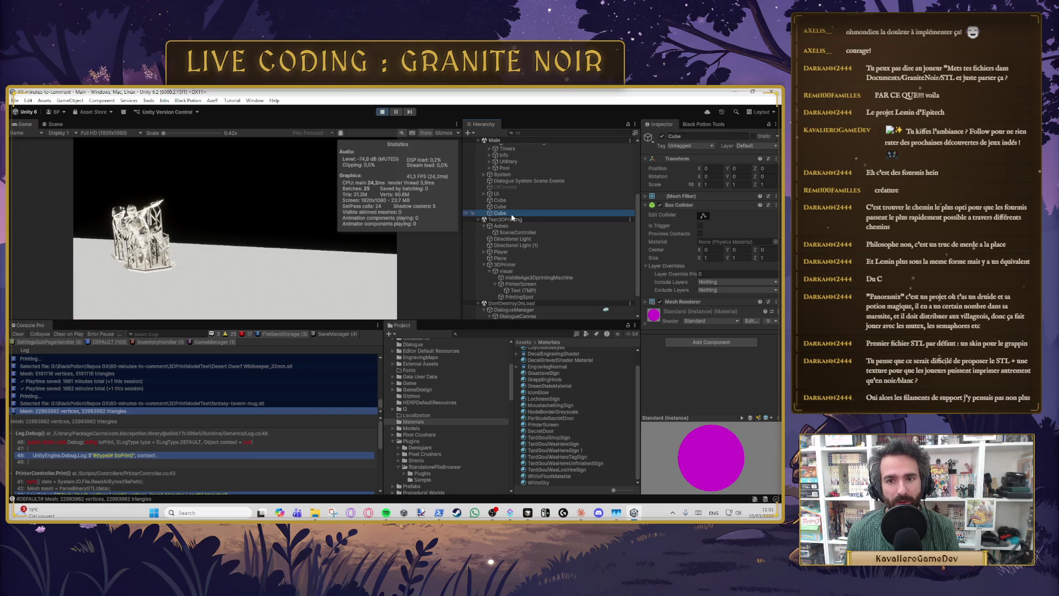
double_click(502, 212)
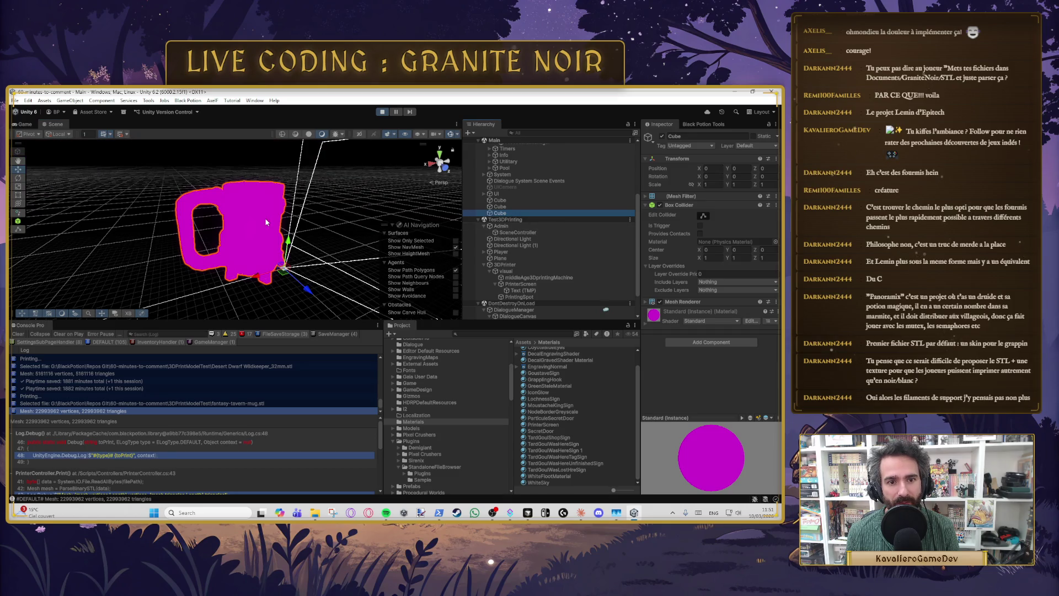
Step: Scale the mug to 0.01 on X, Y and Z and apply the PrinterScreen material
type("0.01")
key("Tab")
type("0")
type("1")
key("Tab")
type("0.01")
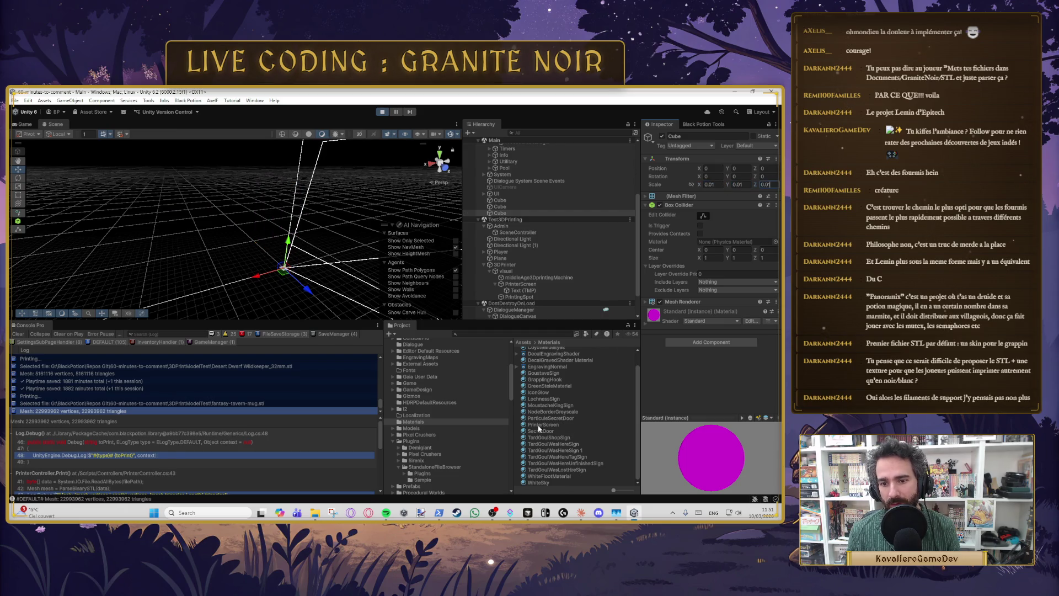
mouse_move(541, 428)
left_mouse_down()
mouse_move(546, 356)
mouse_move(654, 314)
left_mouse_up()
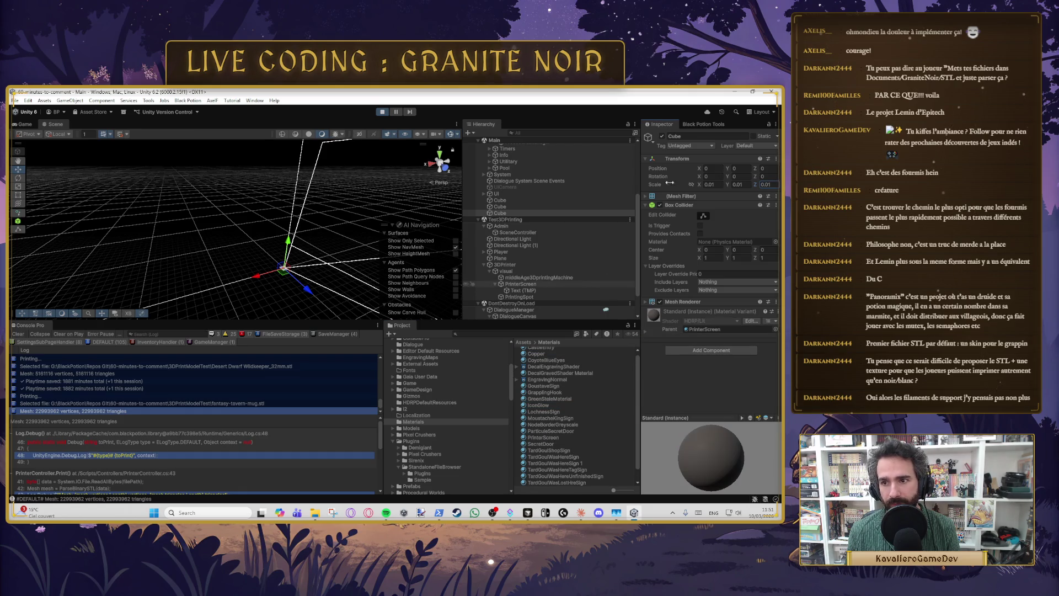
left_click(234, 140)
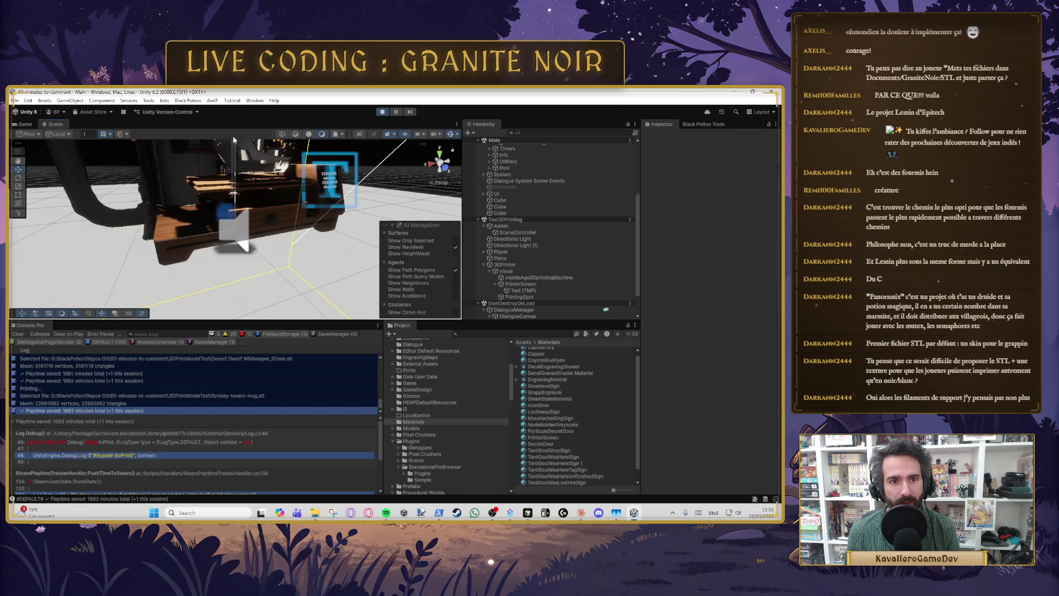
Step: Raise the tavern-mug Cube to Y 2.035 above the printer and return to the Game view
left_click(234, 164)
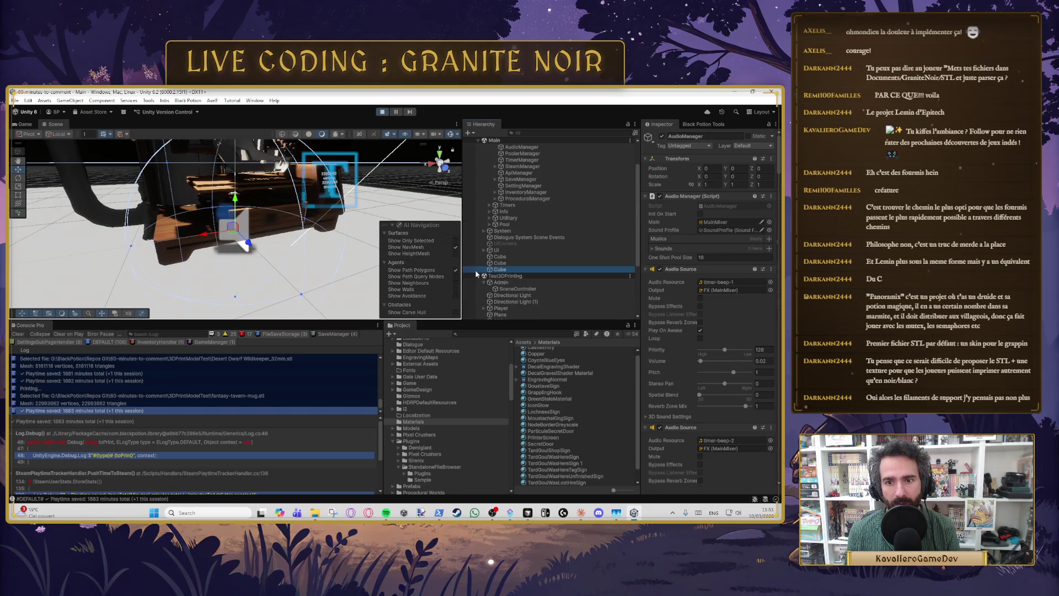
mouse_move(234, 164)
left_mouse_down()
mouse_move(243, 264)
mouse_move(256, 154)
mouse_move(233, 224)
mouse_move(199, 234)
mouse_move(123, 208)
mouse_move(351, 204)
mouse_move(316, 216)
left_mouse_up()
scroll(244, 264, "down", 5)
scroll(316, 216, "down", 3)
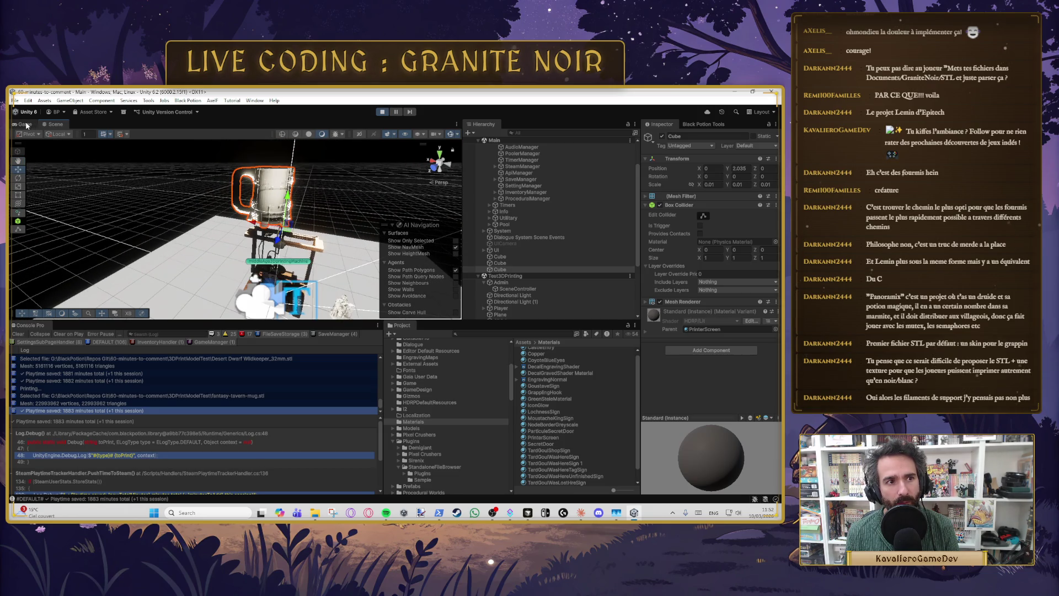
left_click(25, 124)
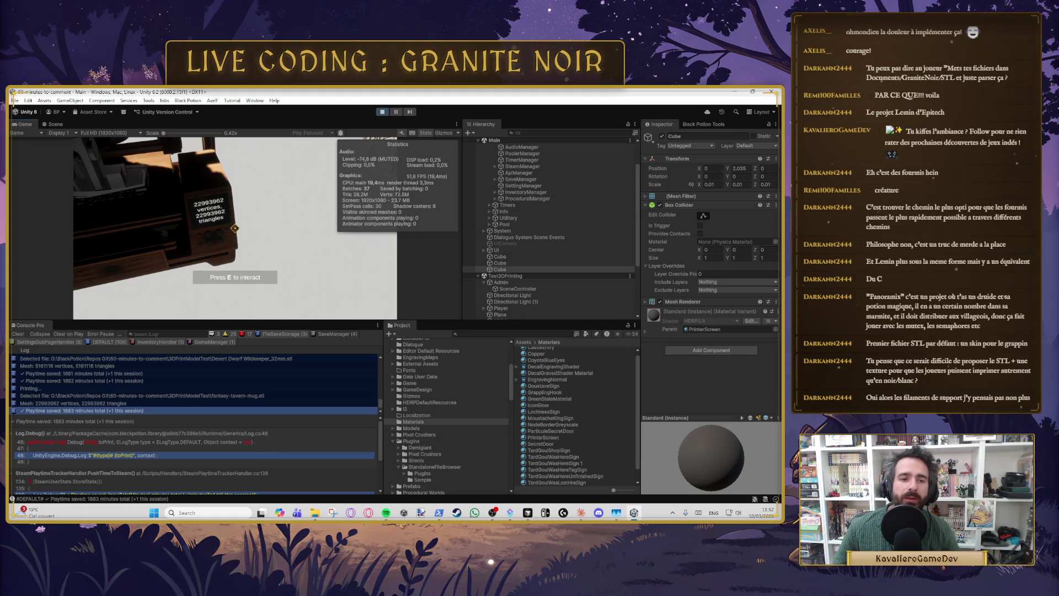
Step: Walk the player around to the printer with A and D, then pause and exit play mode
key("a")
key("a")
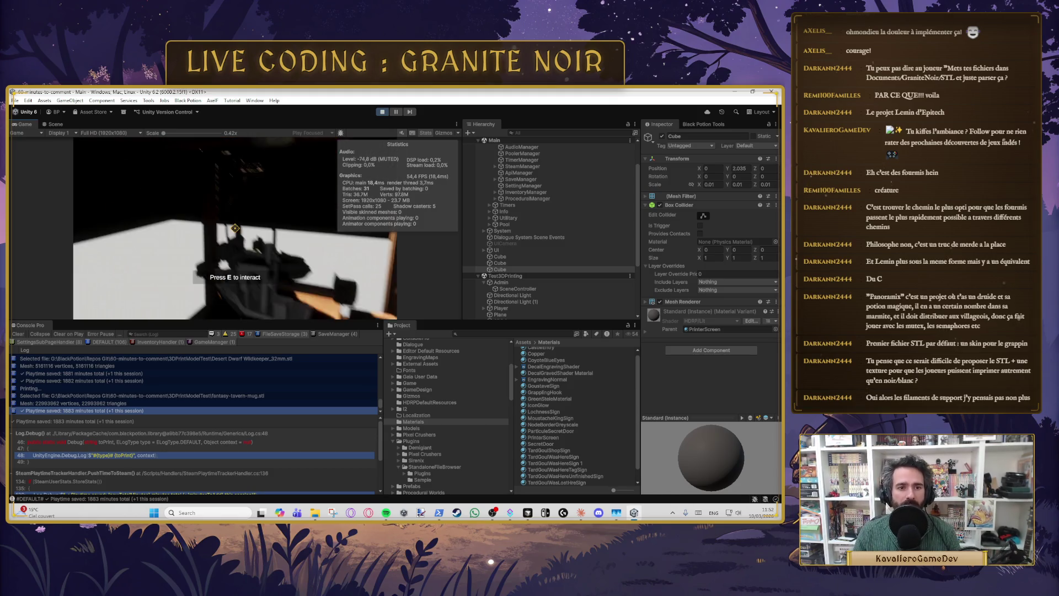
key("a")
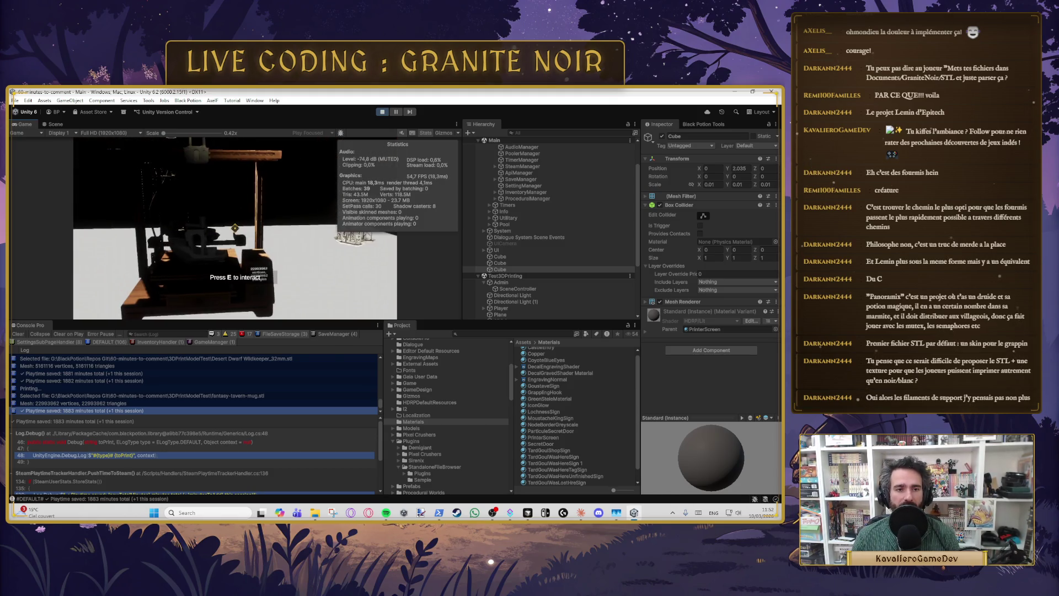
key("d")
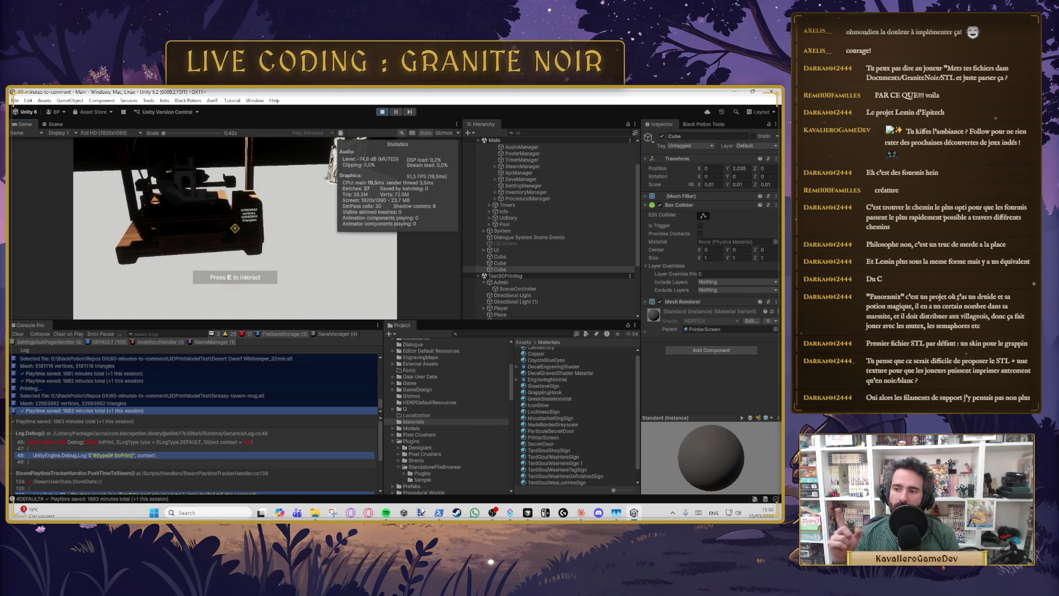
key("Escape")
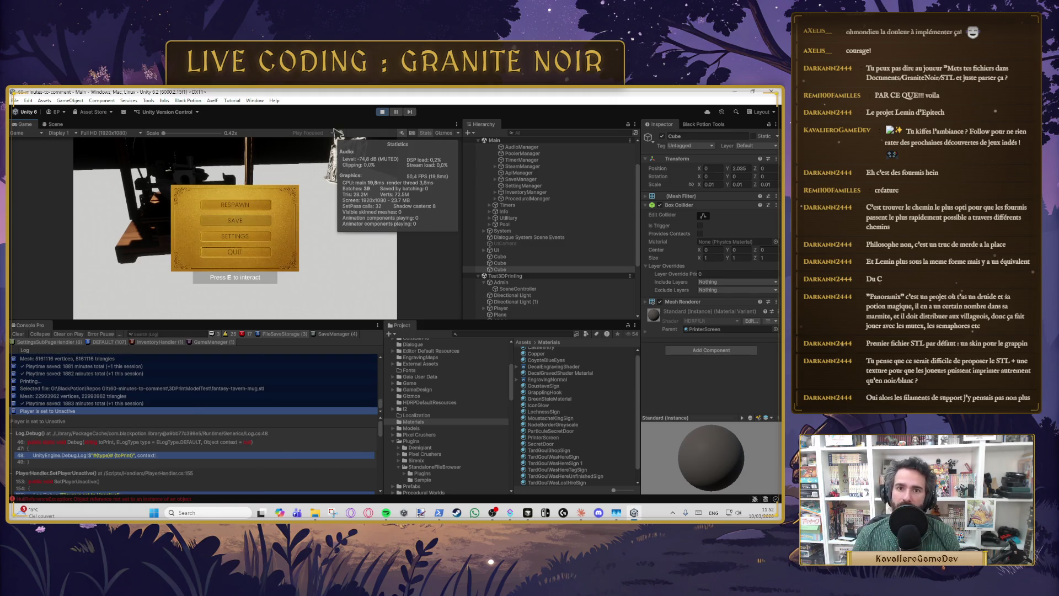
left_click(383, 112)
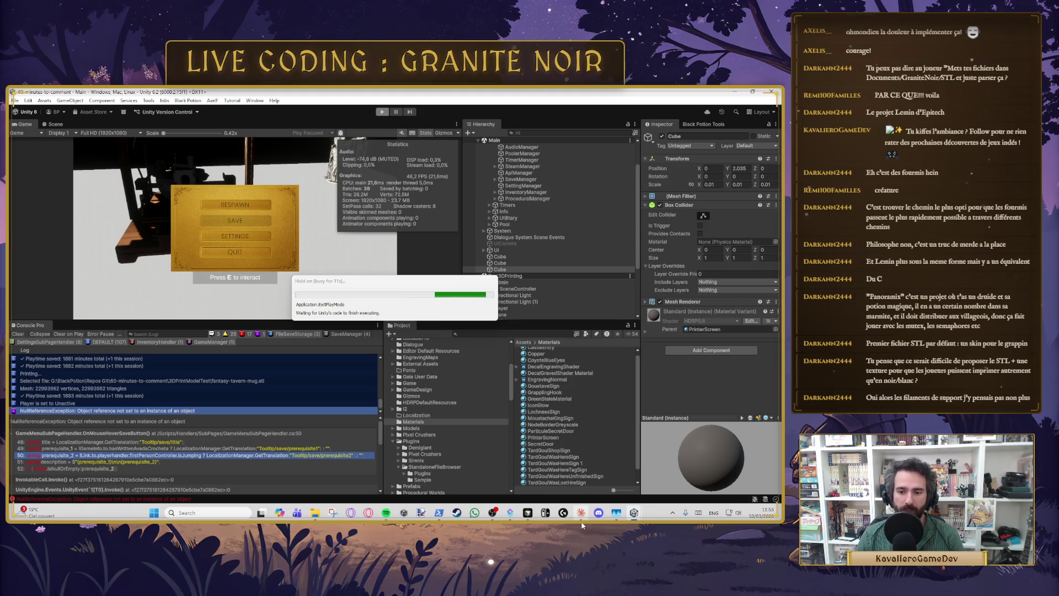
left_click(529, 513)
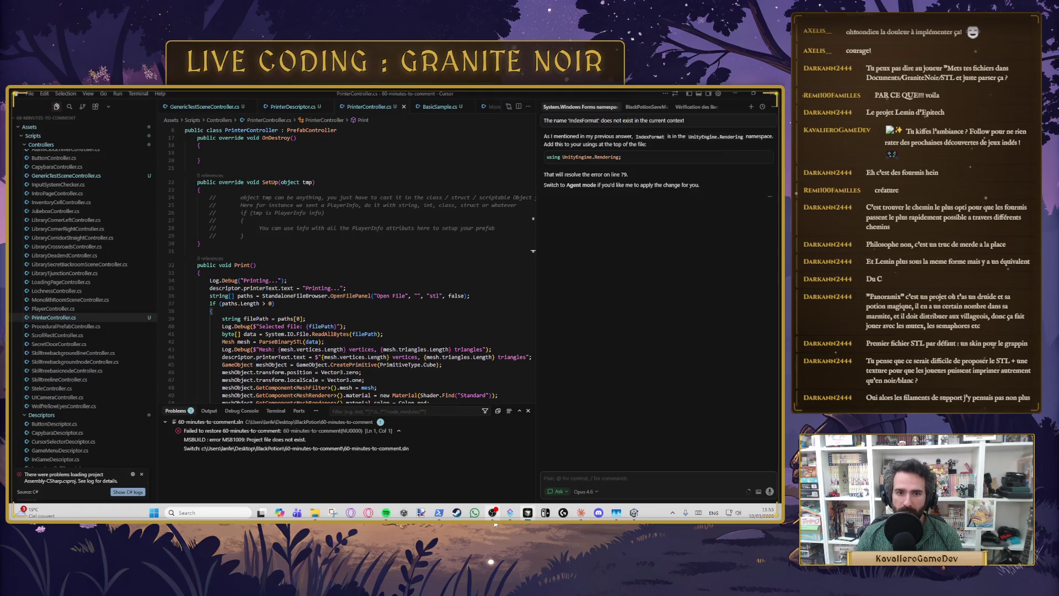
Step: Add a serialized GameObject spawnPrintingPoint field to PrinterDescriptor and save it
left_click(357, 311)
left_click(382, 287)
left_click(291, 107)
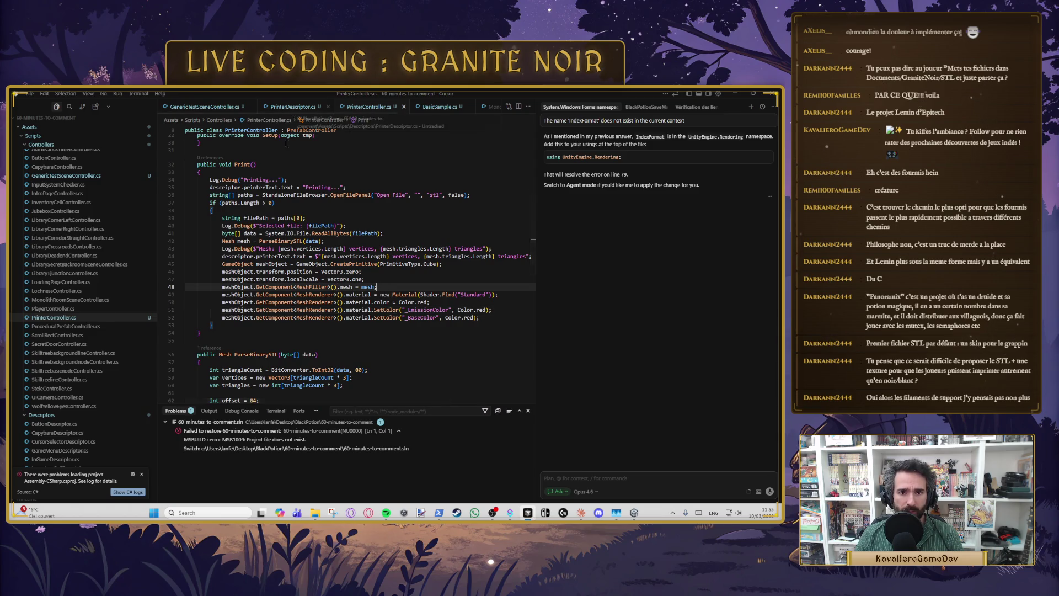
key("Return")
key("Tab")
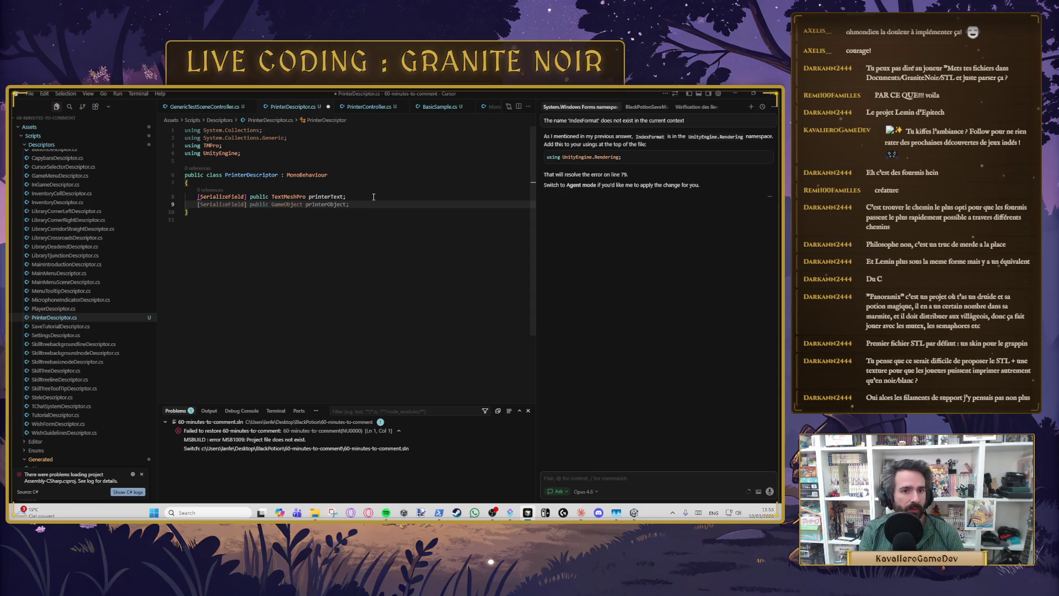
type("[SerializeField] public GameObject pri")
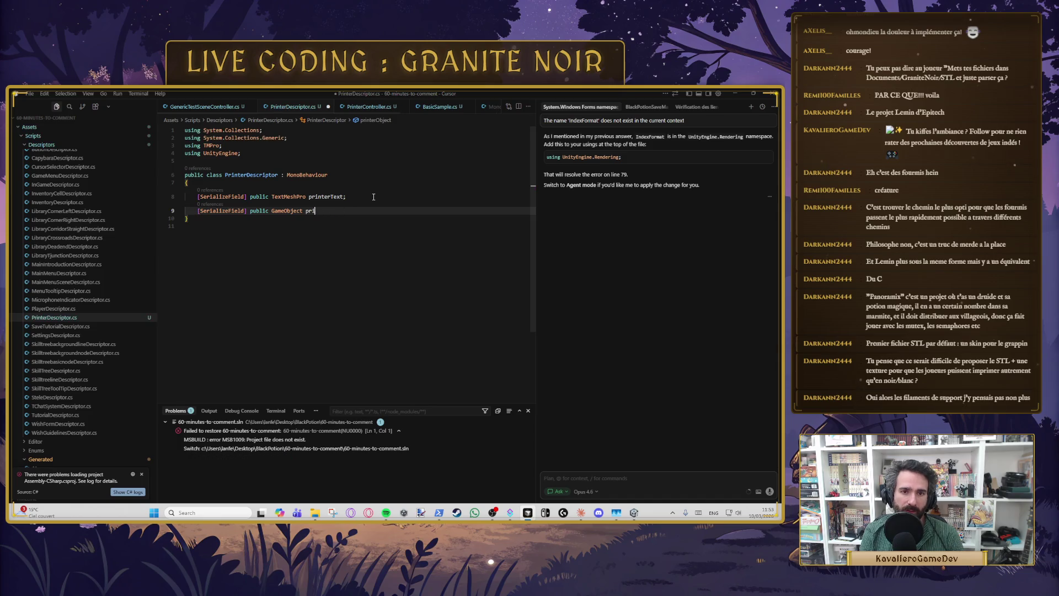
key("BackSpace")
key("BackSpace")
key("BackSpace")
type("spq")
key("BackSpace")
type("awnP")
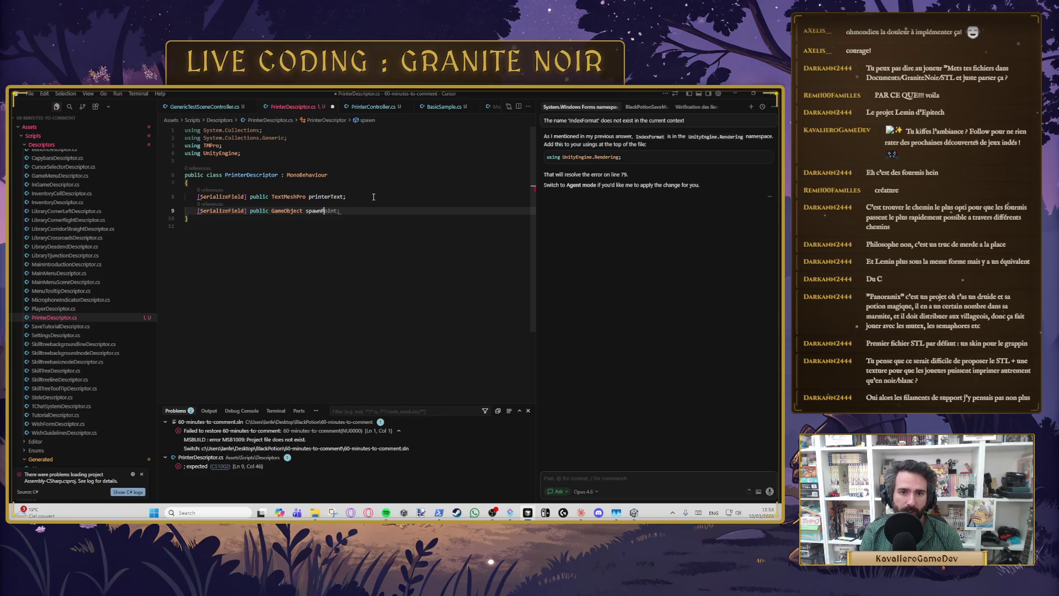
type("rintingPoint")
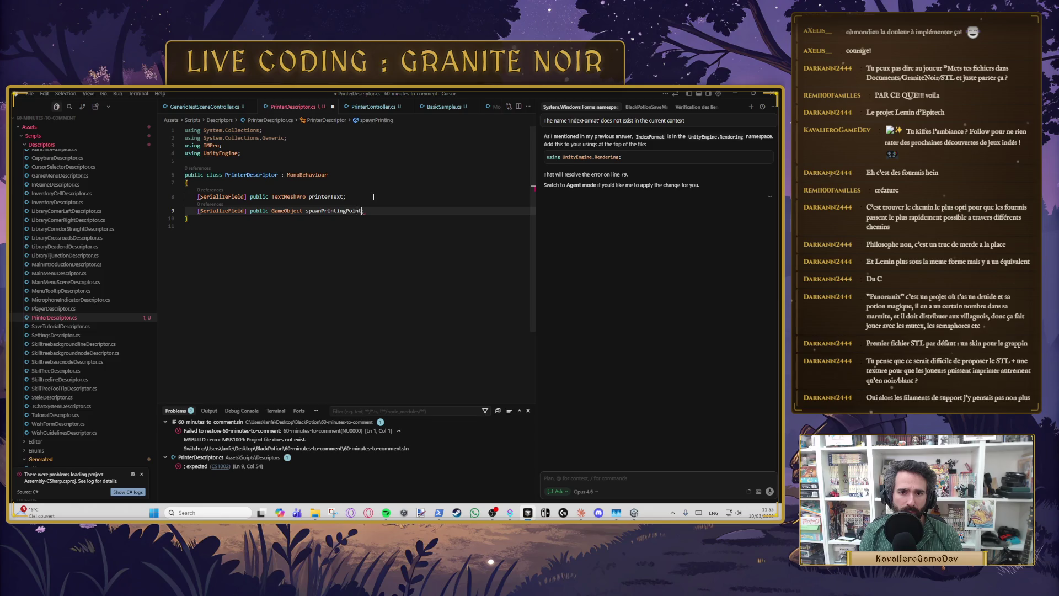
type(";")
key("ctrl+s")
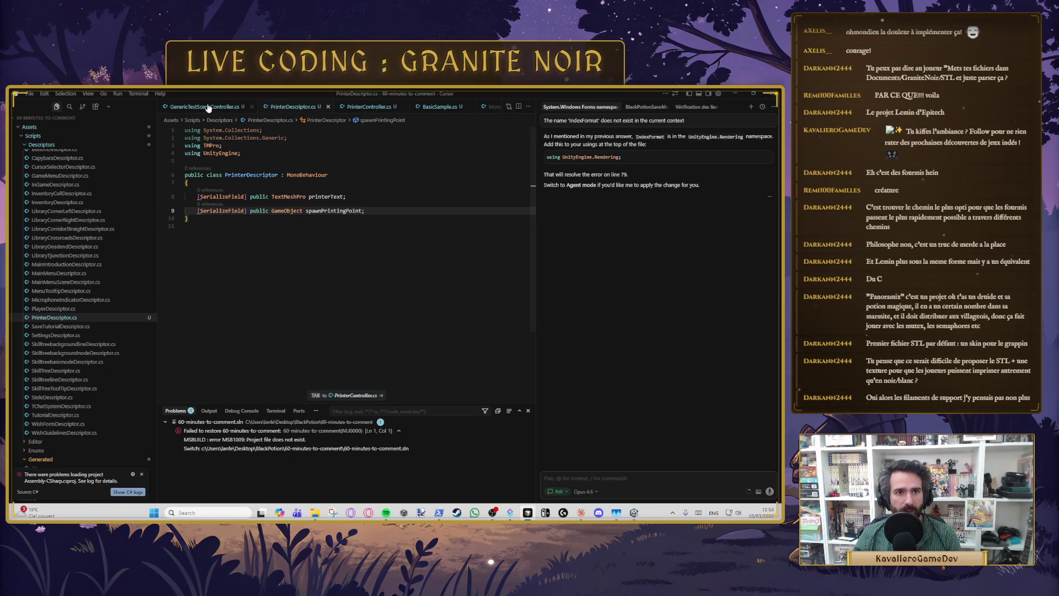
Step: In Print(), position meshObject at descriptor.spawnPrintingPoint's position and save PrinterController.cs
left_click(362, 107)
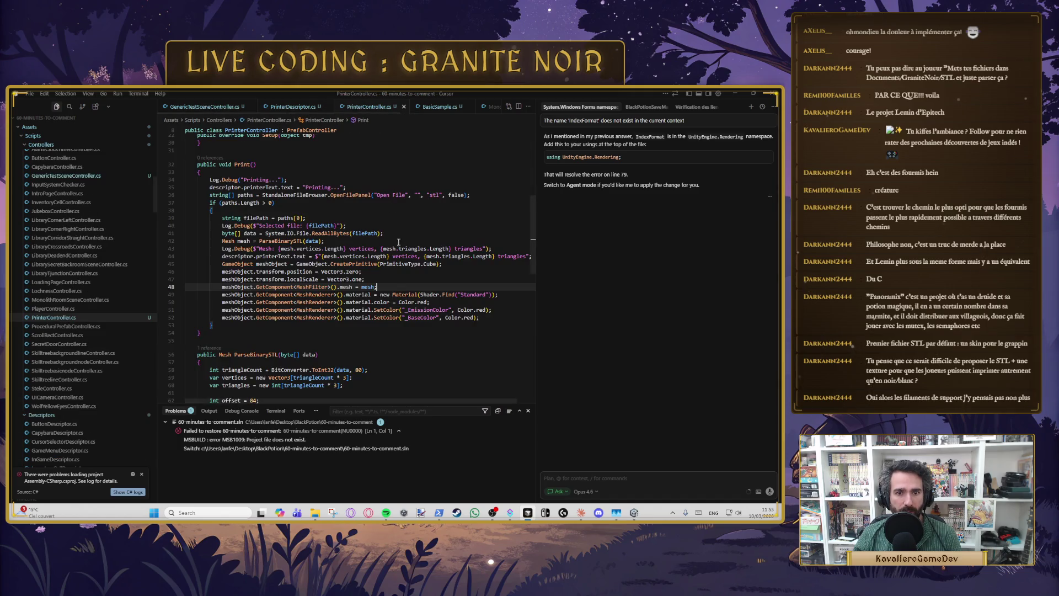
left_click(440, 281)
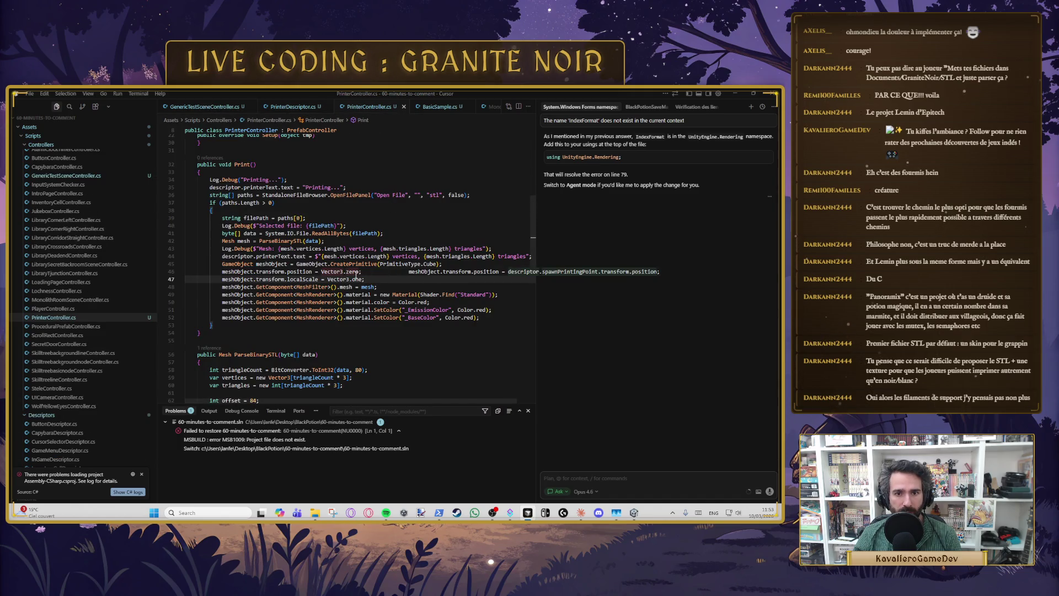
left_click(387, 271)
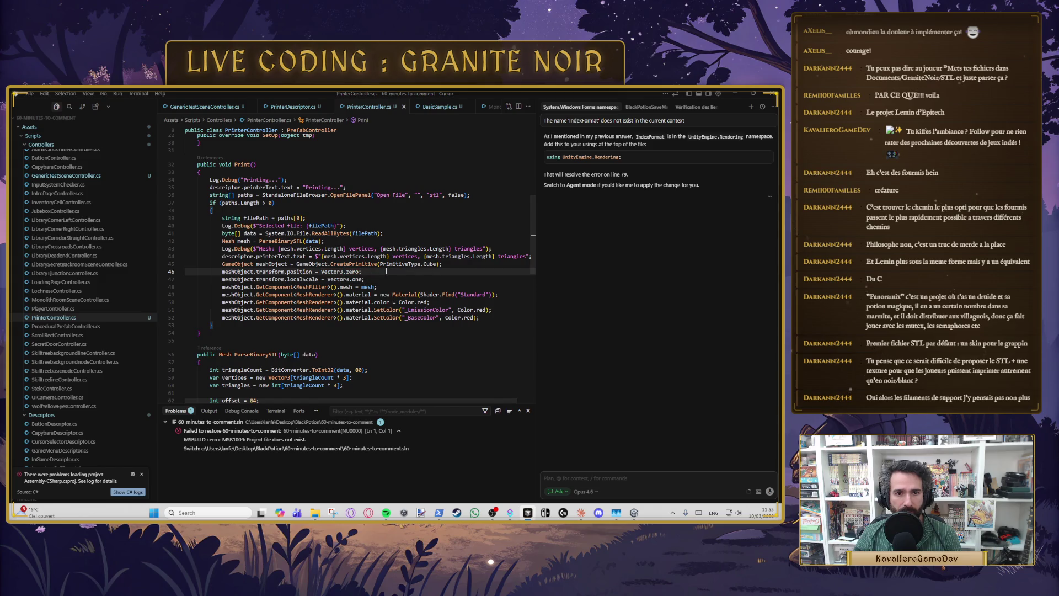
left_click(405, 277)
key("Tab")
key("ctrl+s")
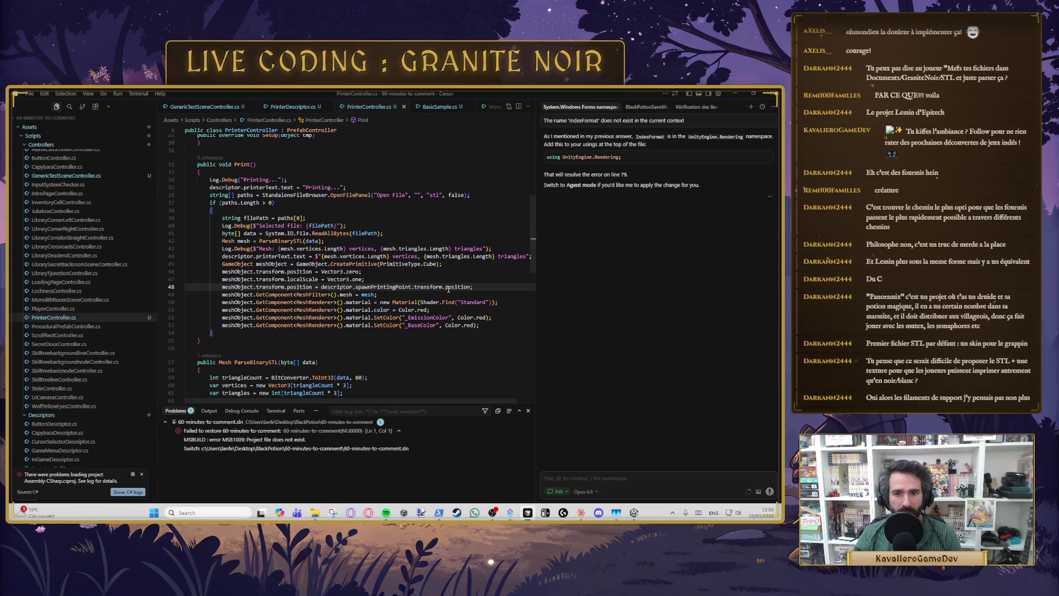
left_click(452, 280)
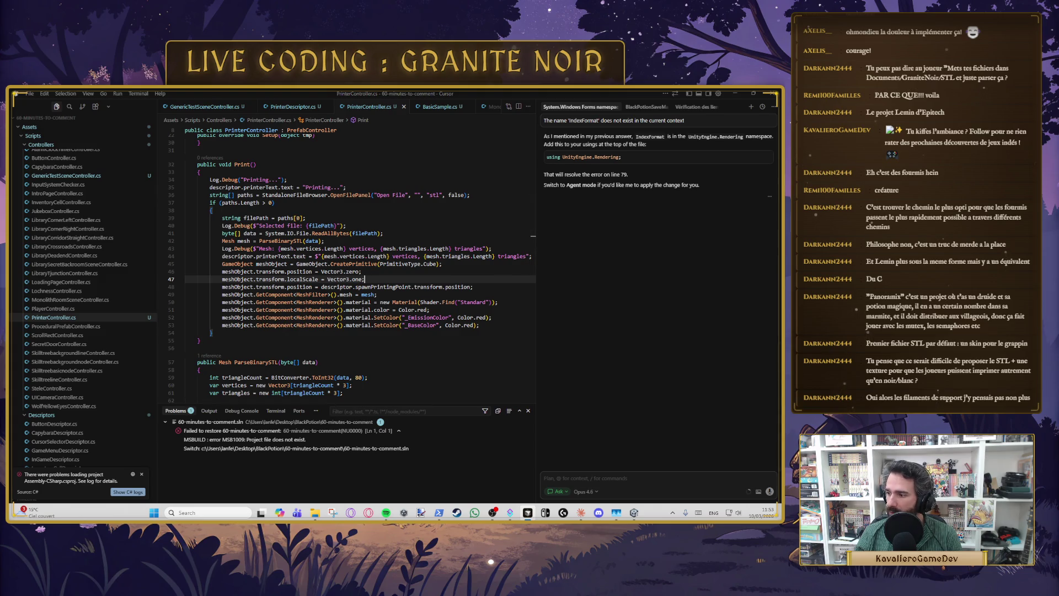
key("alt+Tab")
scroll(332, 281, "up", 5)
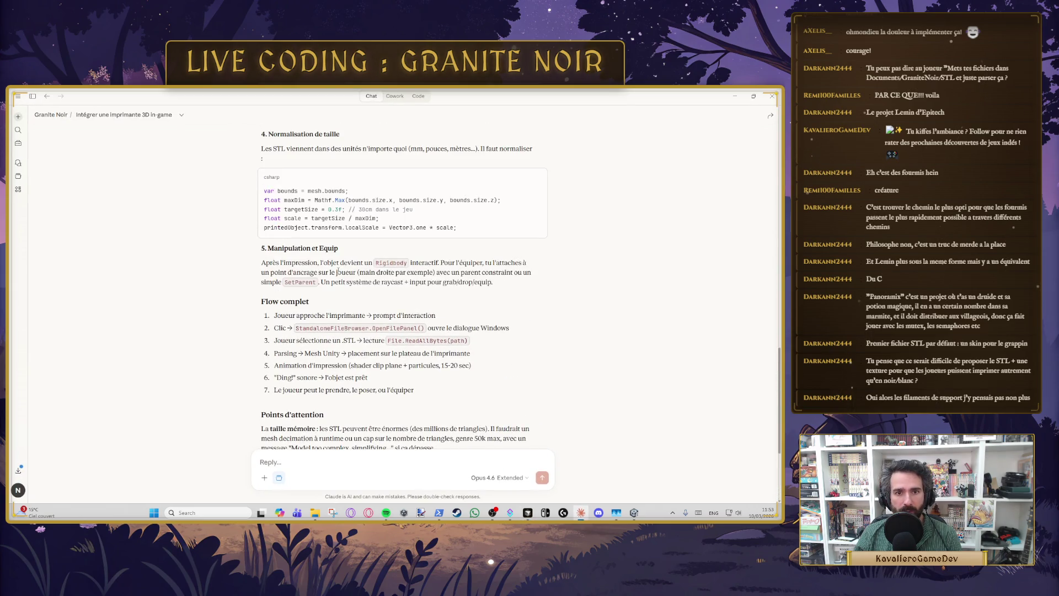
Step: Select the 'Normalisation de taille' C# code block in Claude's plan
scroll(304, 237, "up", 10)
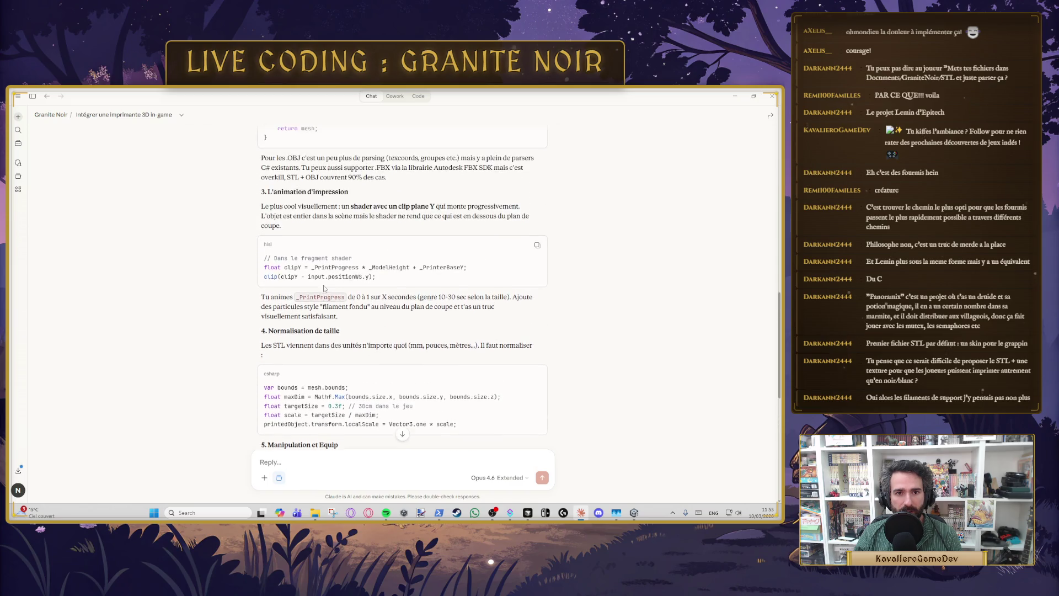
scroll(324, 275, "down", 15)
scroll(298, 265, "up", 3)
left_click_drag(322, 231, 390, 231)
left_click(429, 232)
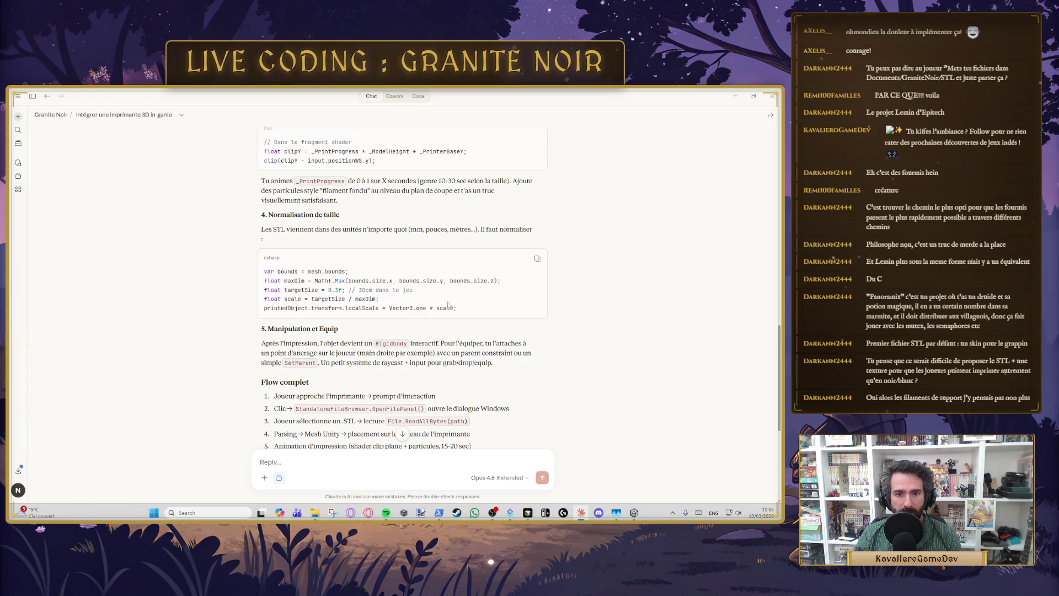
mouse_move(463, 311)
left_mouse_down()
mouse_move(309, 298)
mouse_move(255, 274)
left_mouse_up()
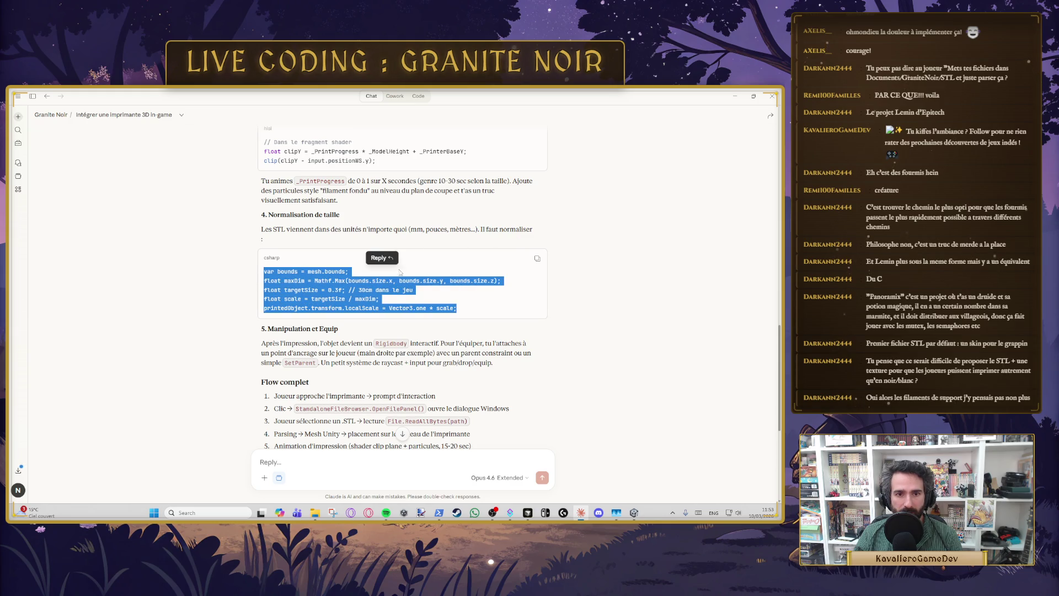
key("alt+Tab")
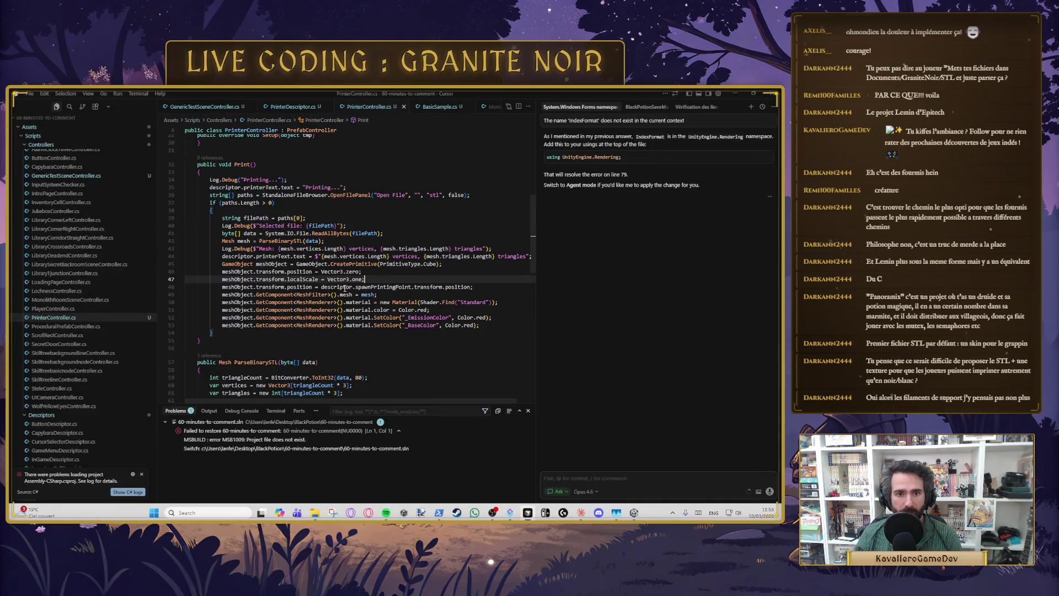
Step: Review the spawn-position, mesh, Standard-shader material and red colour lines in Print()
left_click(488, 291)
left_click(389, 296)
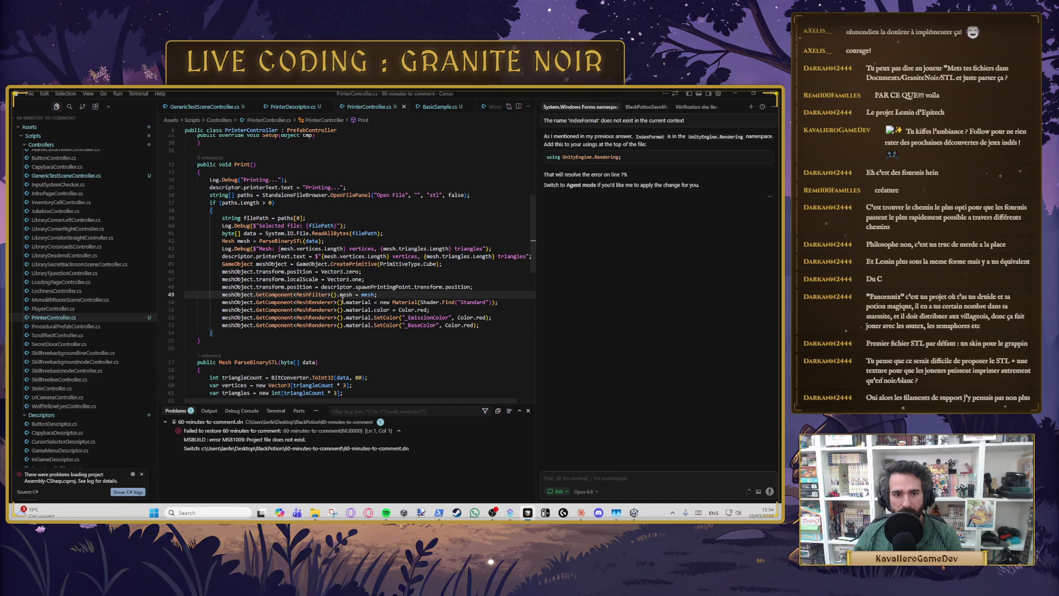
left_click(488, 327)
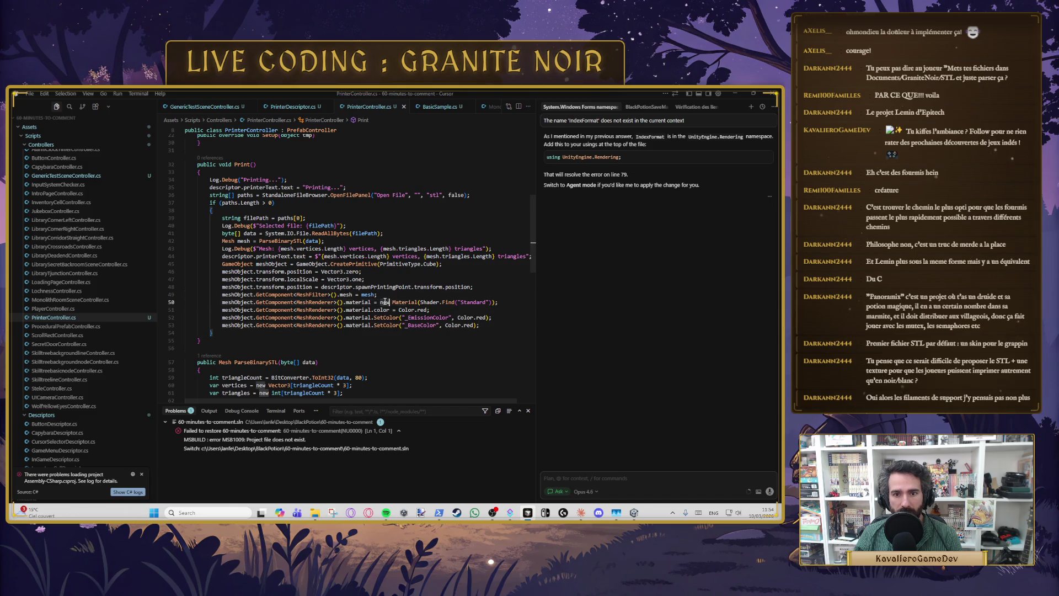
left_click(418, 302)
left_click(469, 297)
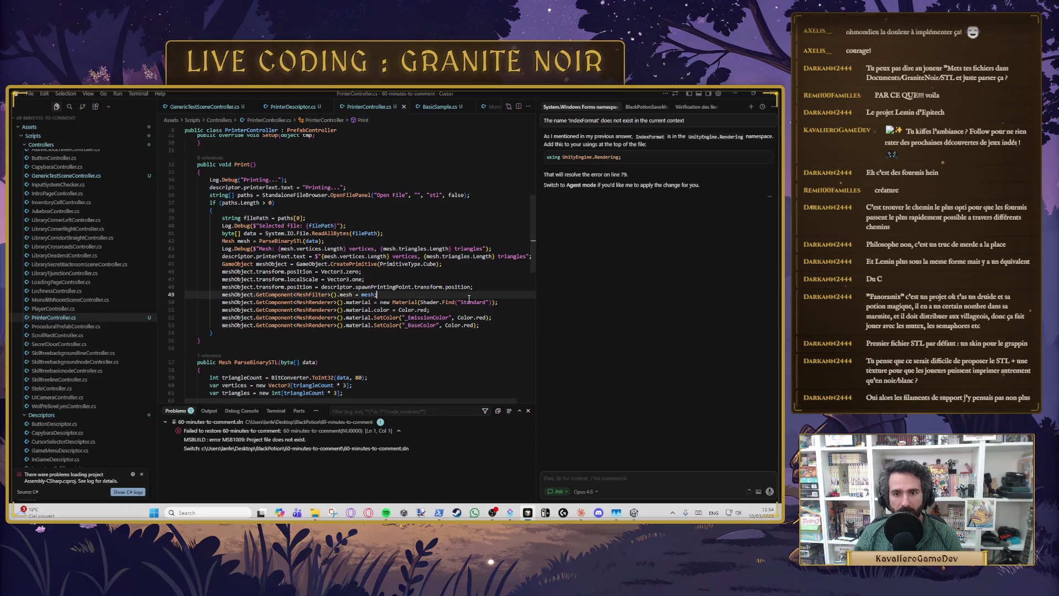
left_click(425, 310)
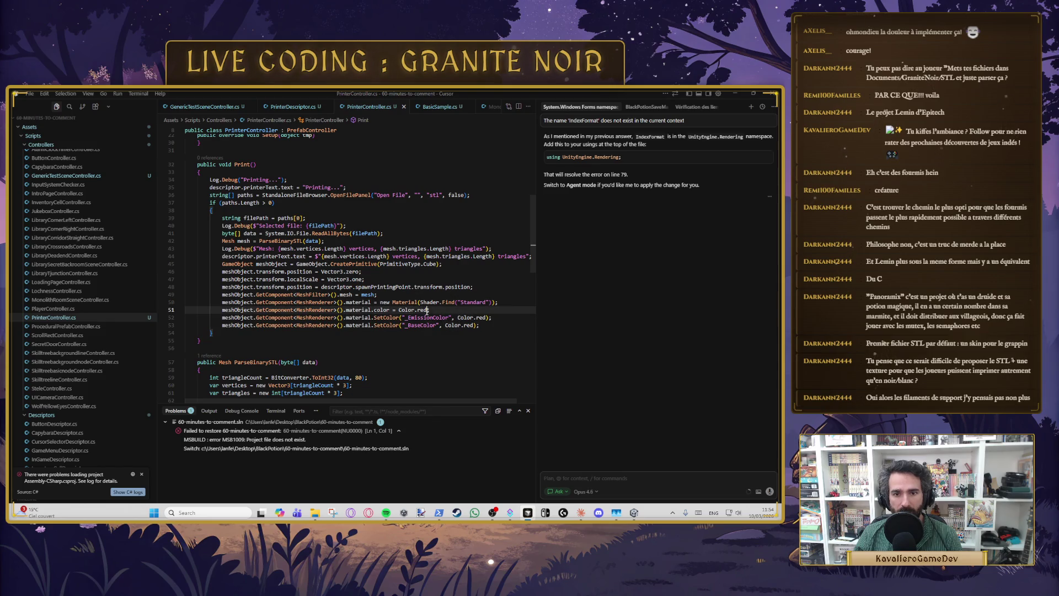
left_click(499, 325)
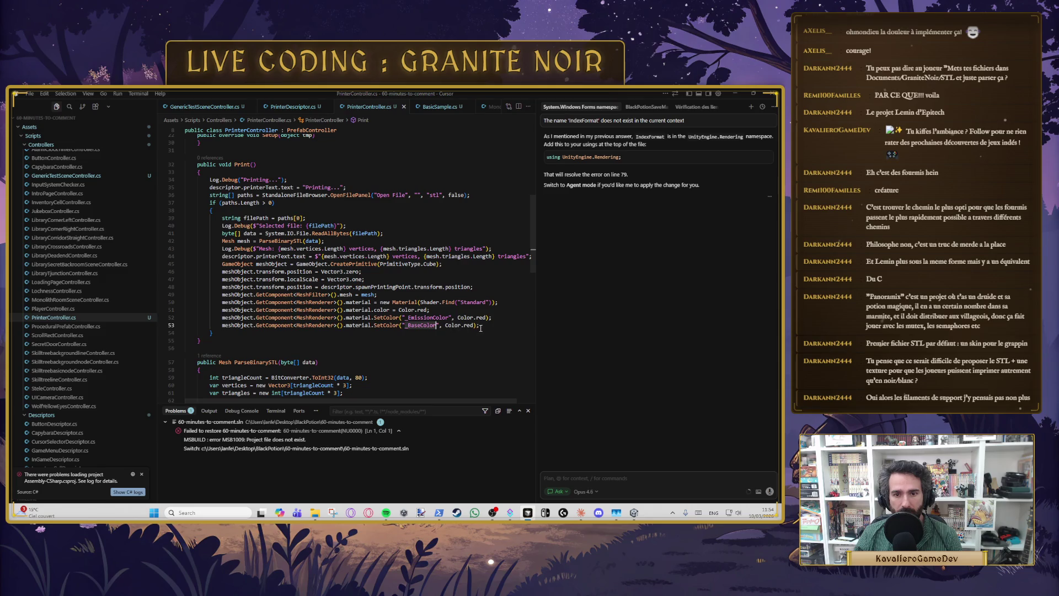
Step: Insert the size-normalisation snippet after the colour lines, indent it and save
key("Return")
key("Tab")
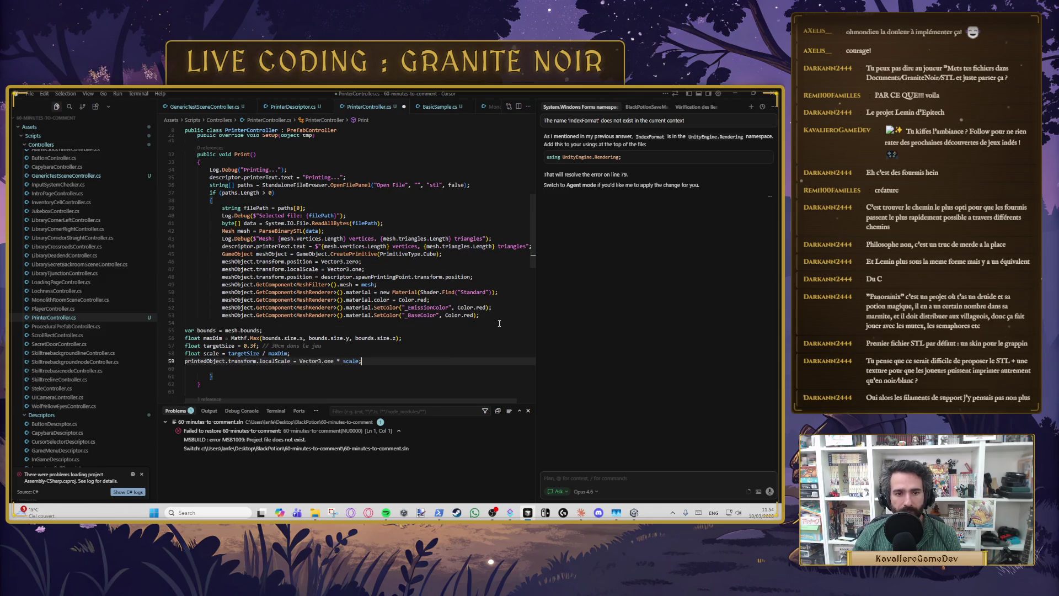
left_click(470, 292)
double_click(472, 292)
left_click(382, 346)
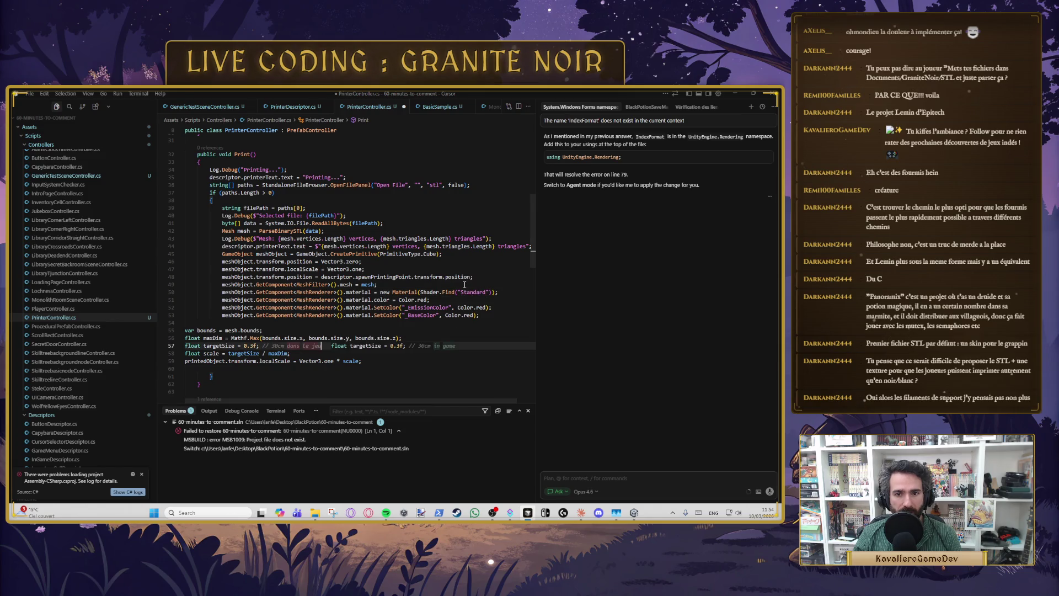
left_click_drag(374, 361, 185, 330)
key("Tab")
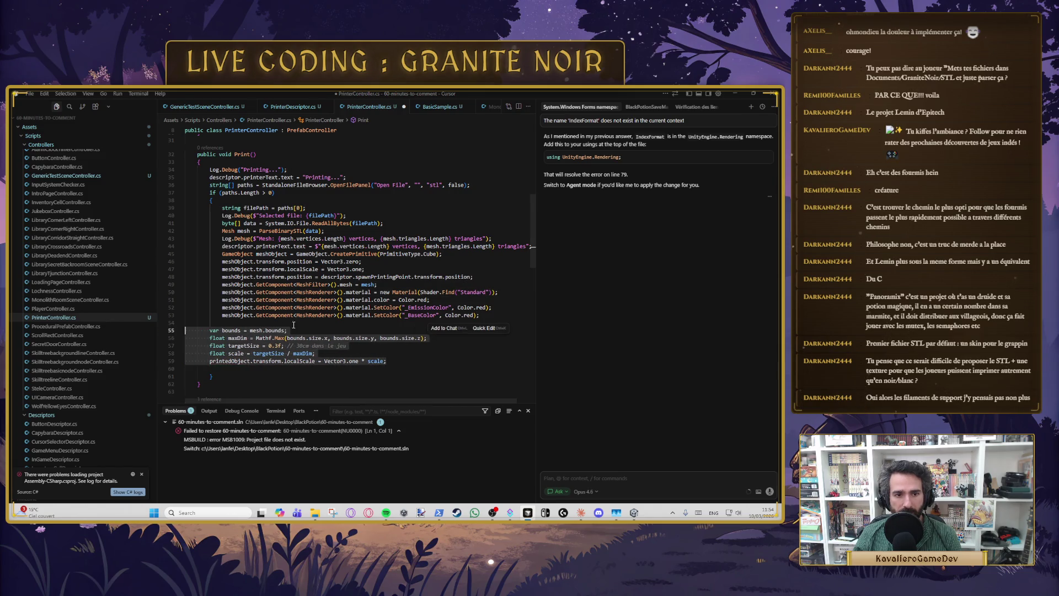
left_click(287, 325)
key("ctrl+s")
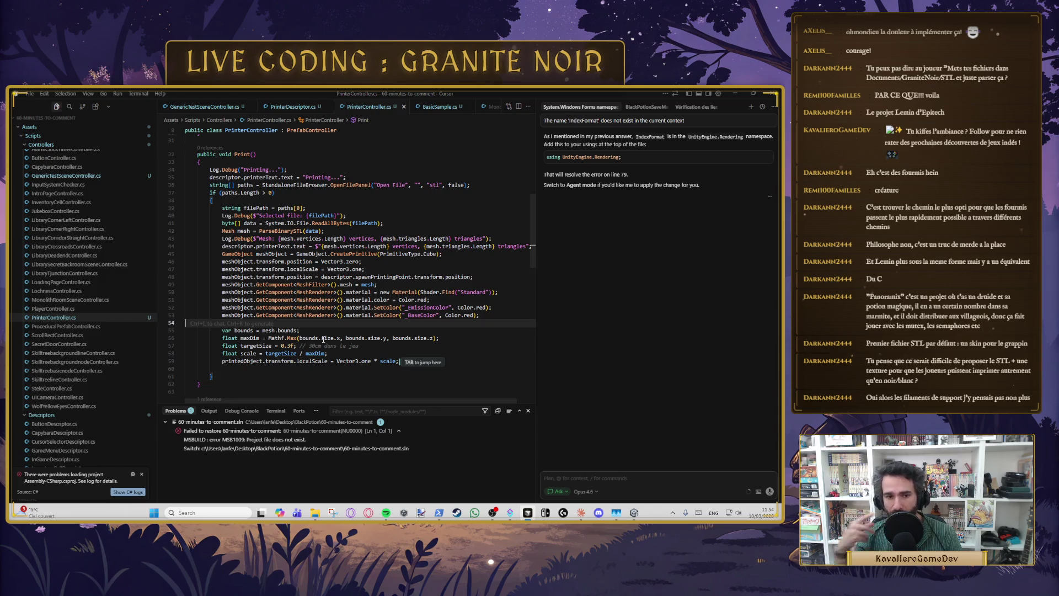
Step: Make the normalisation scale meshObject instead of printedObject to fit 0.3f, and save
left_click(328, 339)
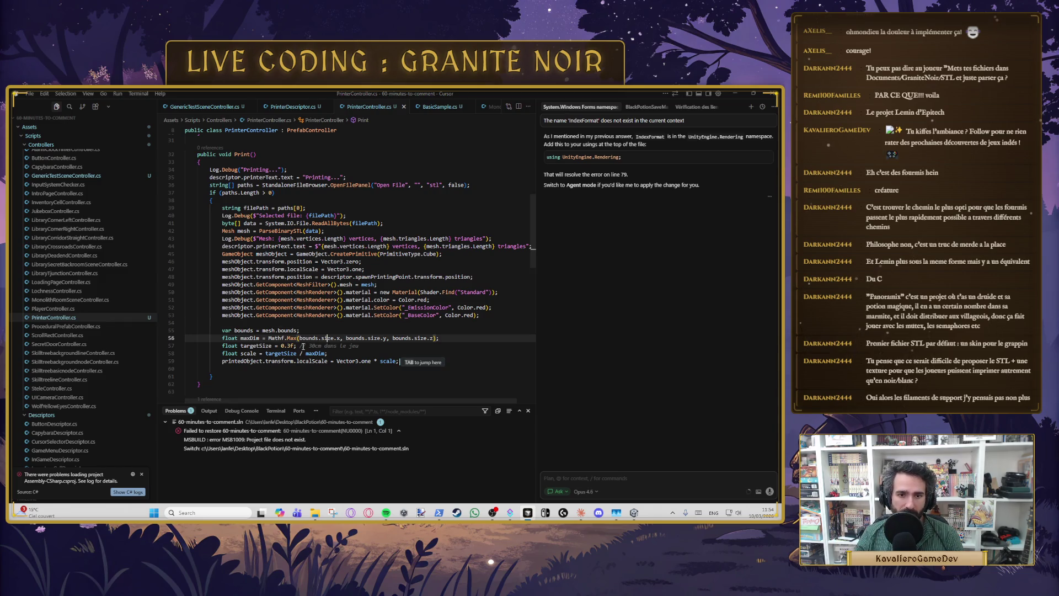
left_click(300, 346)
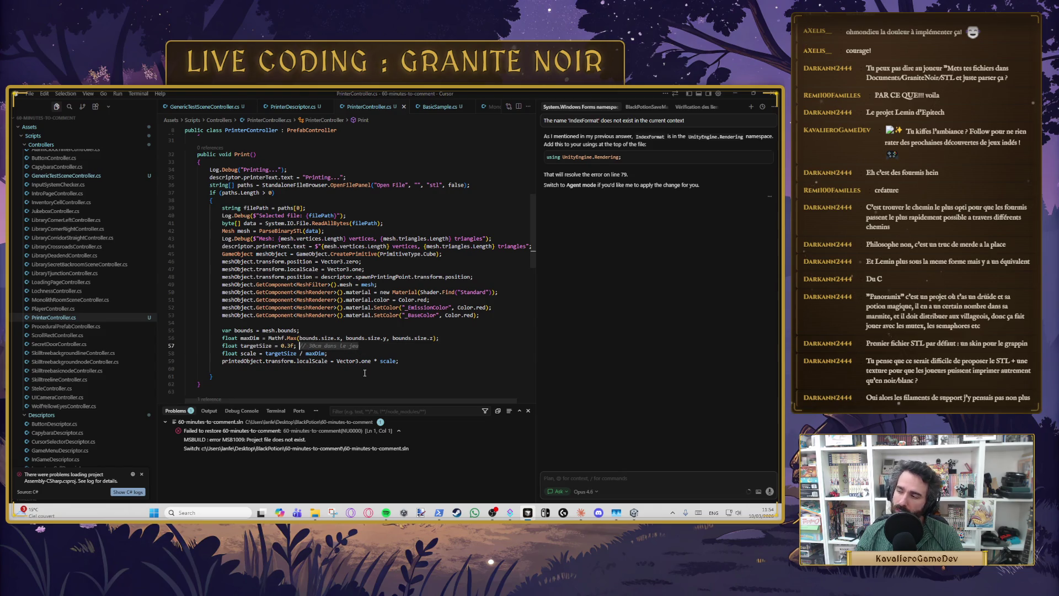
left_click(256, 345)
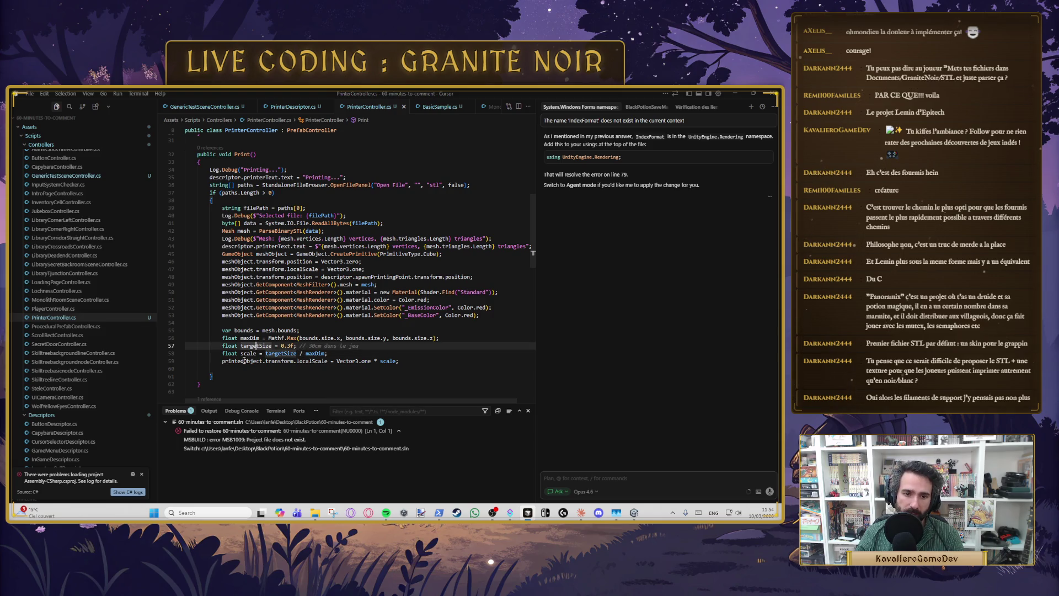
left_click(325, 354)
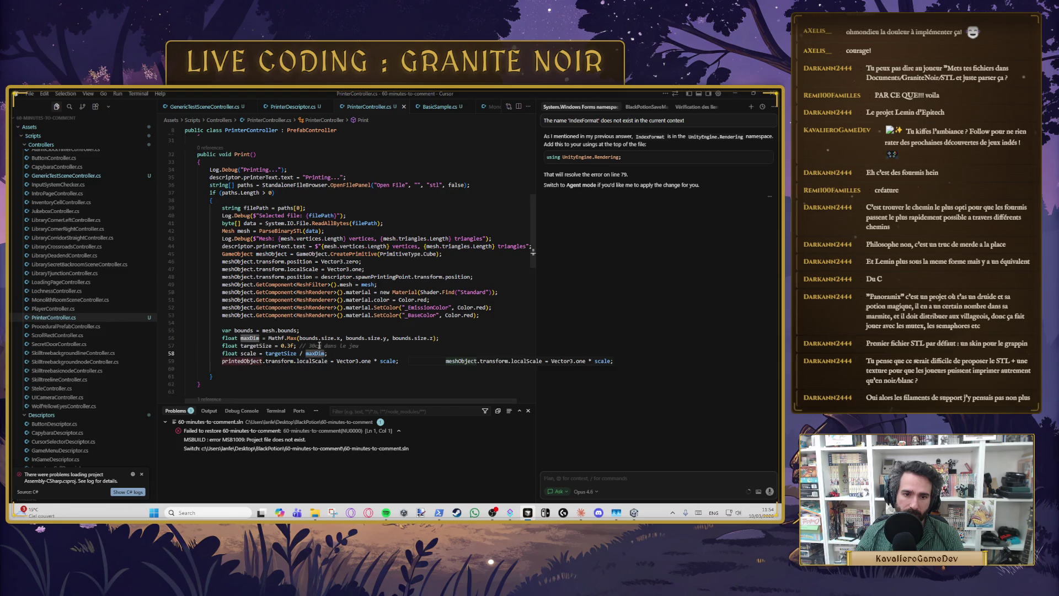
left_click(291, 362)
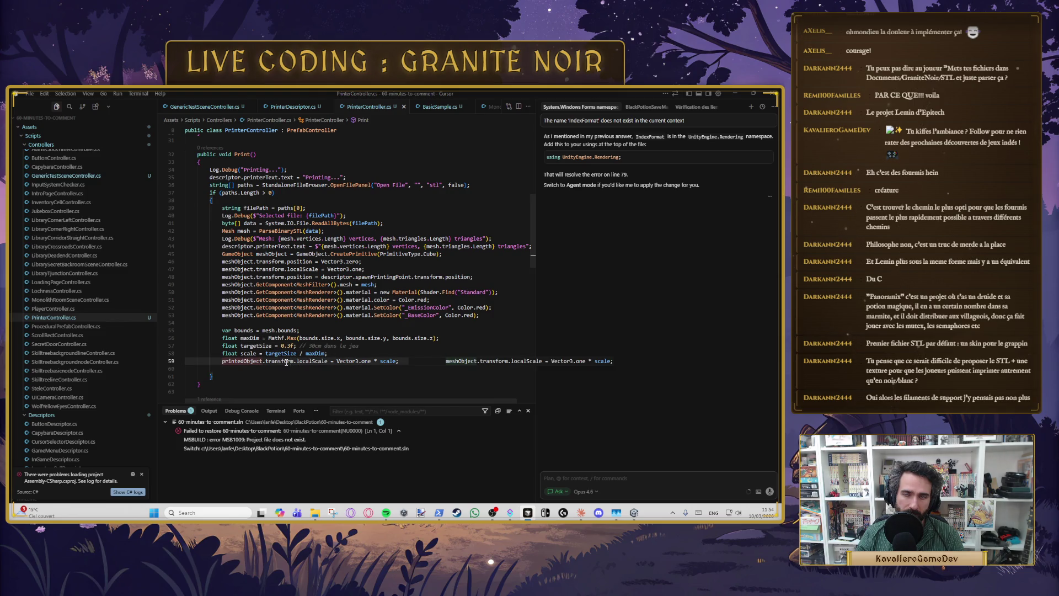
left_click(335, 330)
left_click(253, 315)
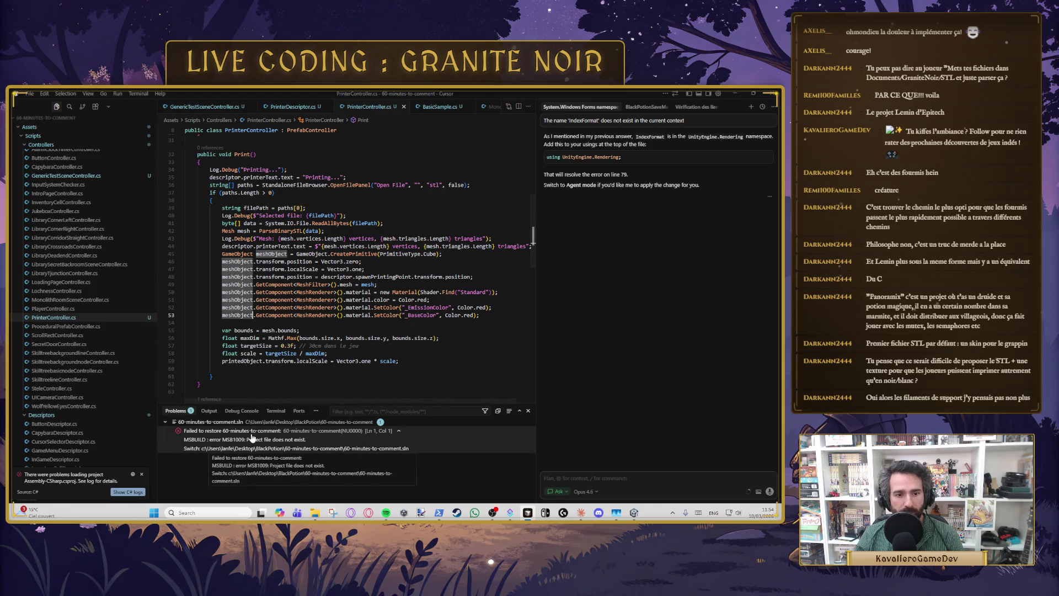
double_click(245, 361)
key("ctrl+s")
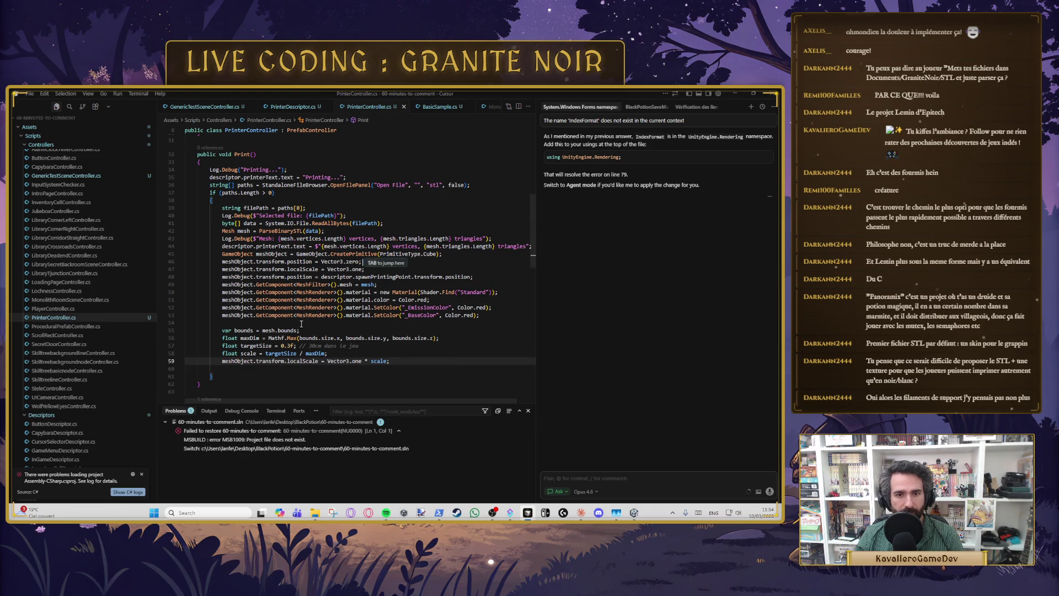
key("Up")
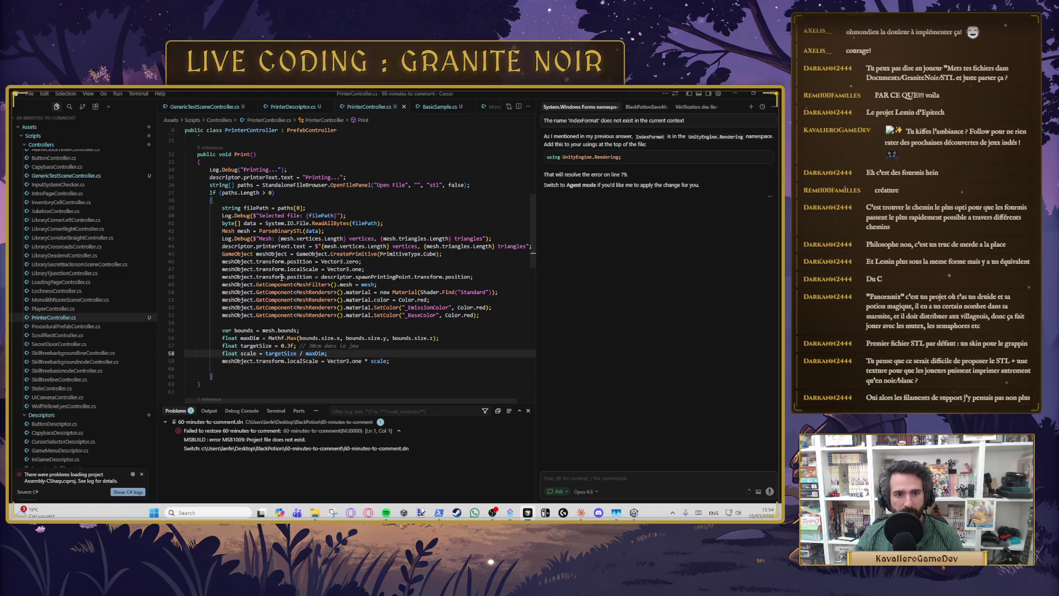
scroll(337, 298, "up", 5)
scroll(360, 321, "down", 3)
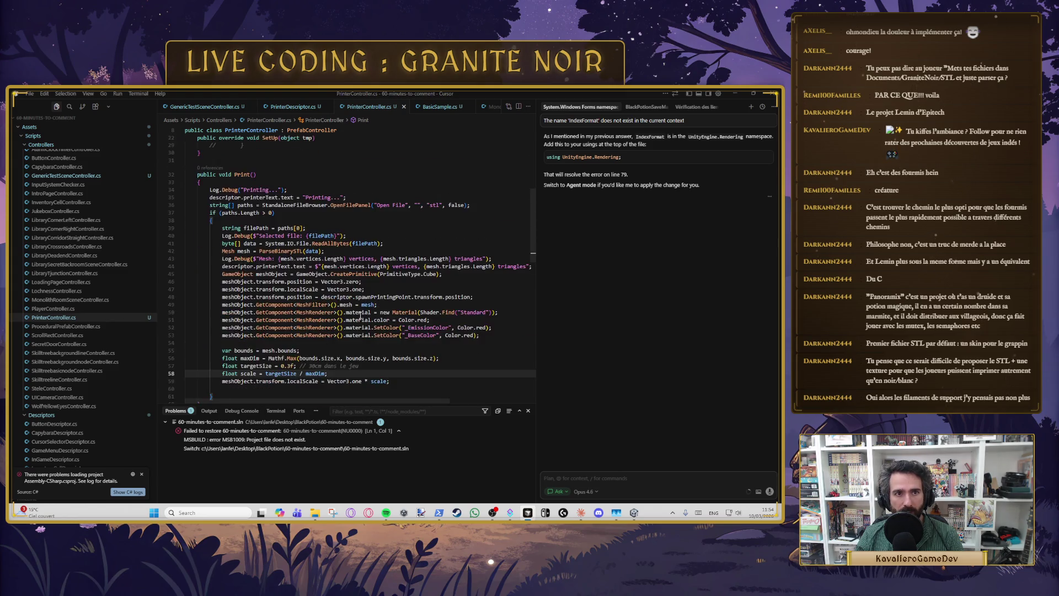
scroll(321, 281, "up", 5)
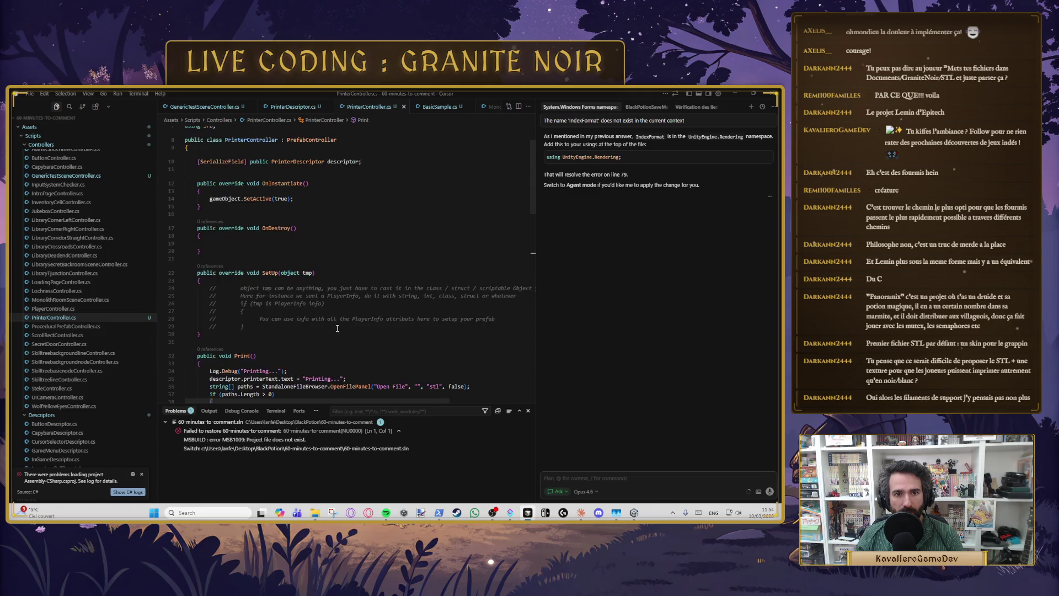
scroll(321, 281, "down", 4)
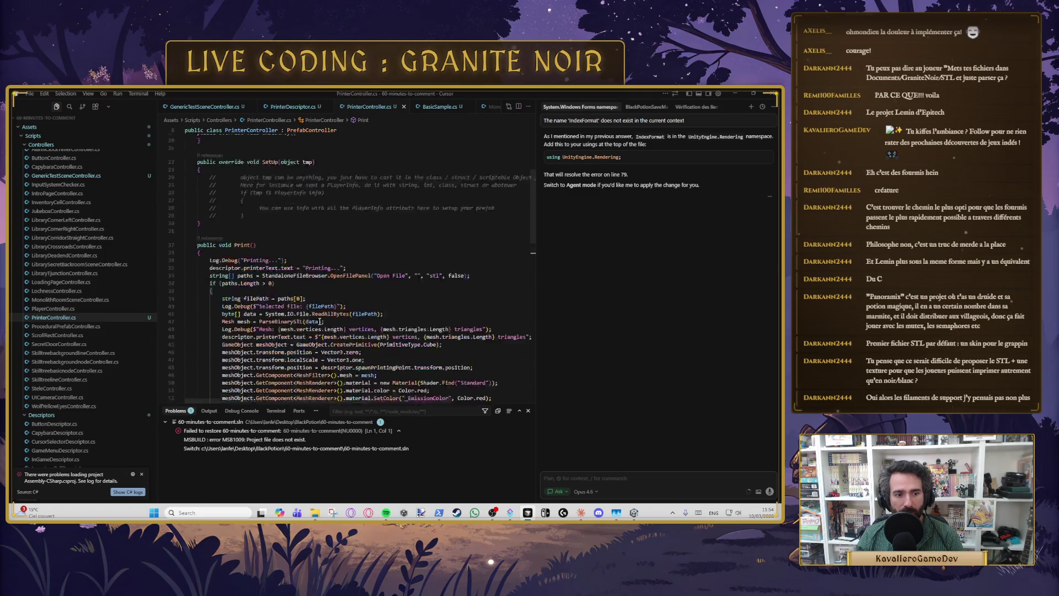
Step: Open the C# logs from the project-loading warning and switch to Unity
left_click(127, 492)
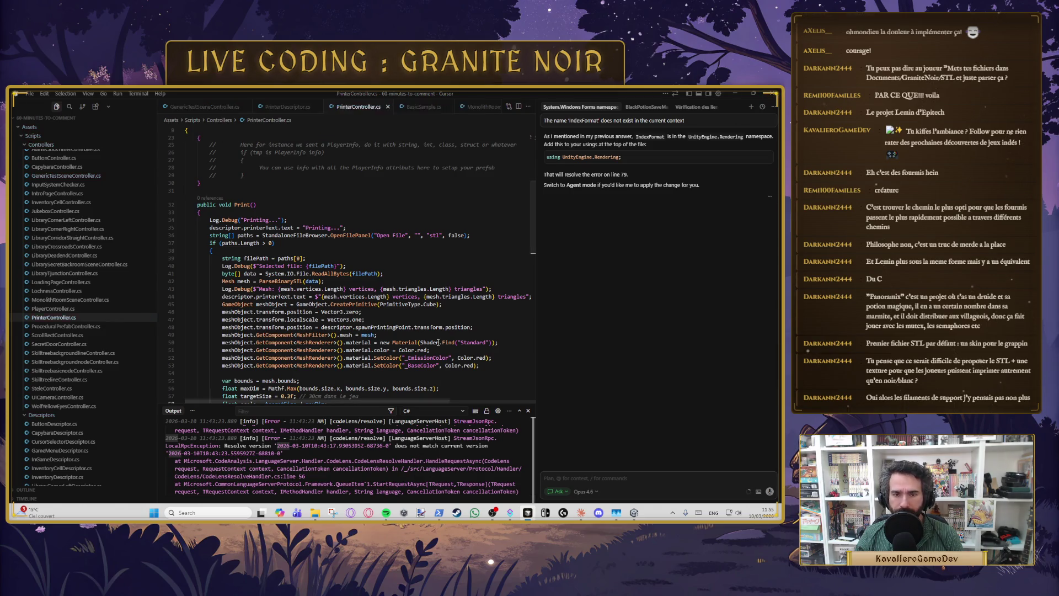
key("alt+Tab")
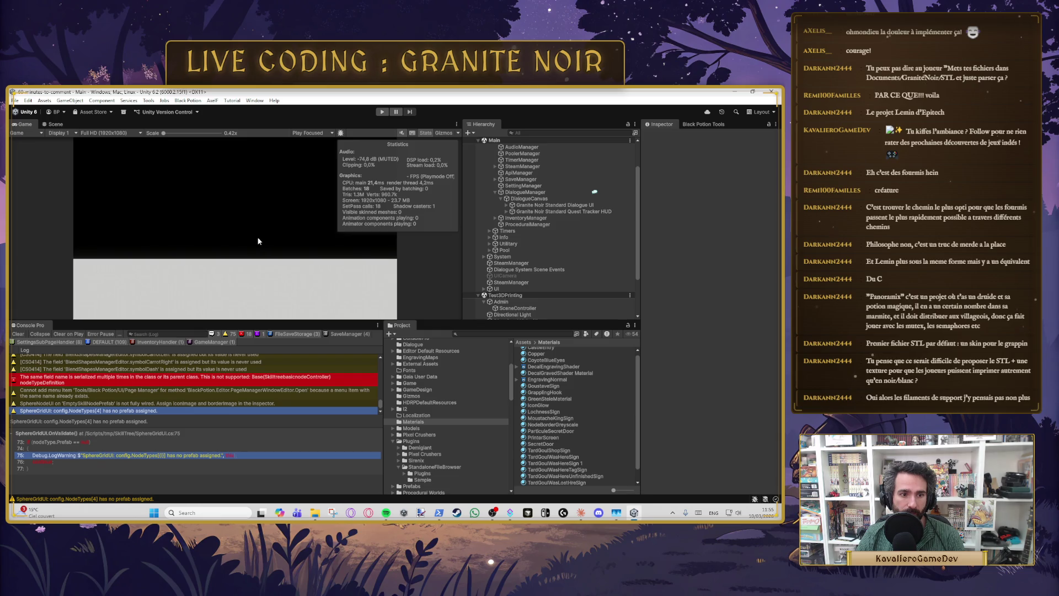
Step: Clear the console, play, print 3dbenchy.stl at the printer, then select the spawned Cube
left_click(18, 333)
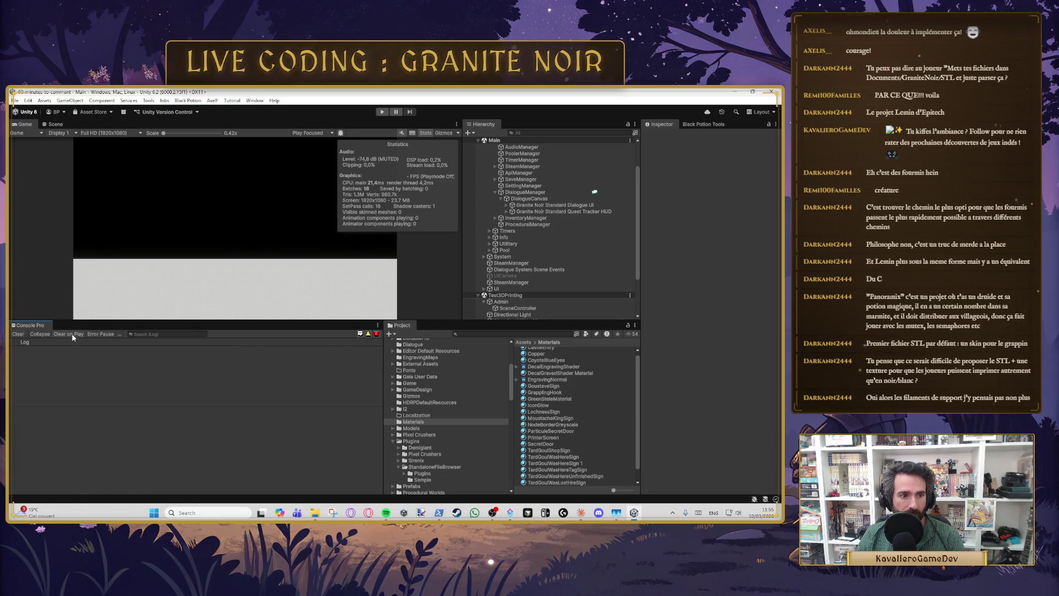
left_click(384, 113)
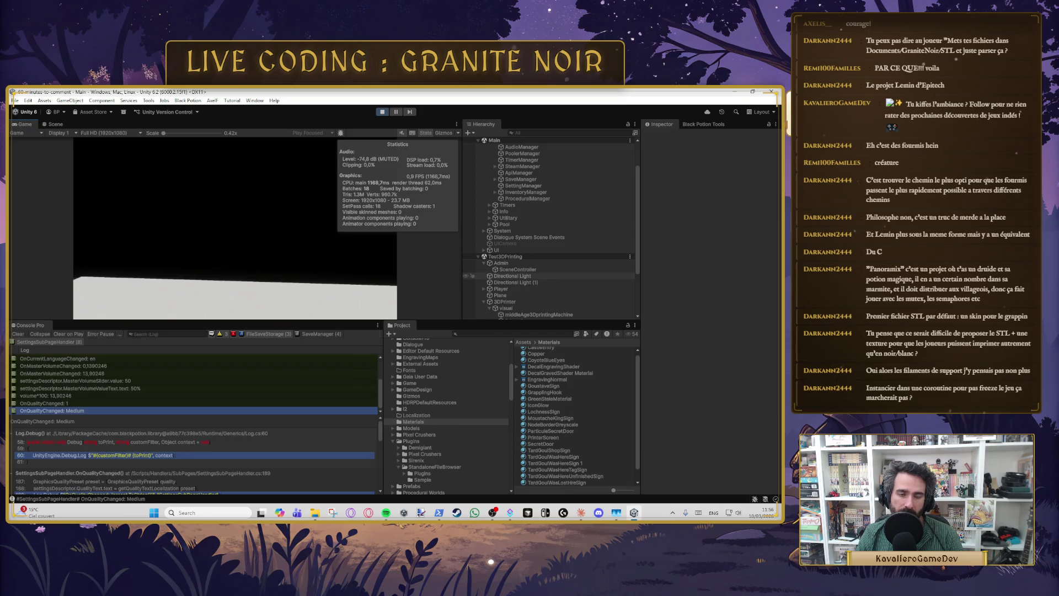
key("w")
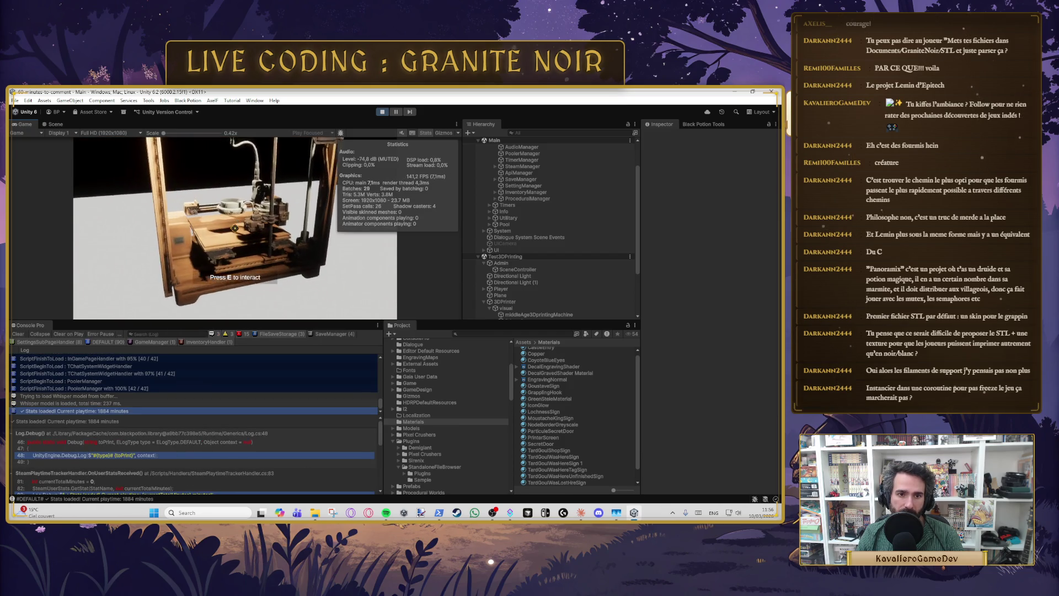
key("e")
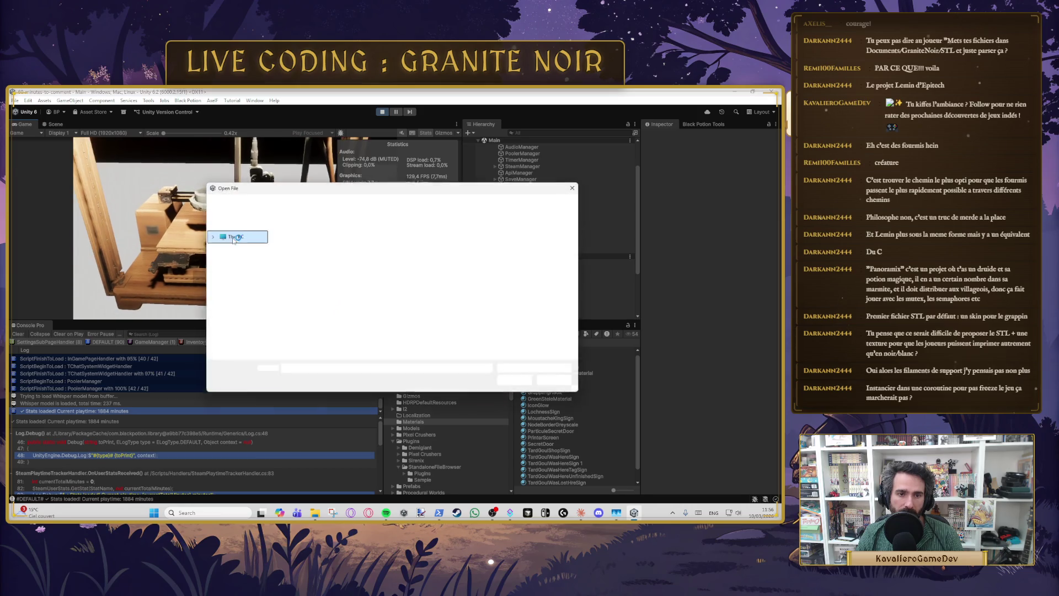
double_click(303, 263)
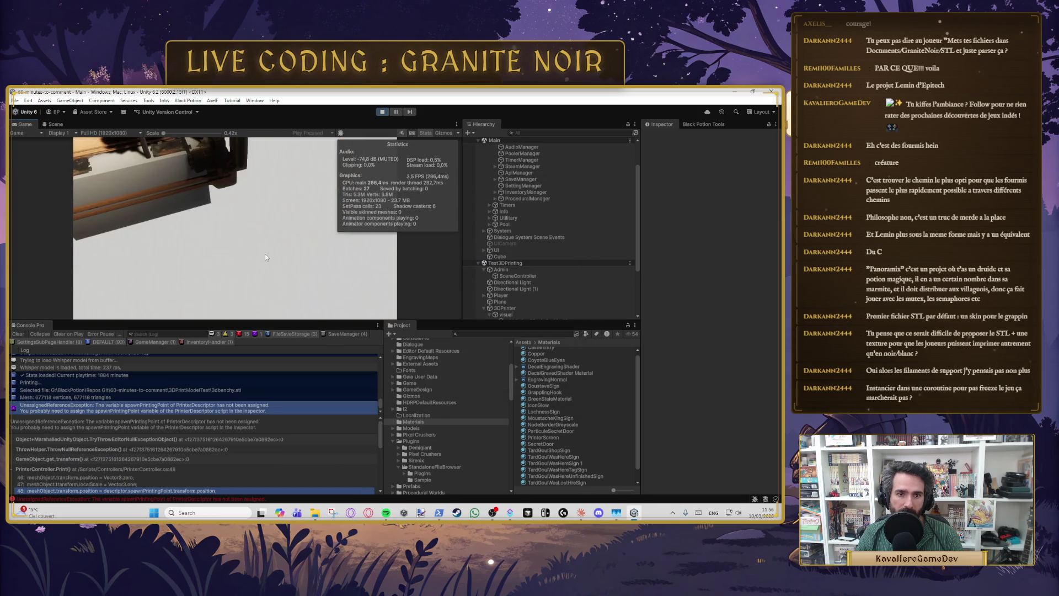
key("a")
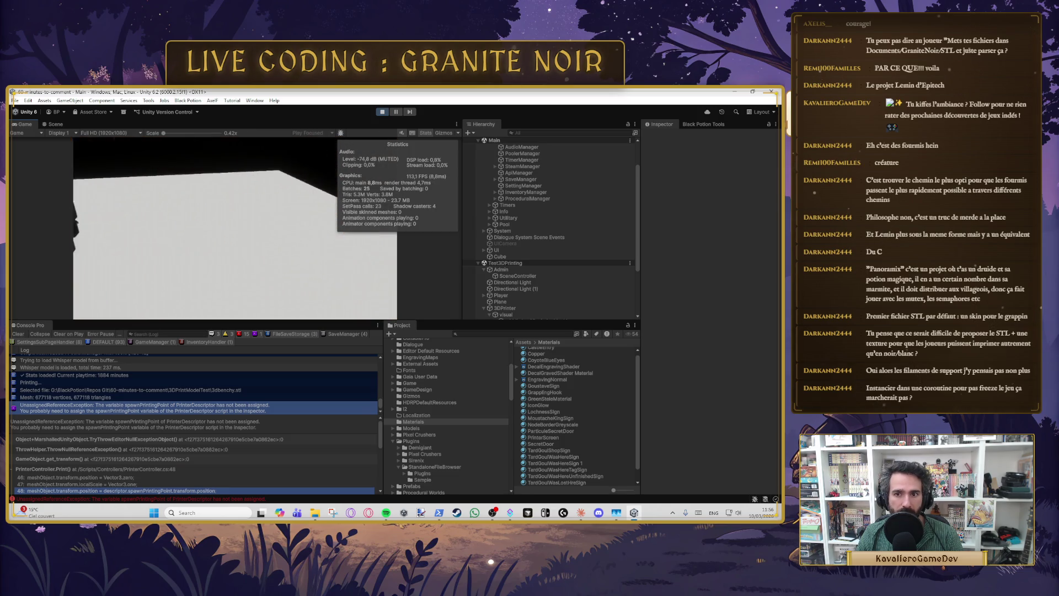
key("Escape")
left_click(500, 256)
mouse_move(205, 222)
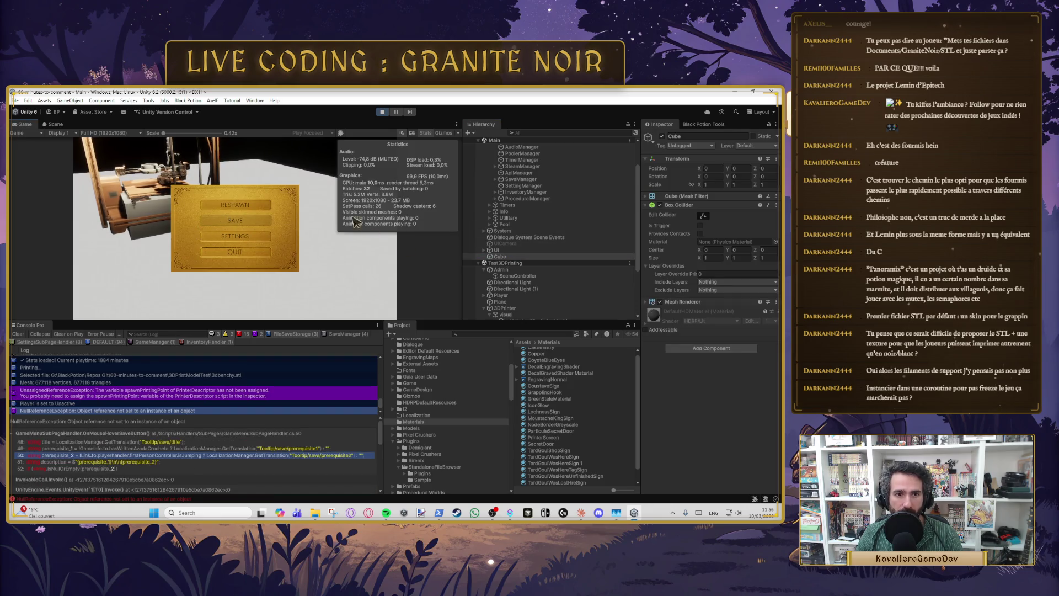
Step: Frame the spawned Cube in the Scene view, inspect the spawnPrintingPoint exception, and stop play mode
left_click(55, 124)
key("f")
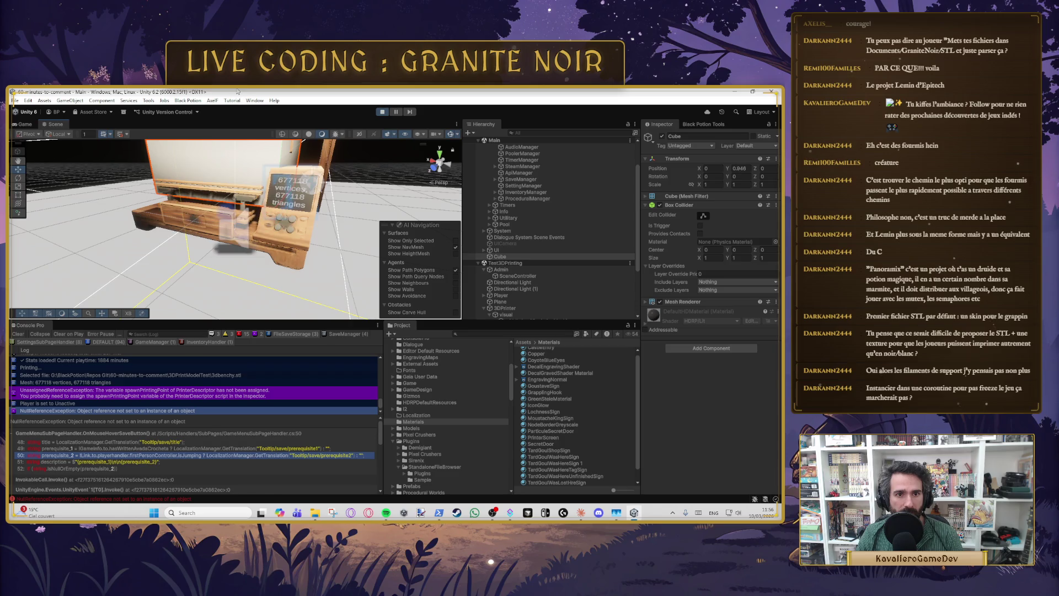
scroll(220, 280, "up", 5)
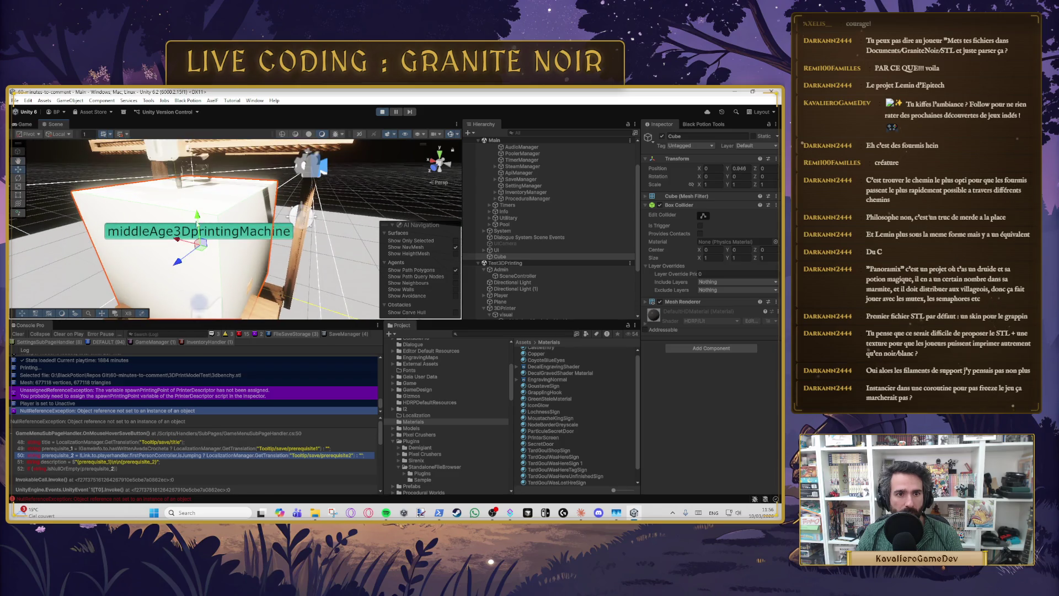
mouse_move(189, 204)
left_mouse_down()
mouse_move(229, 244)
mouse_move(221, 238)
mouse_move(237, 232)
mouse_move(248, 243)
left_mouse_up()
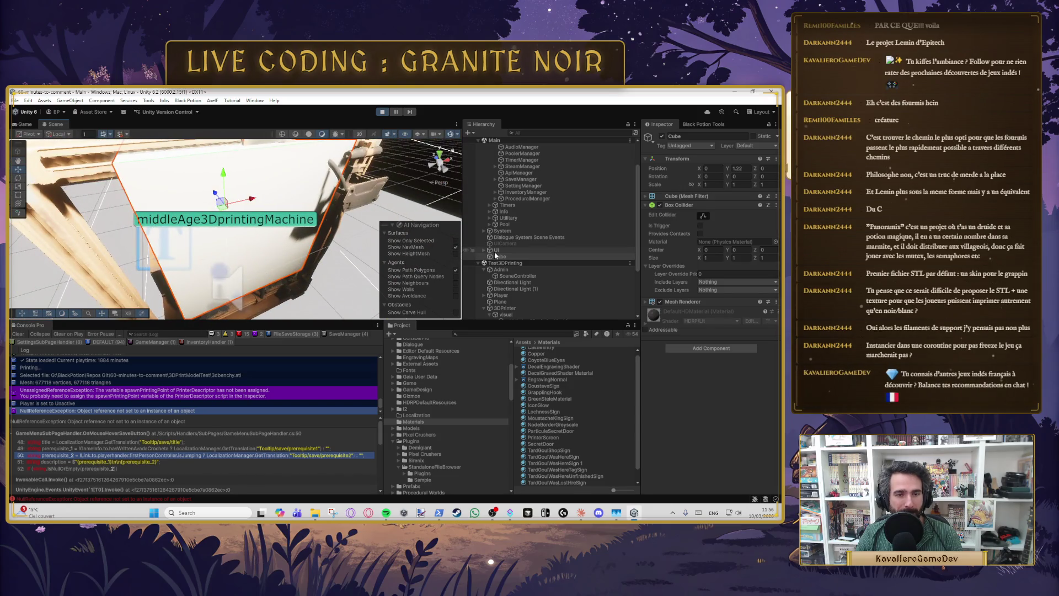
left_click(141, 393)
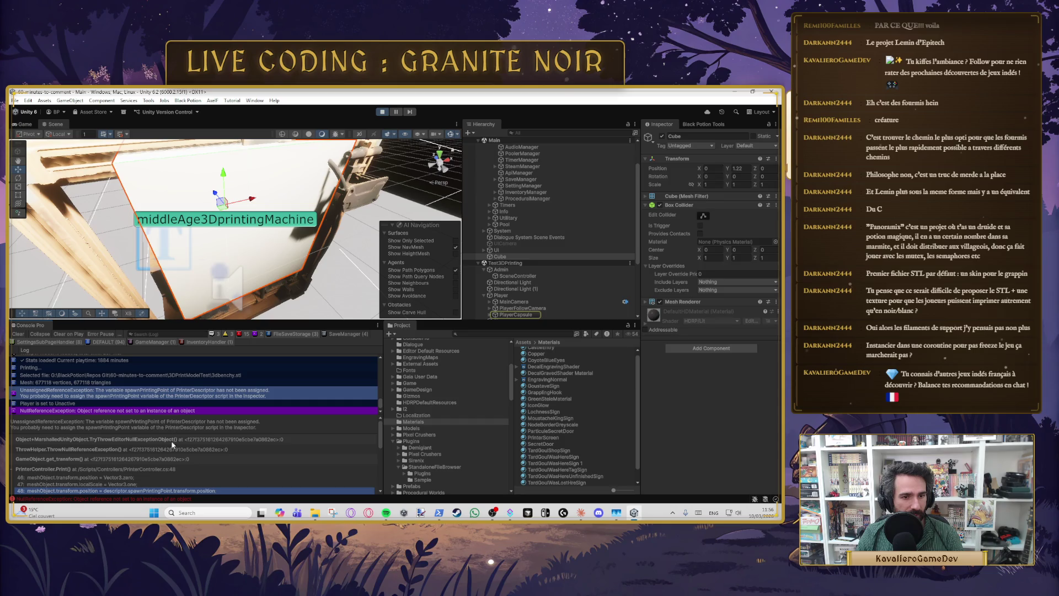
left_click(382, 112)
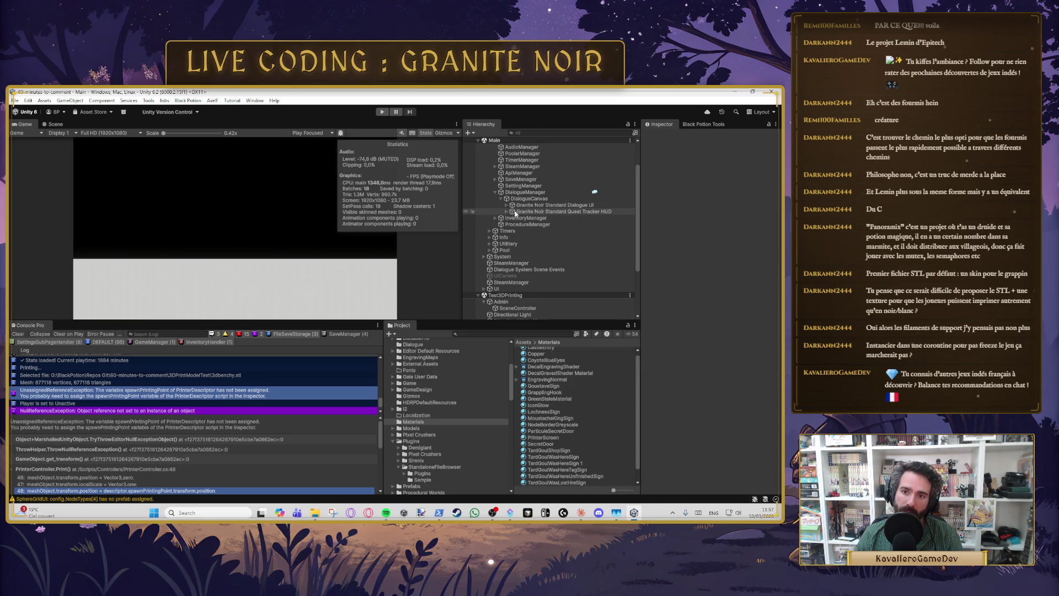
Step: Drag PrintingSpot into 3DPrinter's Spawn Printing Point field and enter Play mode
left_click(495, 219)
left_click(533, 225)
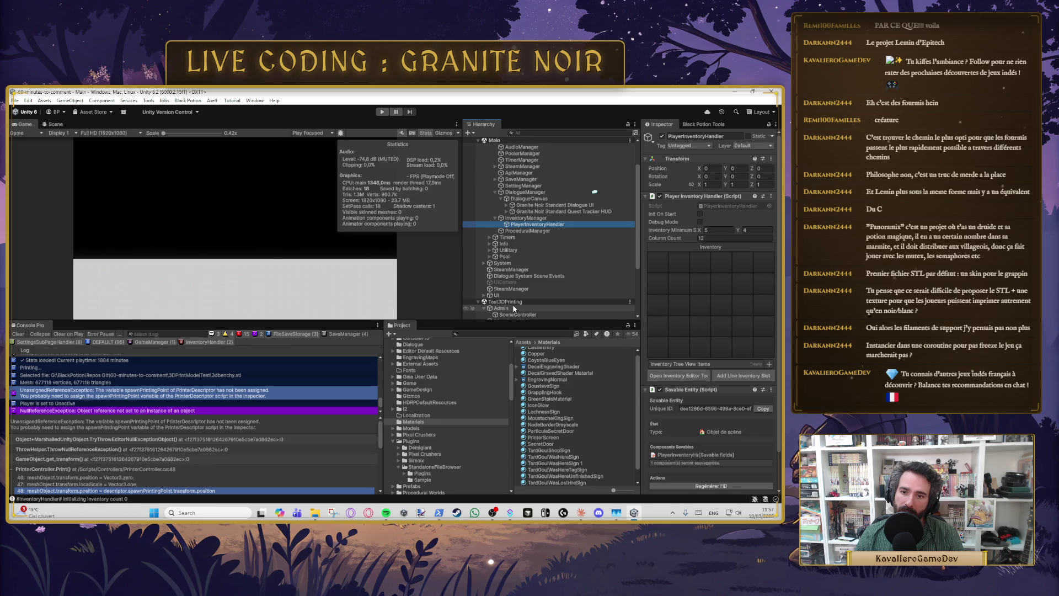
scroll(513, 309, "down", 3)
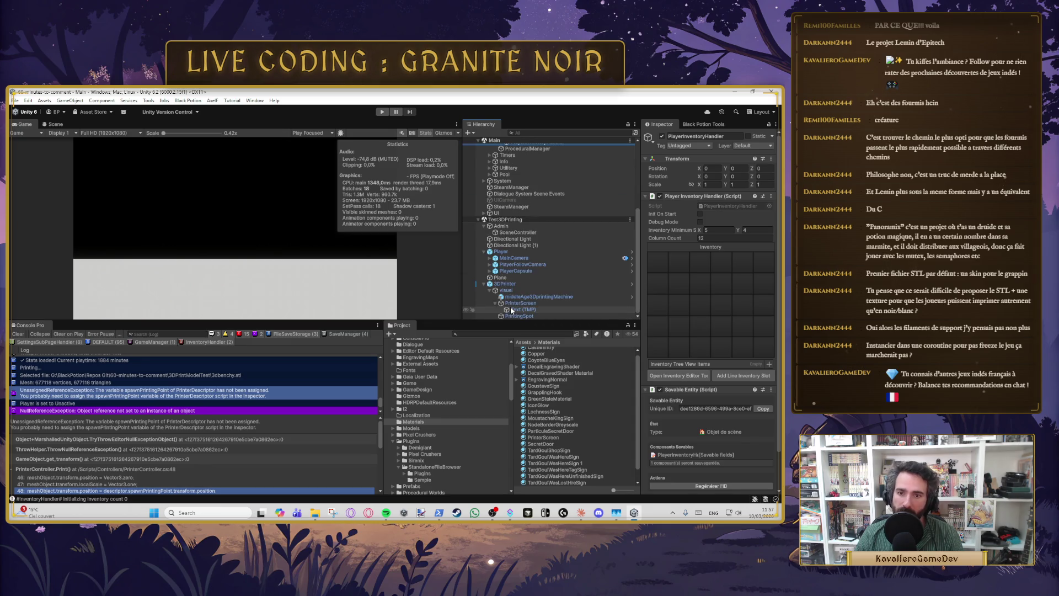
left_click(515, 283)
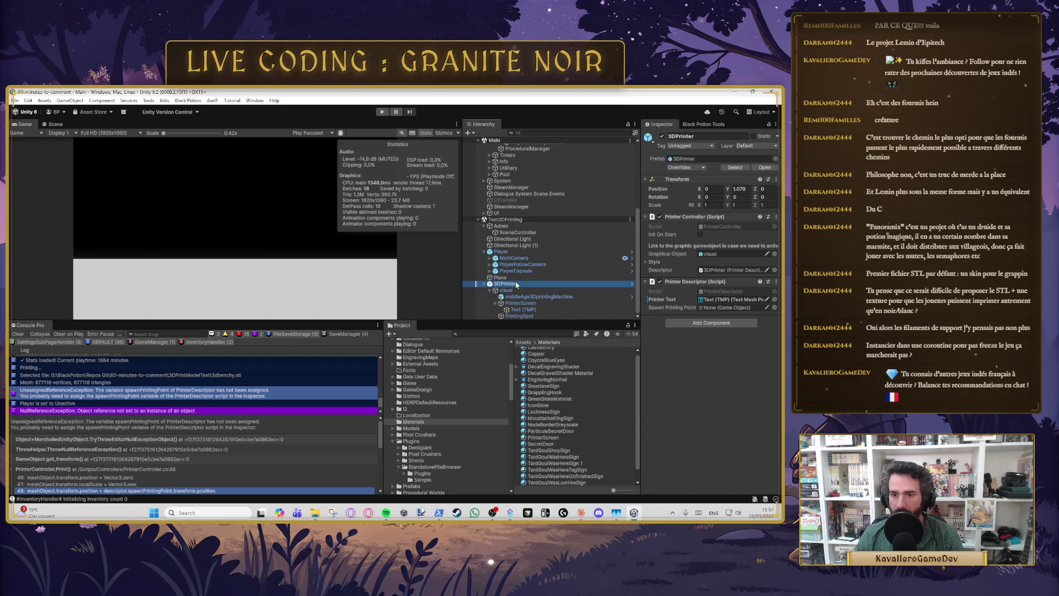
left_click_drag(534, 313, 728, 307)
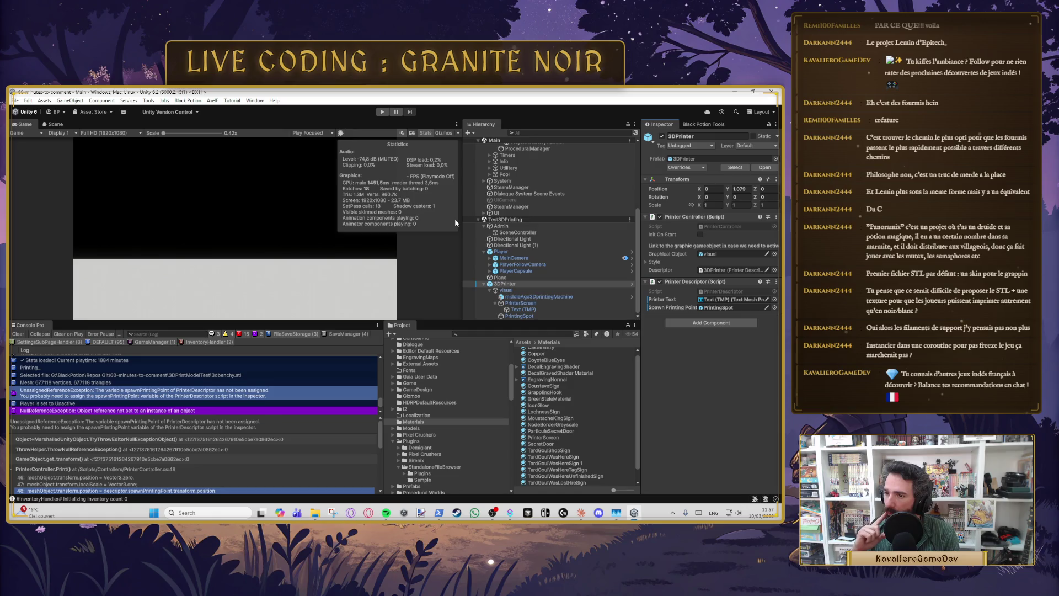
left_click(383, 113)
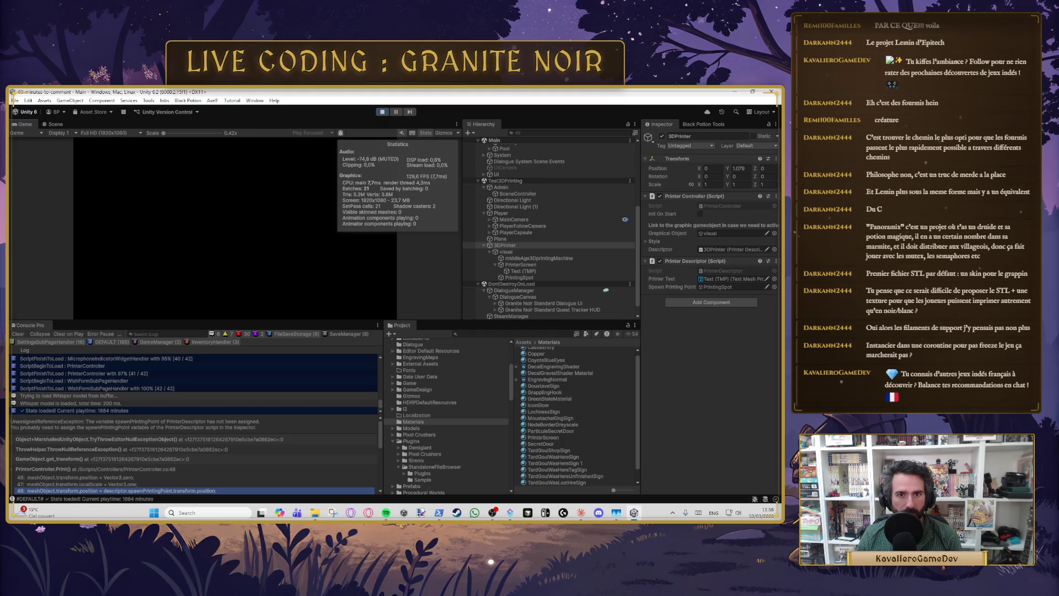
Step: Check the Save hover error, stop the game, clear Console Pro, and restart Play mode
key("Escape")
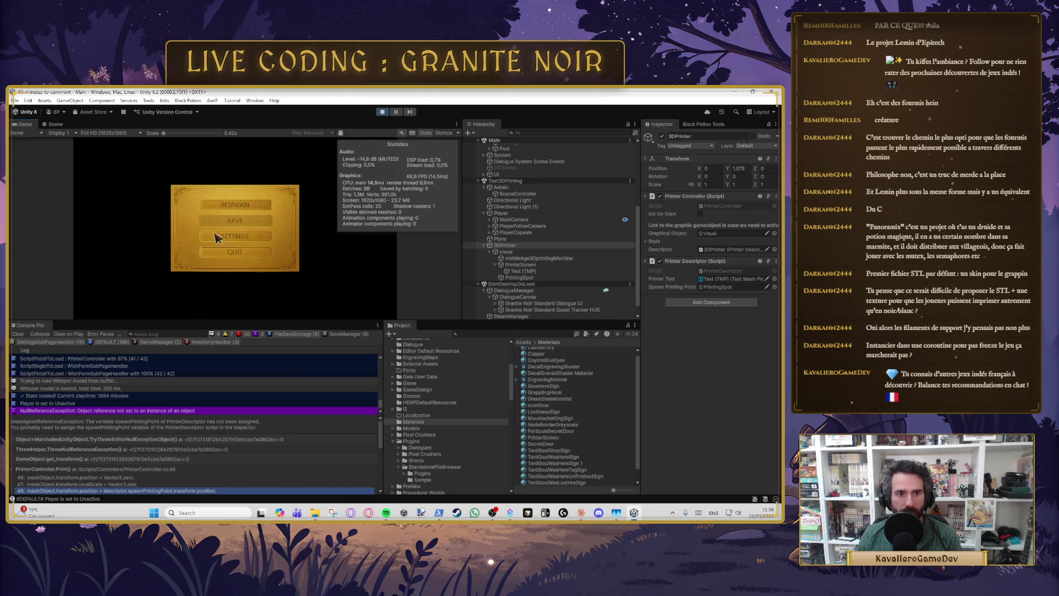
key("Escape")
key("Escape")
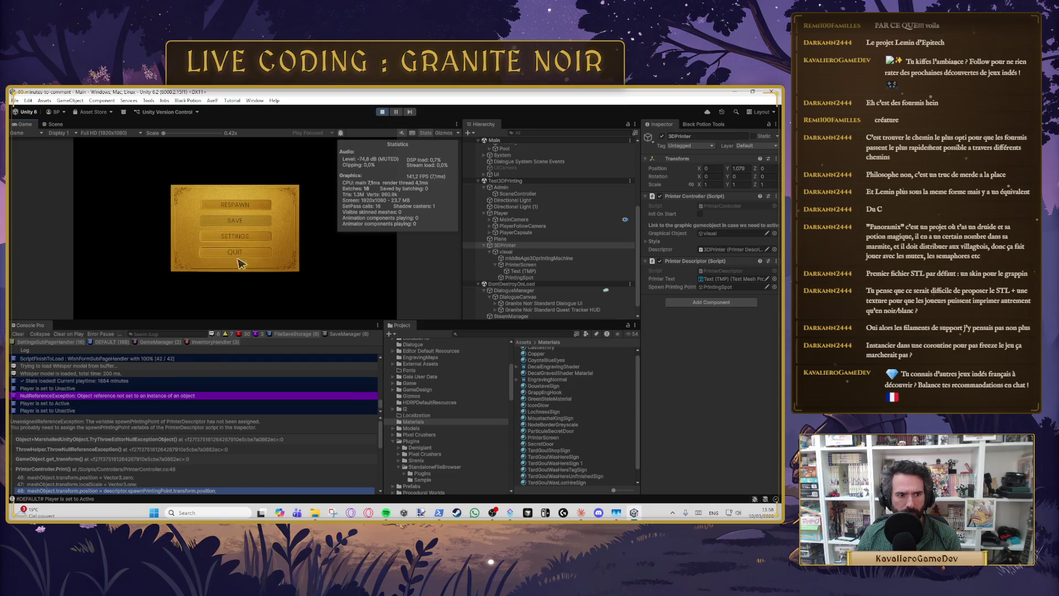
left_click(127, 396)
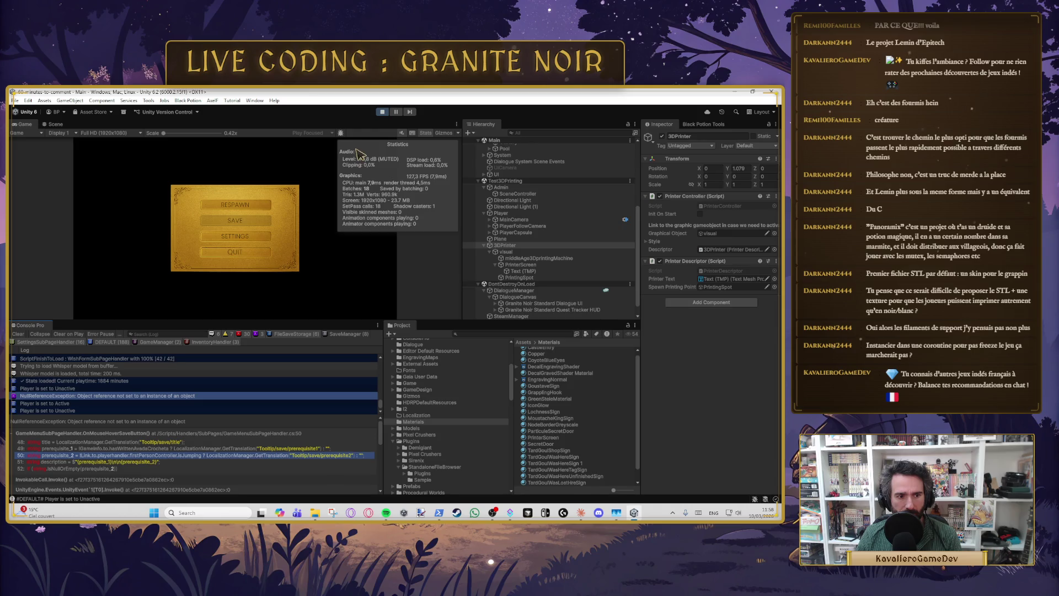
left_click(384, 112)
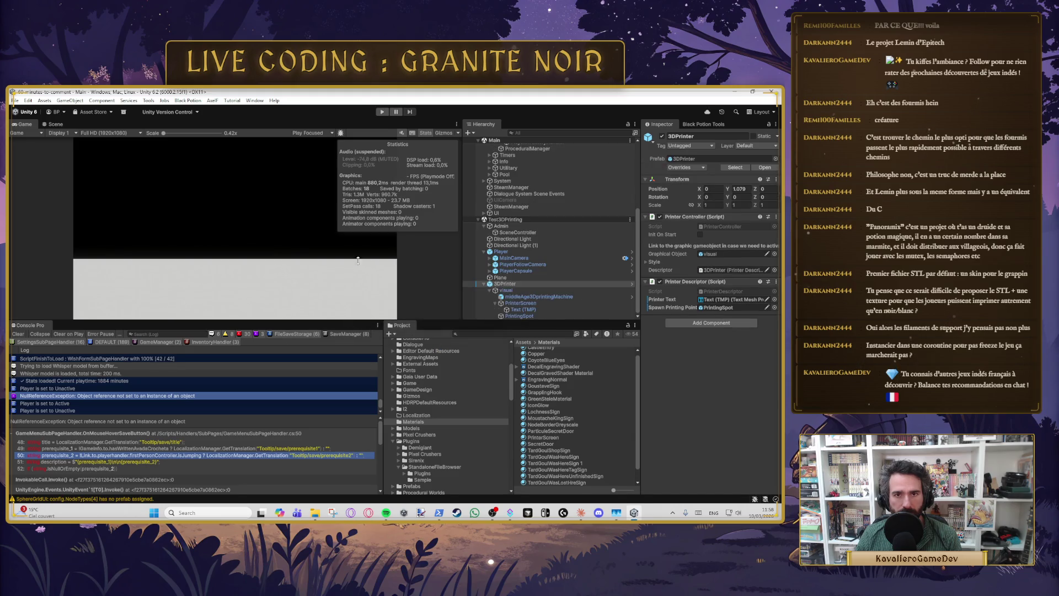
left_click(19, 335)
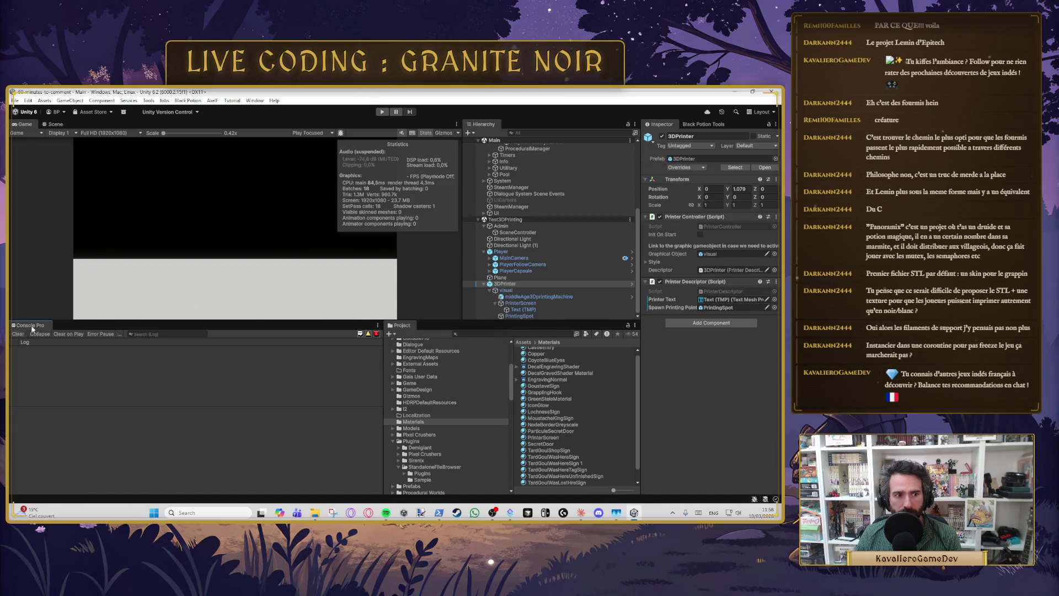
left_click(380, 111)
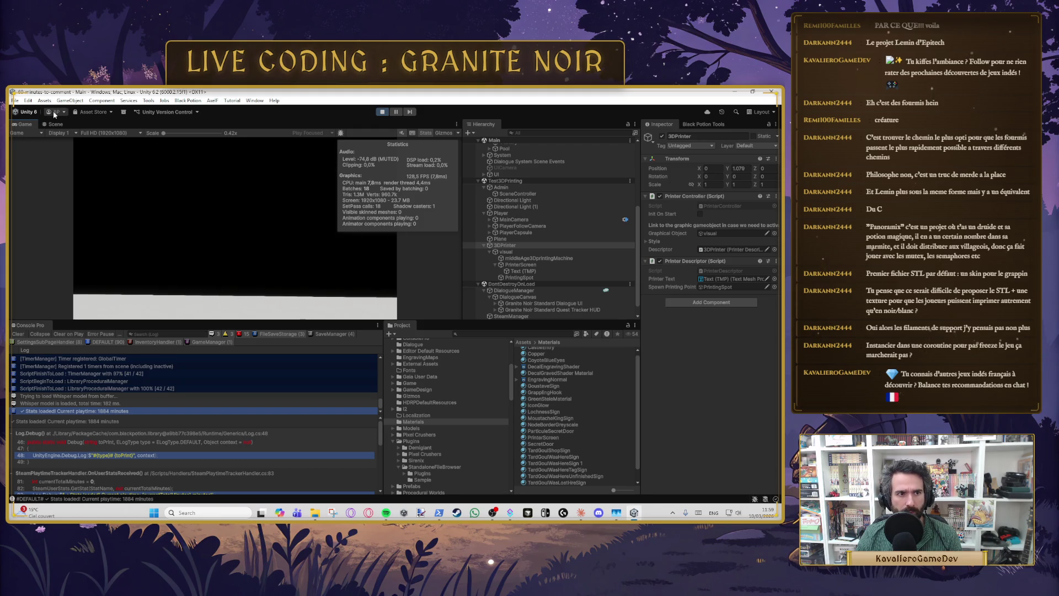
Step: Look at the printer in the Scene view, then stop Play mode
key("ctrl+1")
scroll(256, 252, "down", 5)
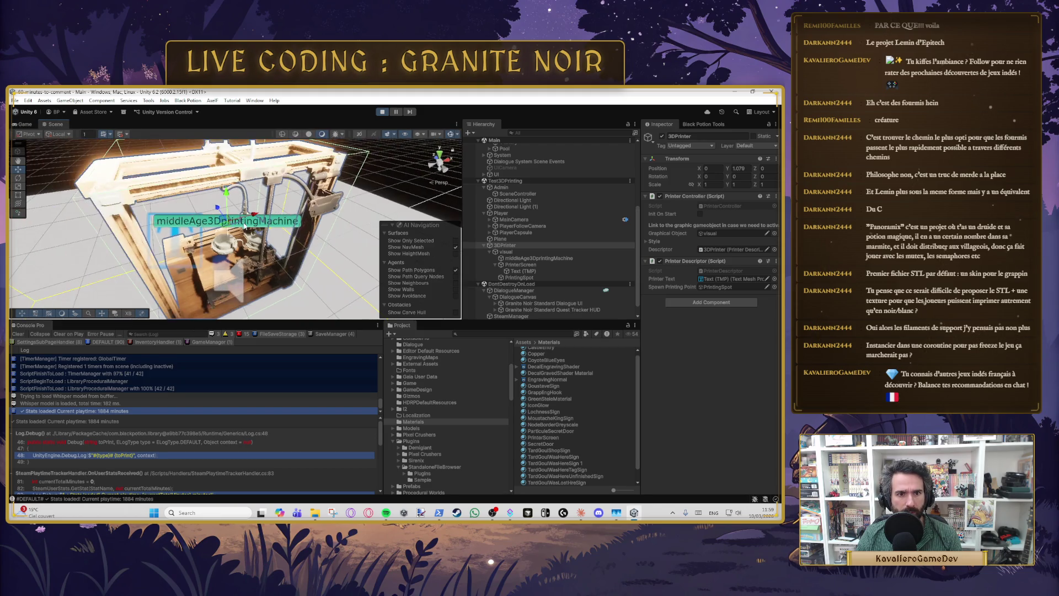
mouse_move(257, 252)
left_mouse_down()
mouse_move(174, 229)
mouse_move(118, 168)
left_mouse_up()
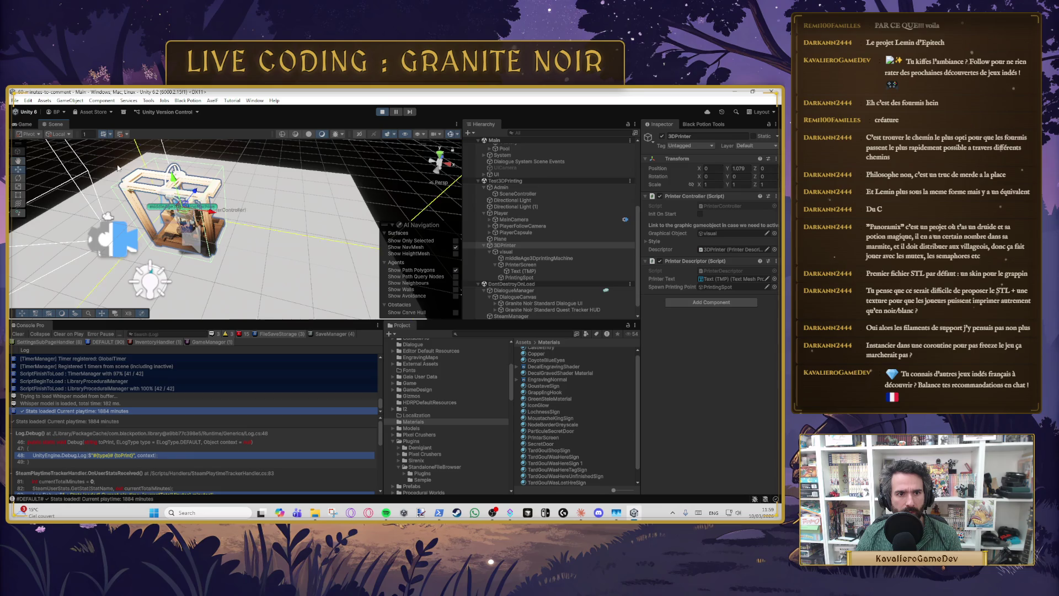
key("ctrl+2")
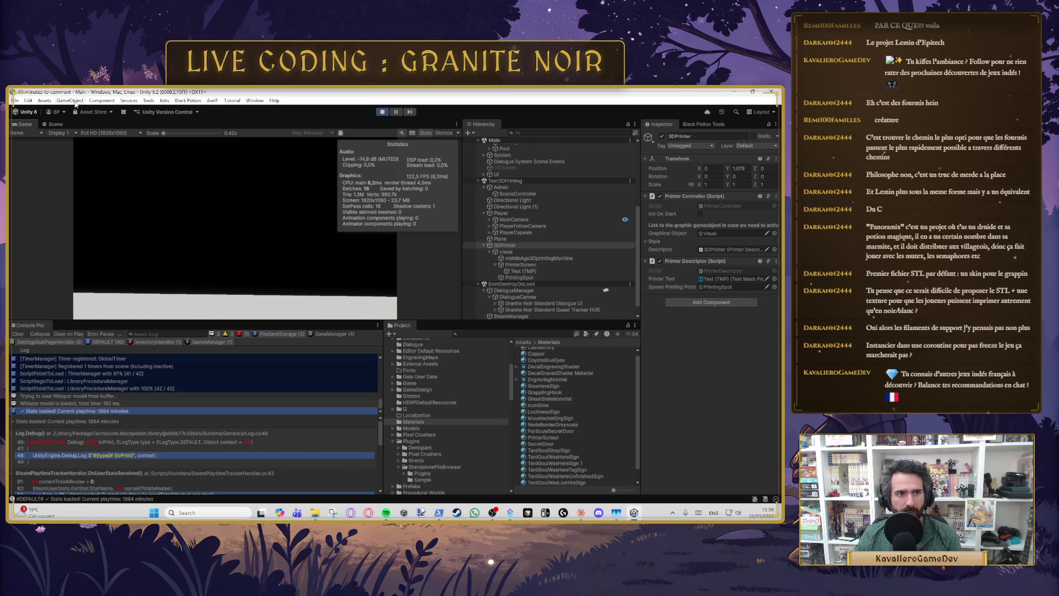
left_click(56, 125)
key("ctrl+p")
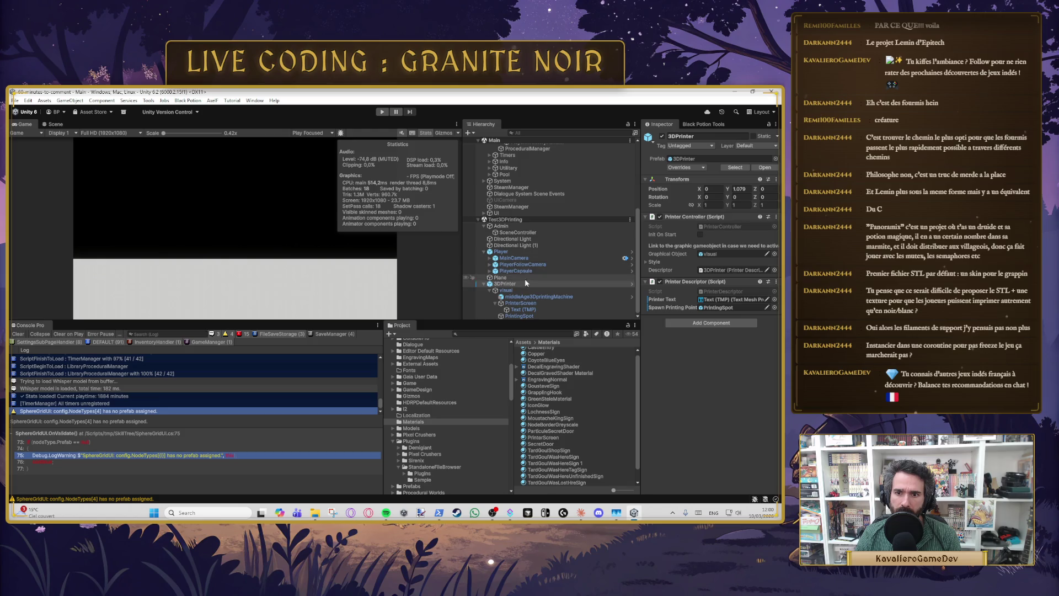
Step: Inspect the PlayerCapsule and dock the Scene view beside the Game view, framing the printer
left_click(503, 252)
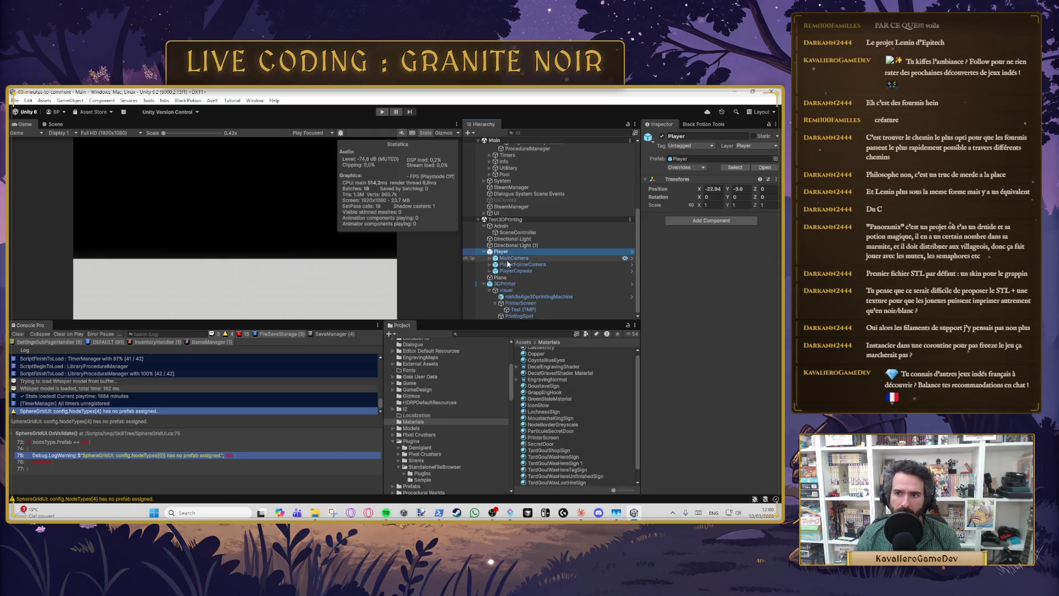
left_click(516, 271)
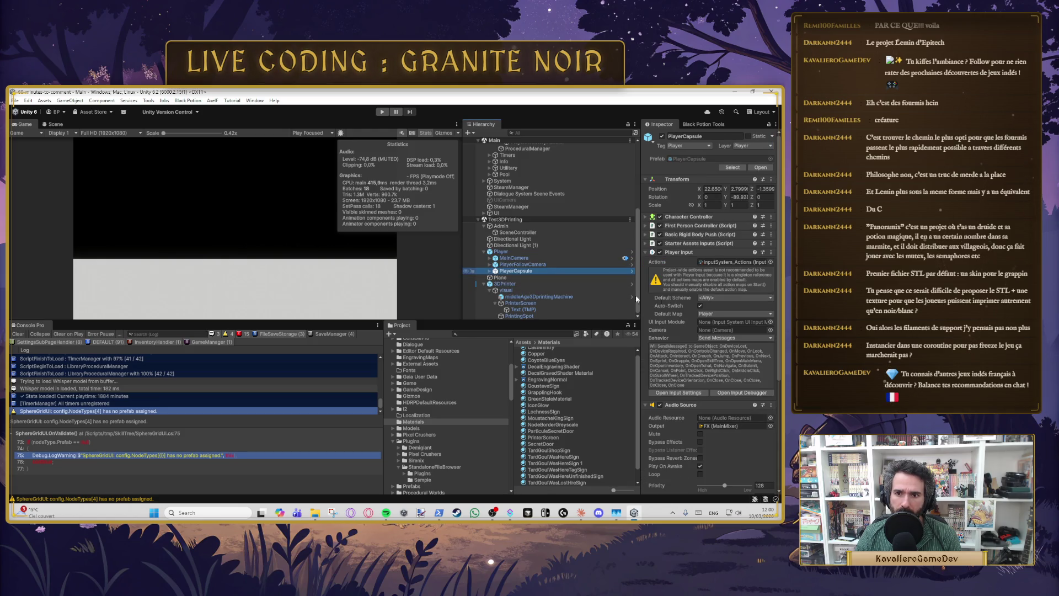
scroll(700, 395, "down", 9)
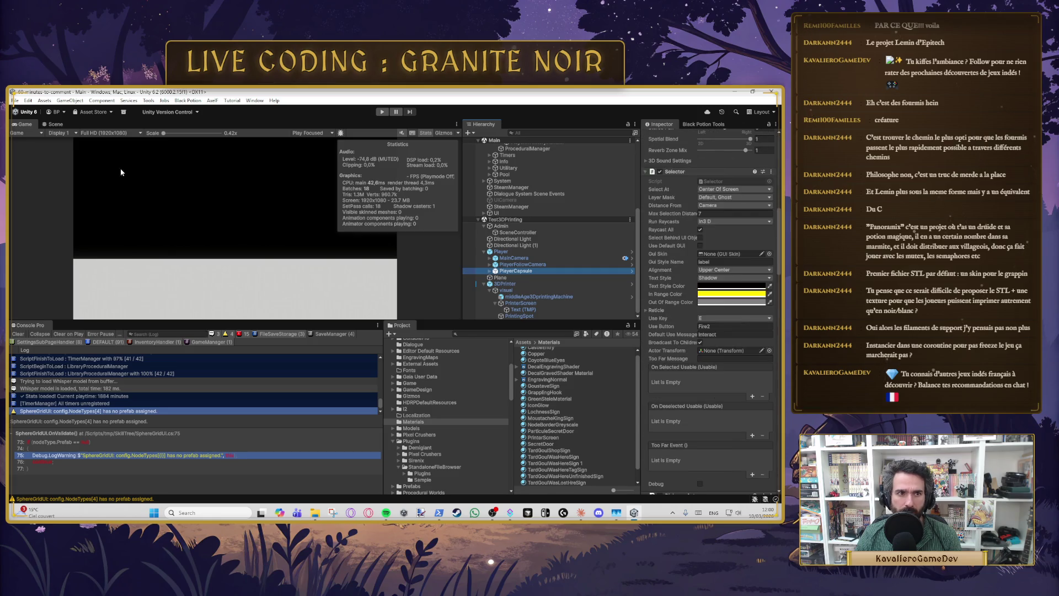
mouse_move(55, 124)
left_mouse_down()
mouse_move(89, 144)
mouse_move(397, 232)
left_mouse_up()
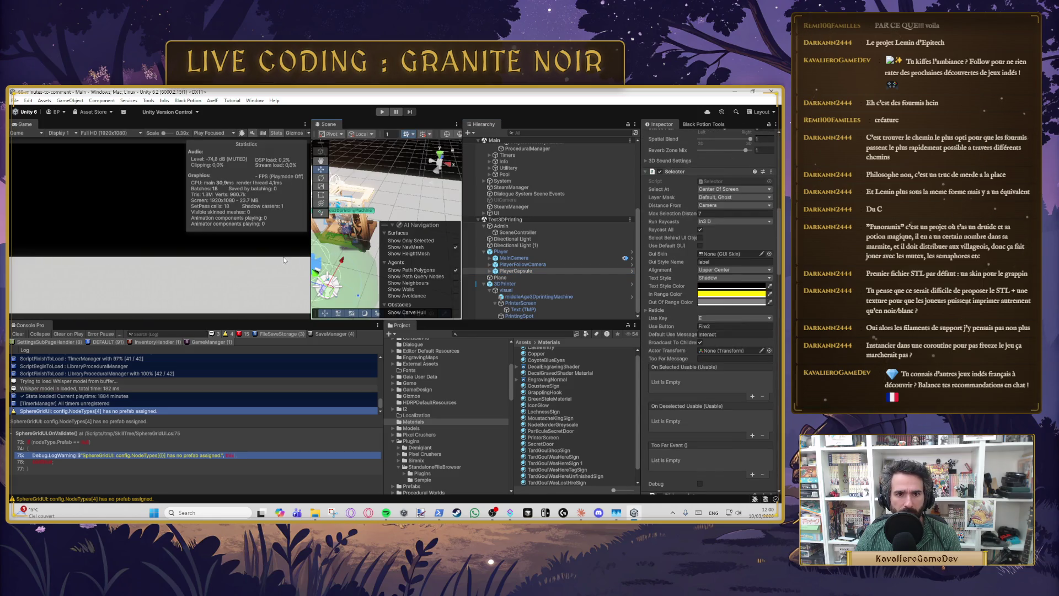
mouse_move(341, 259)
left_mouse_down()
mouse_move(344, 235)
mouse_move(377, 215)
mouse_move(369, 172)
left_mouse_up()
key("w")
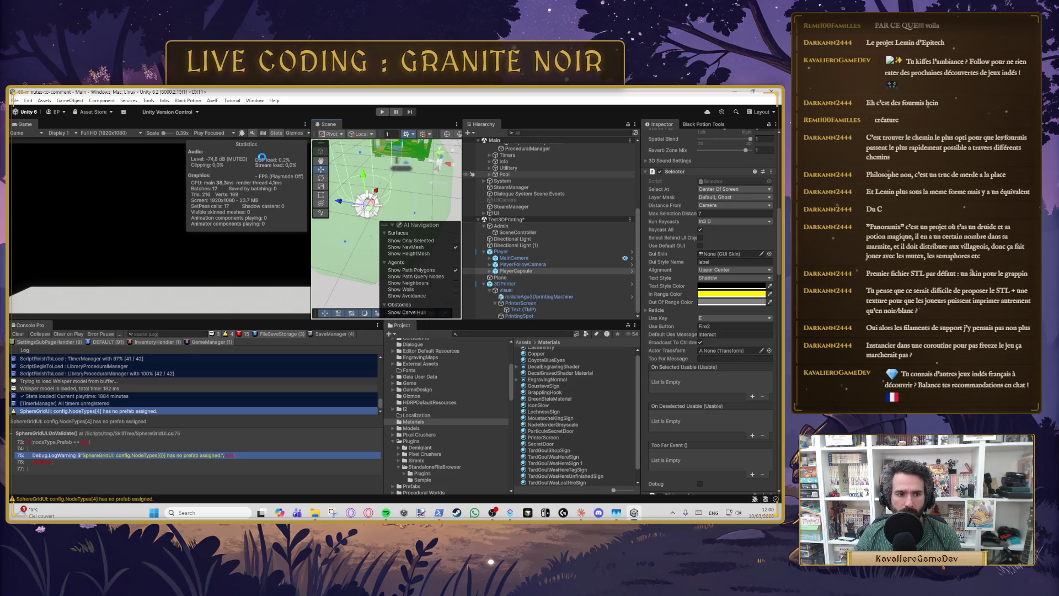
Step: Review the Whisper model loading log entry and start Play mode
left_click(66, 382)
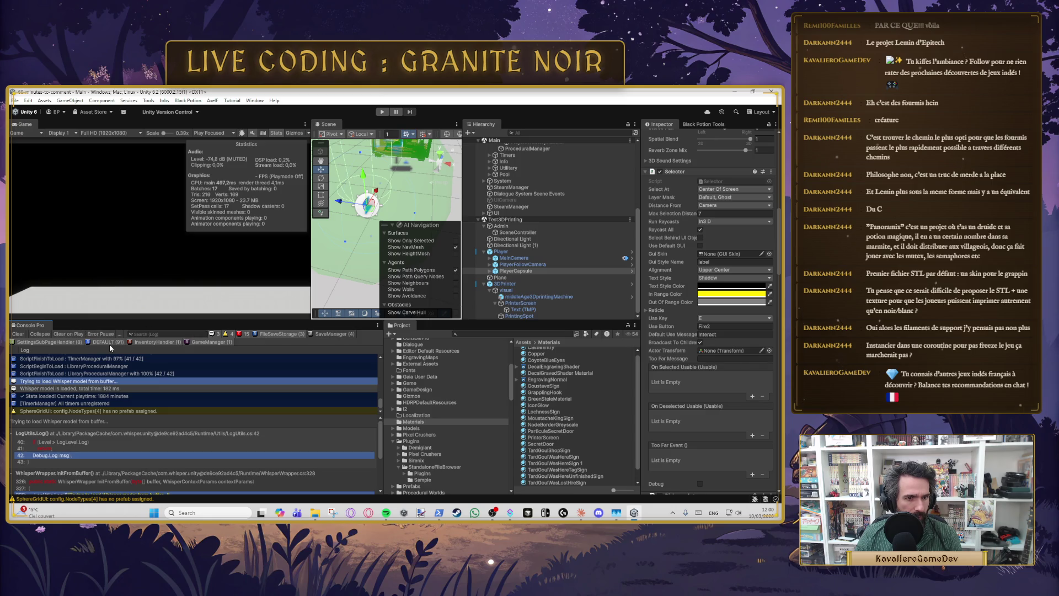
scroll(148, 373, "up", 10)
scroll(148, 363, "down", 10)
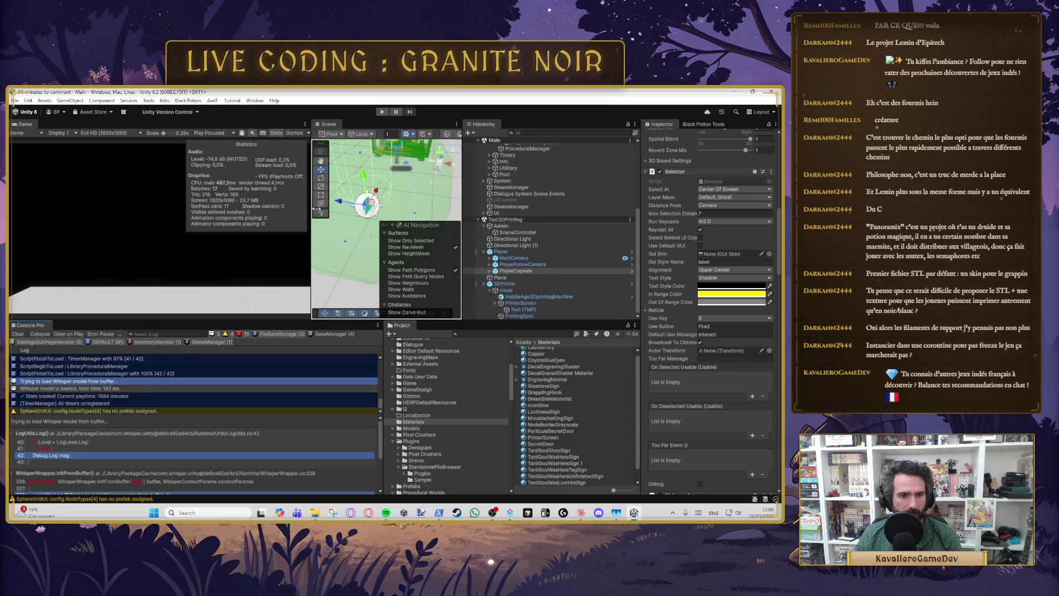
left_click(383, 113)
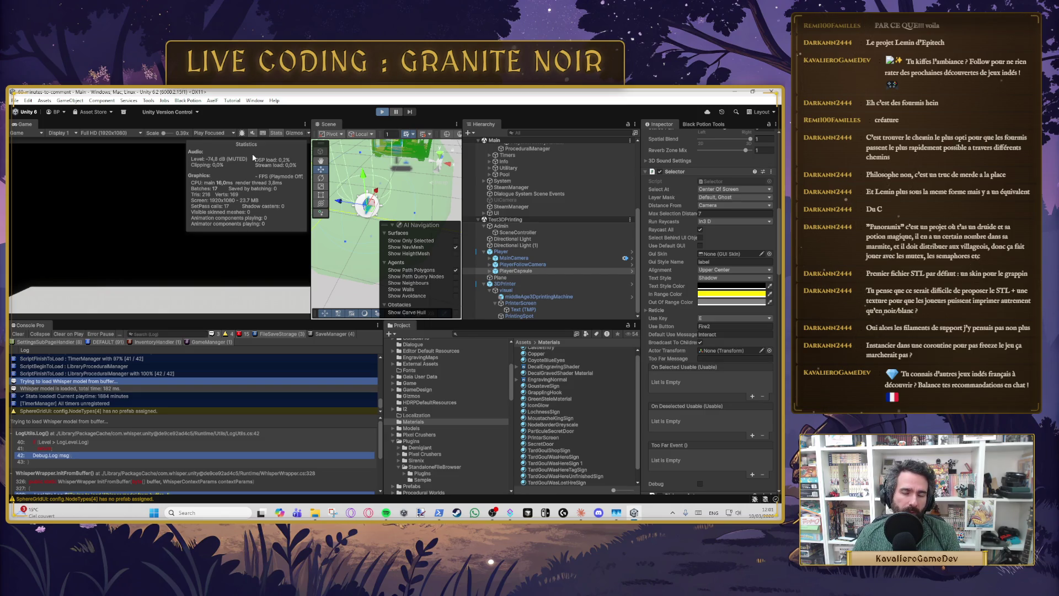
key("ctrl+p")
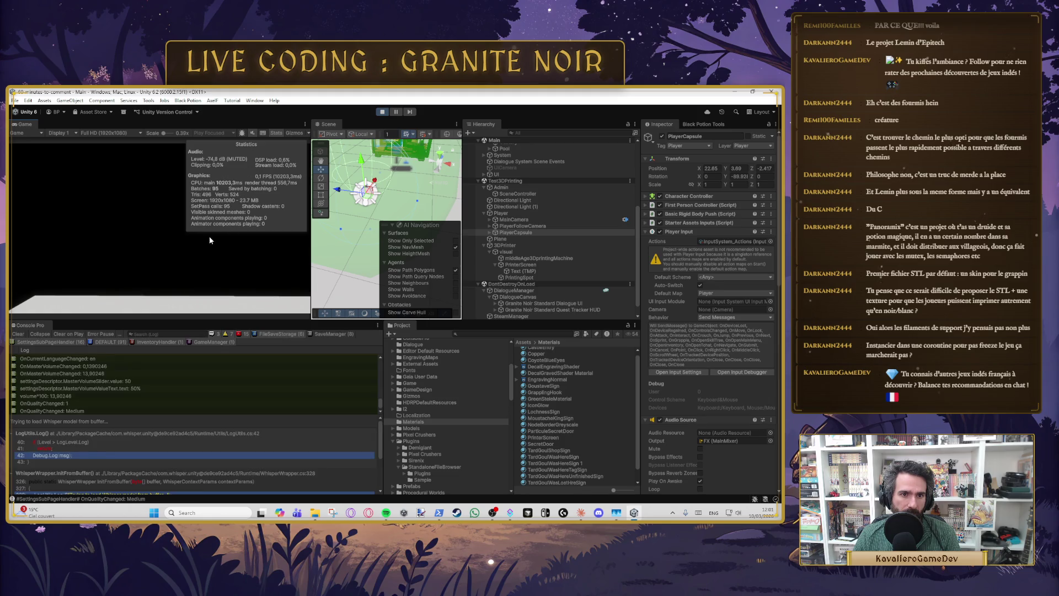
Step: Focus the Game view and walk the player up to the in-game printer
left_click(158, 168)
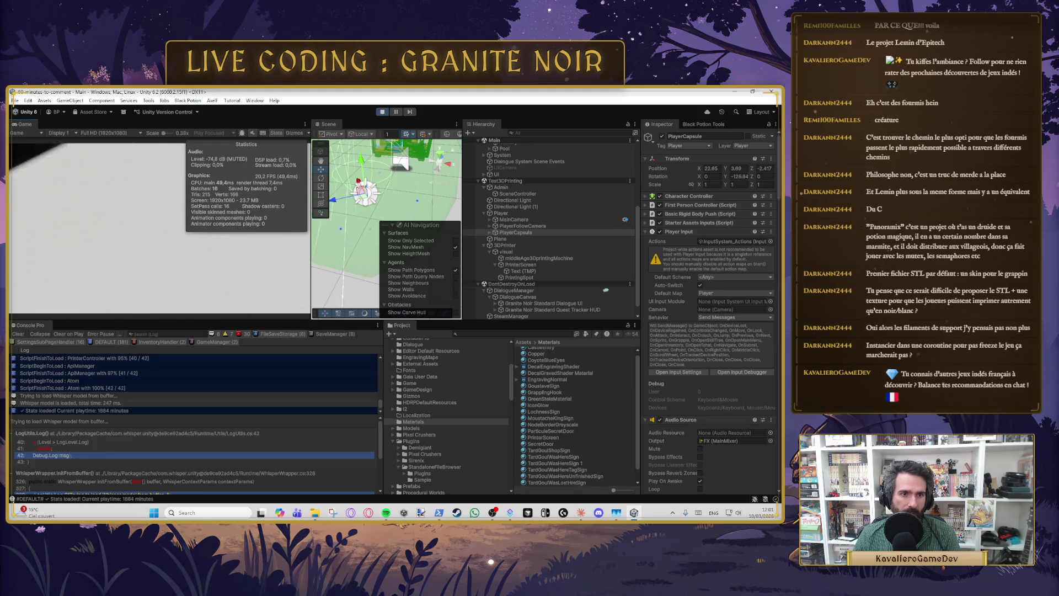
key("w")
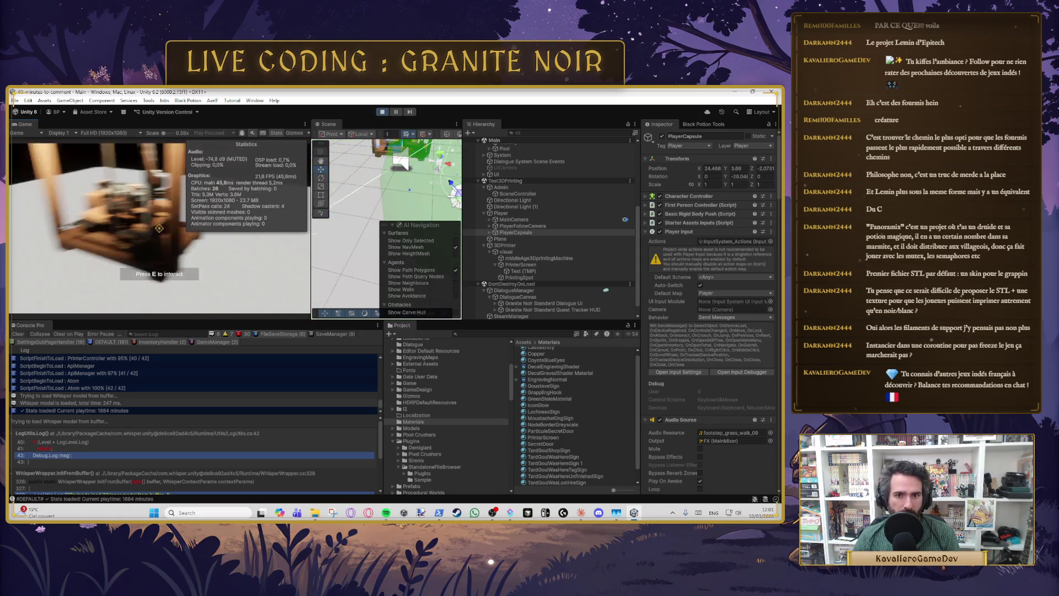
key("s")
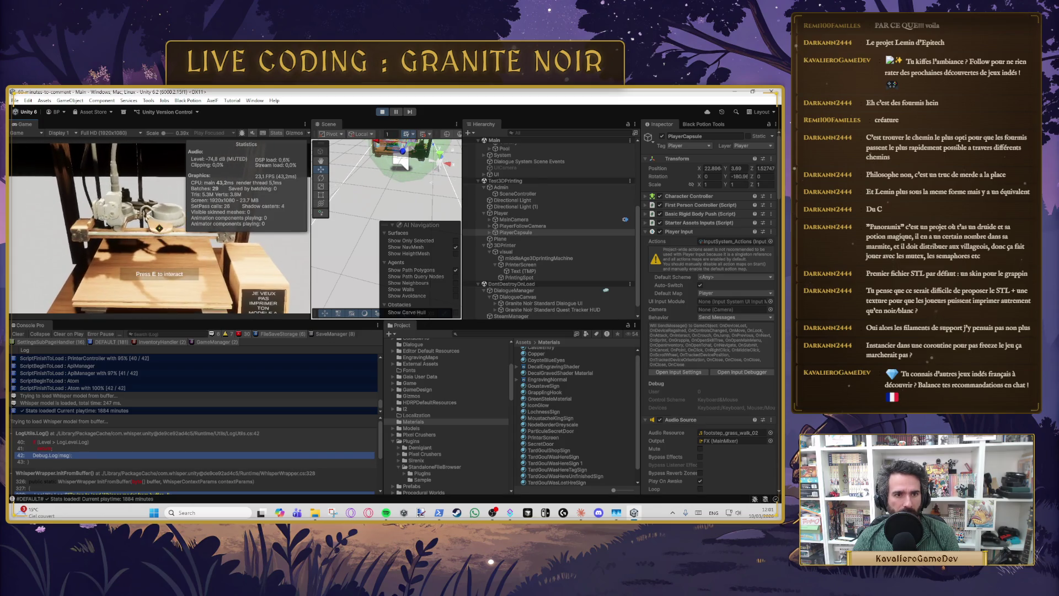
Step: Interact with the printer and load 3dbenchy.stl onto its bed
key("e")
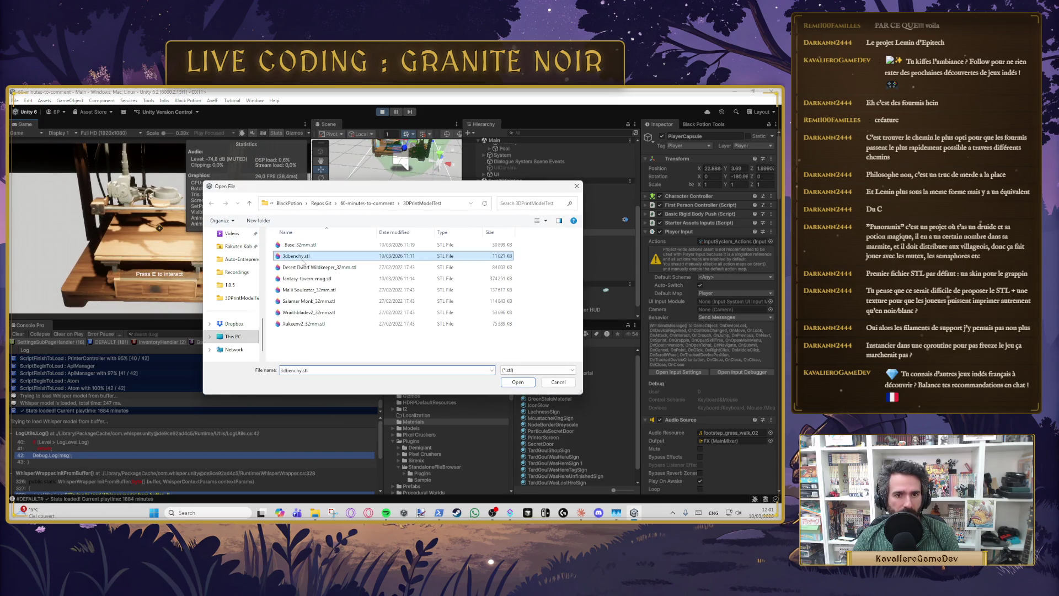
double_click(300, 256)
key("s")
key("w")
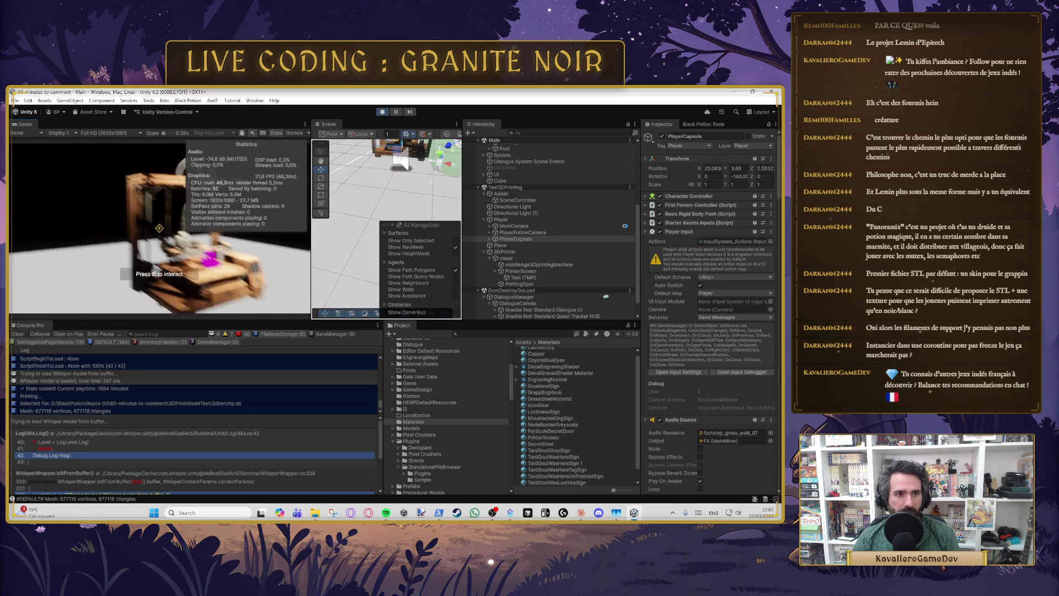
mouse_move(159, 228)
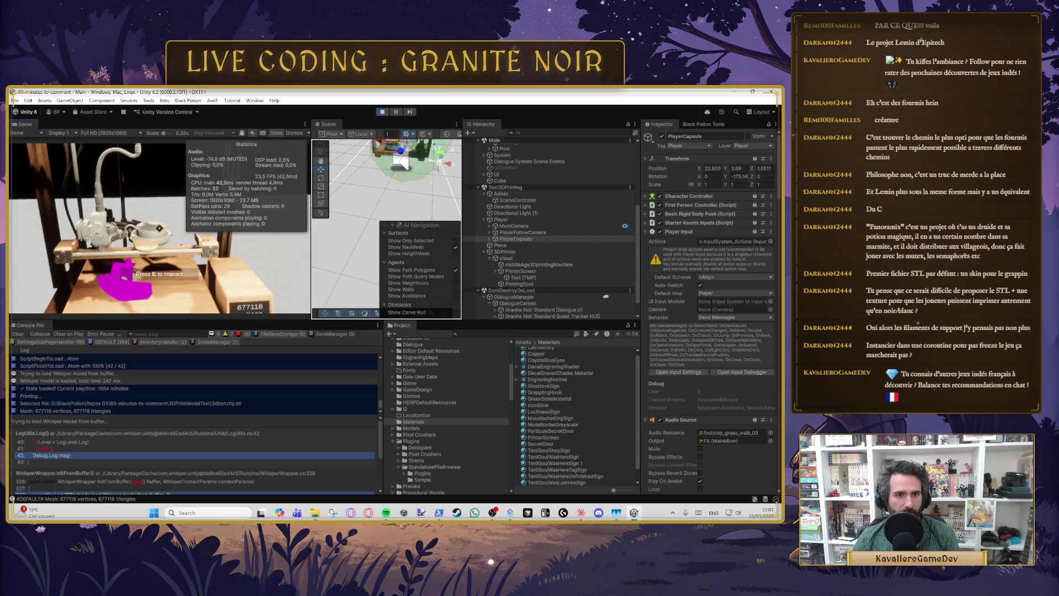
Step: Walk around the printer to inspect the magenta 3DBenchy, then pause the game
key("s")
key("a")
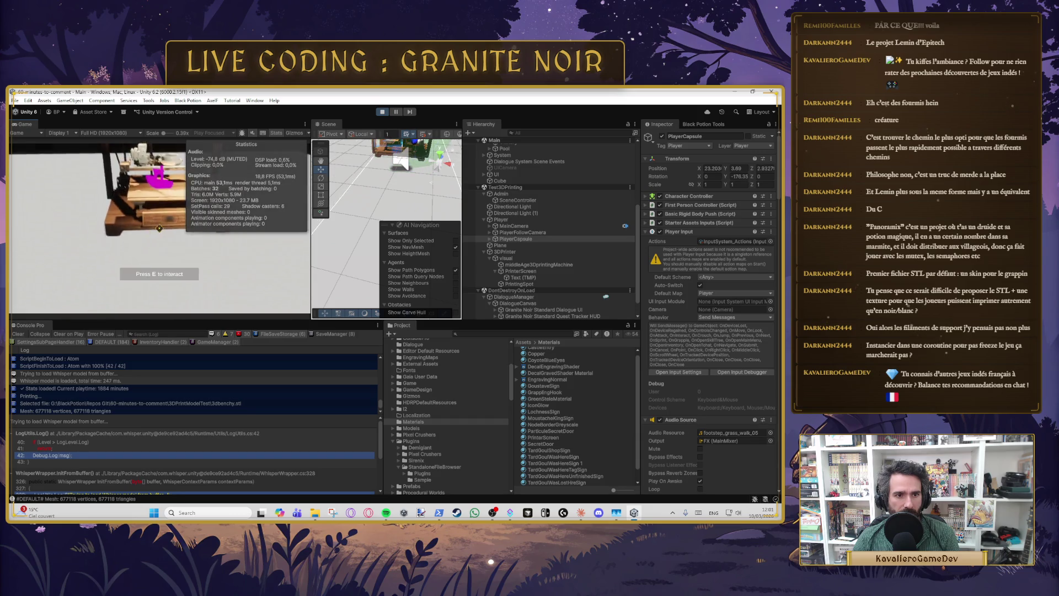
key("w")
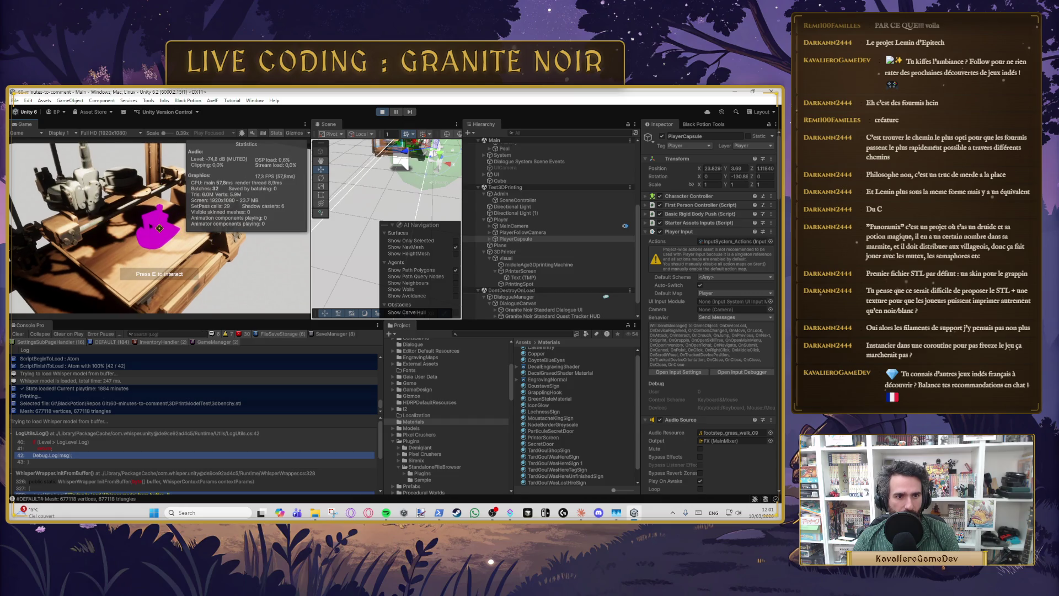
key("s")
key("w")
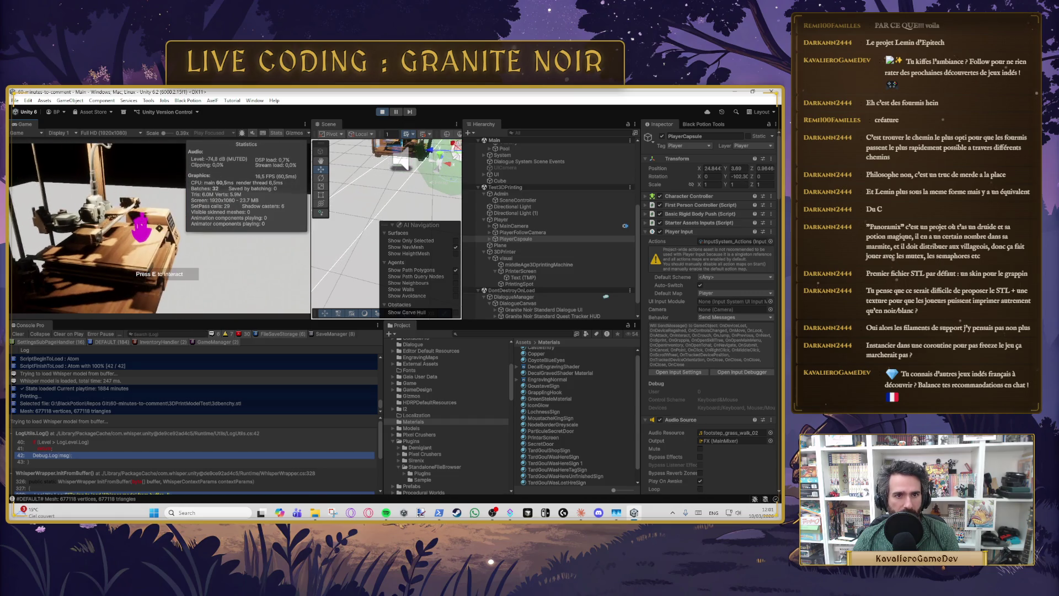
key("d")
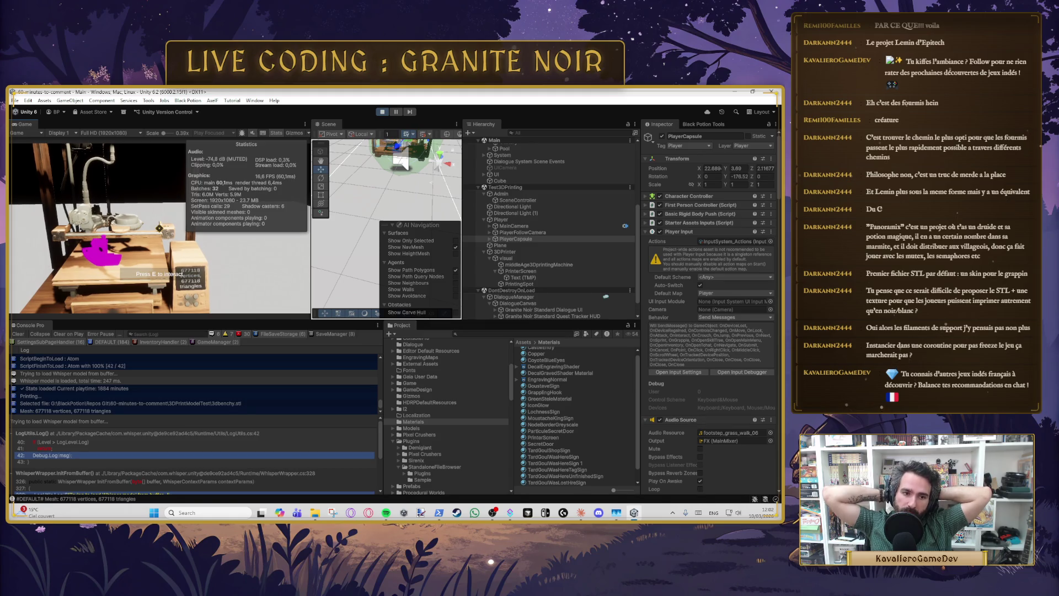
key("w")
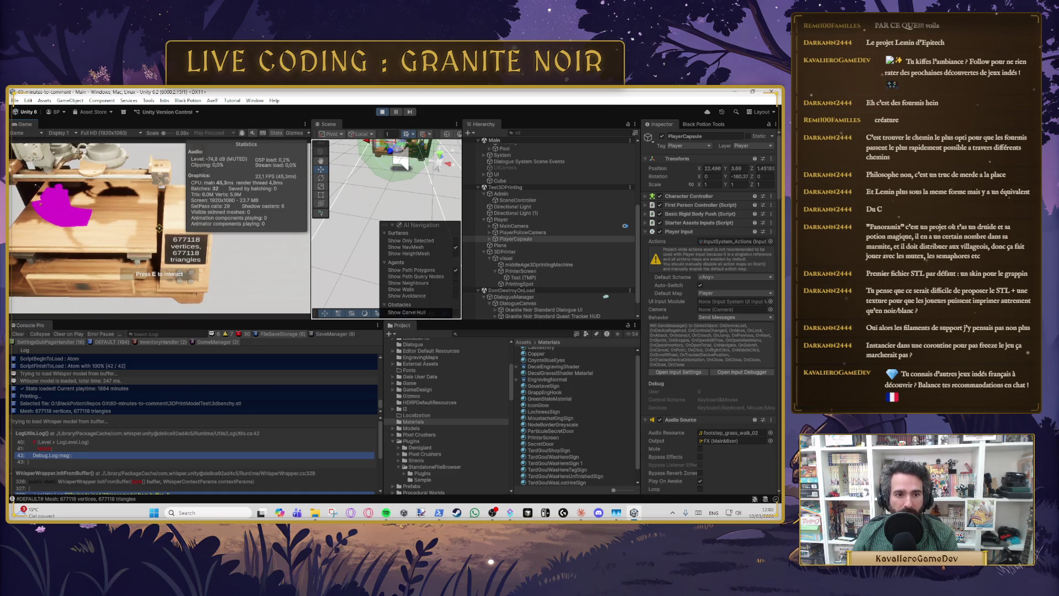
key("Escape")
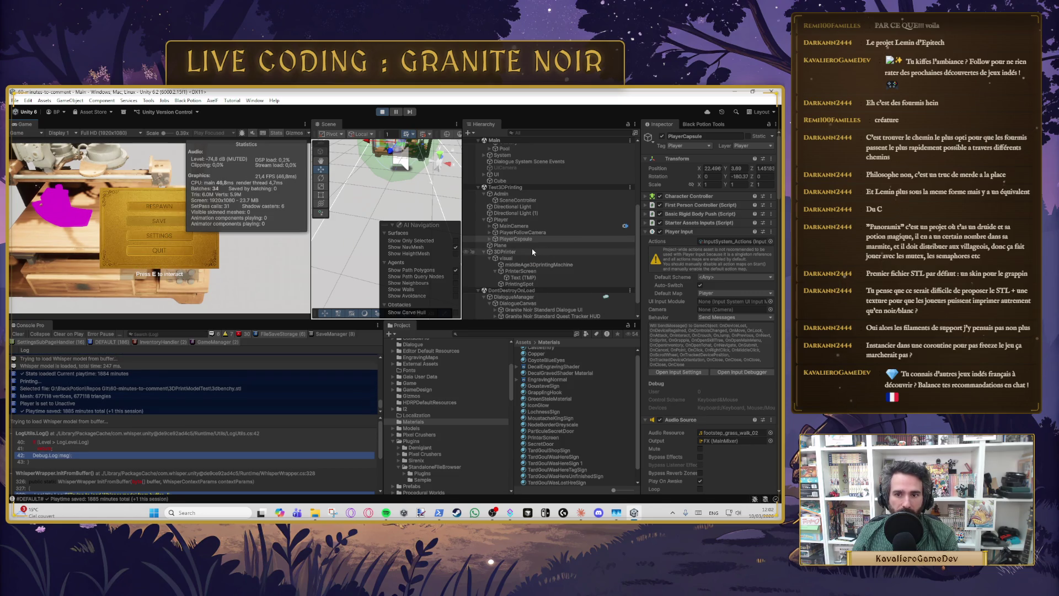
Step: Select Cube in the Test3DPrinting hierarchy and tick its active checkbox
left_click(513, 246)
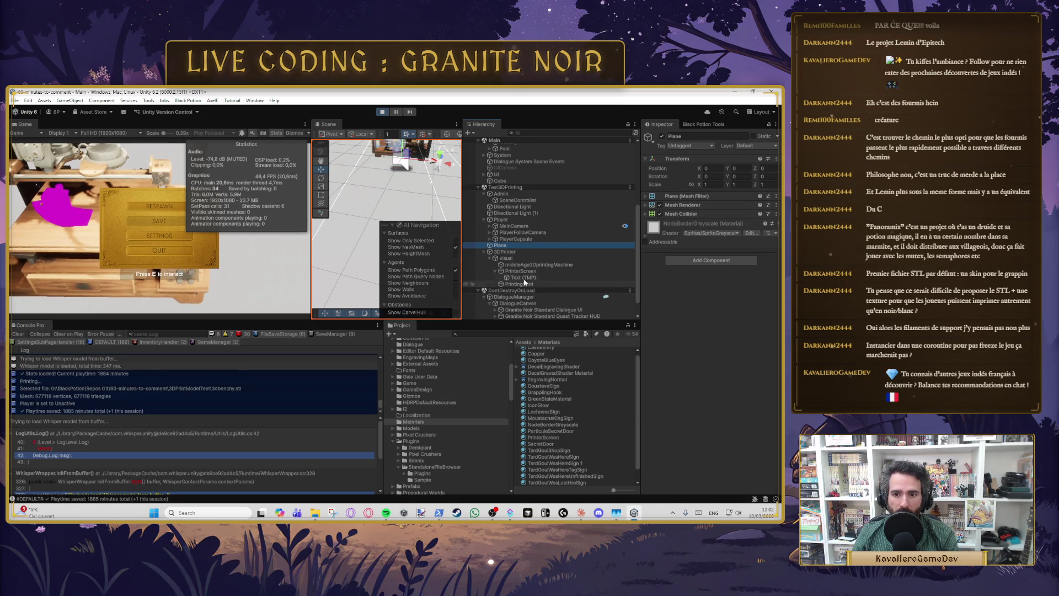
left_click(506, 188)
left_click(500, 181)
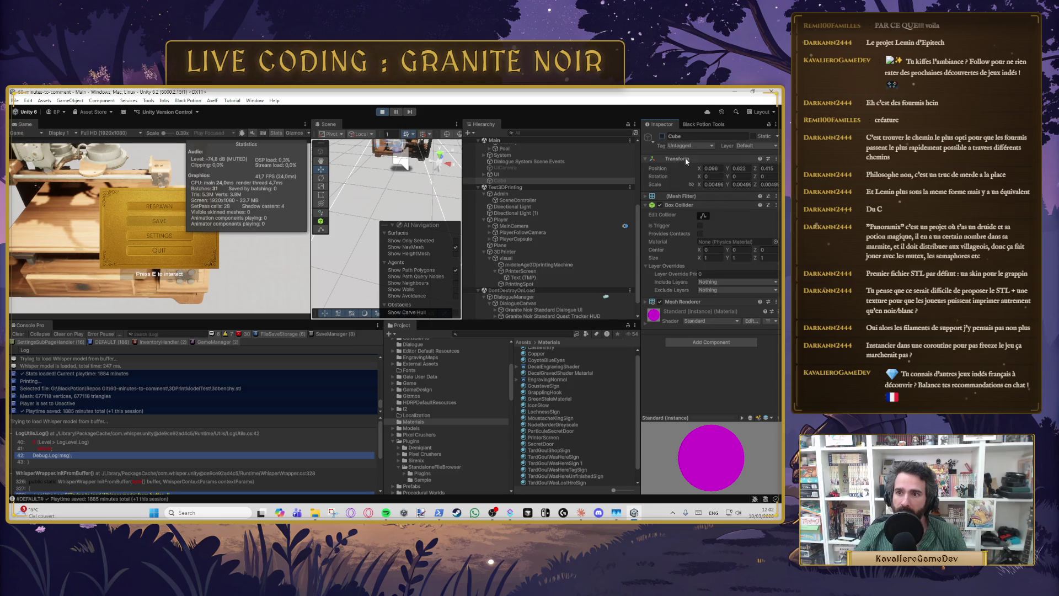
left_click(662, 136)
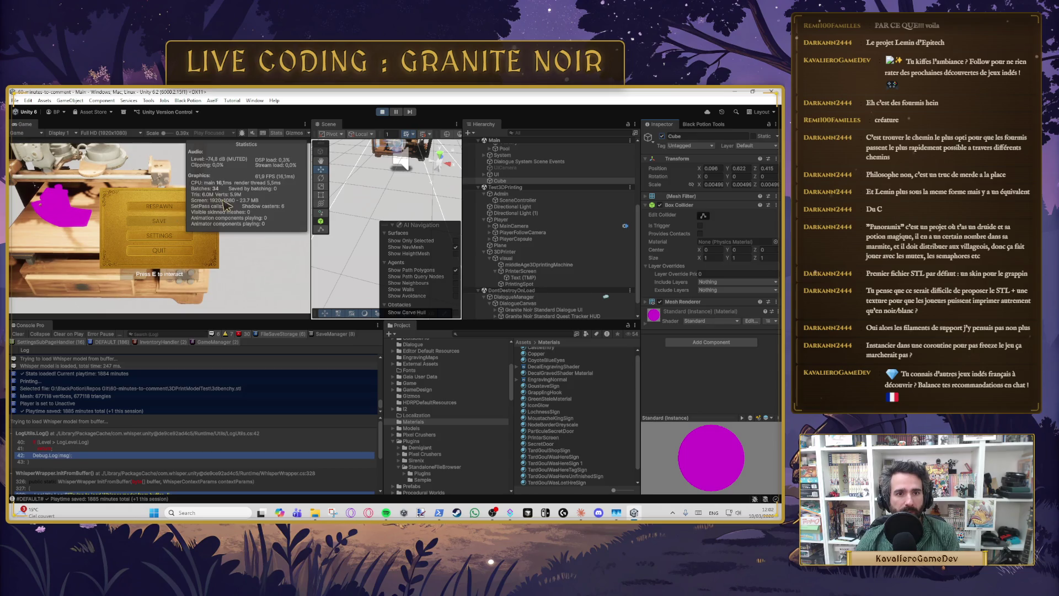
Step: Resume the game, walk back to the printer, and reopen its STL file picker
key("Escape")
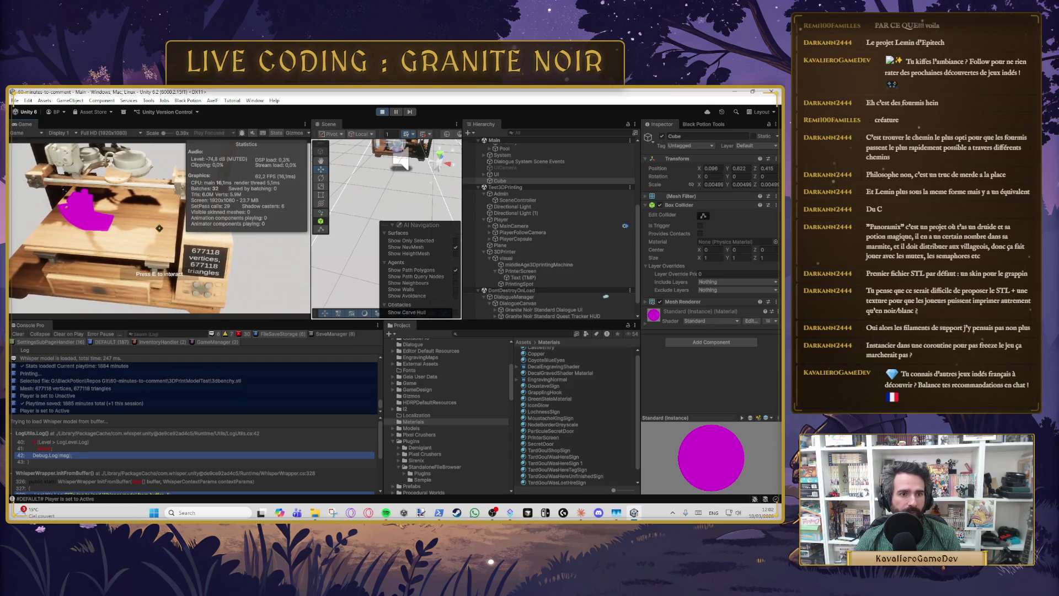
key("a")
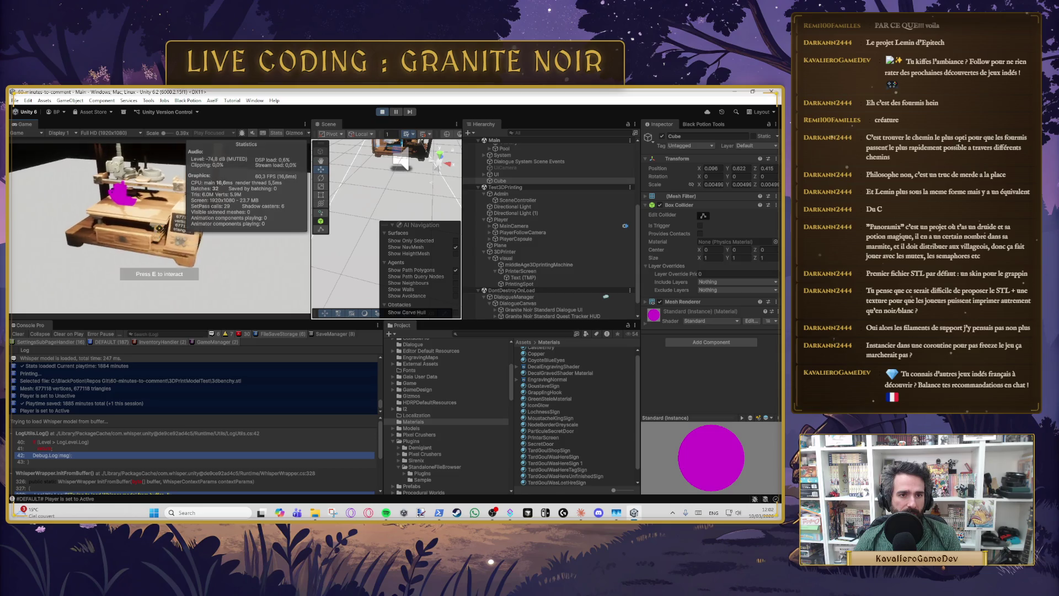
key("d")
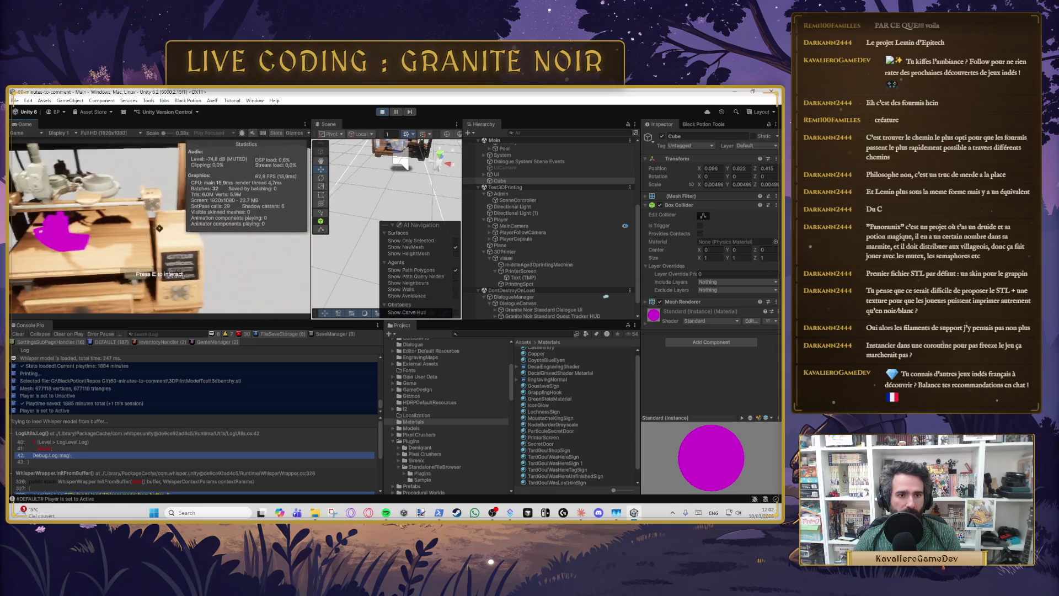
key("s")
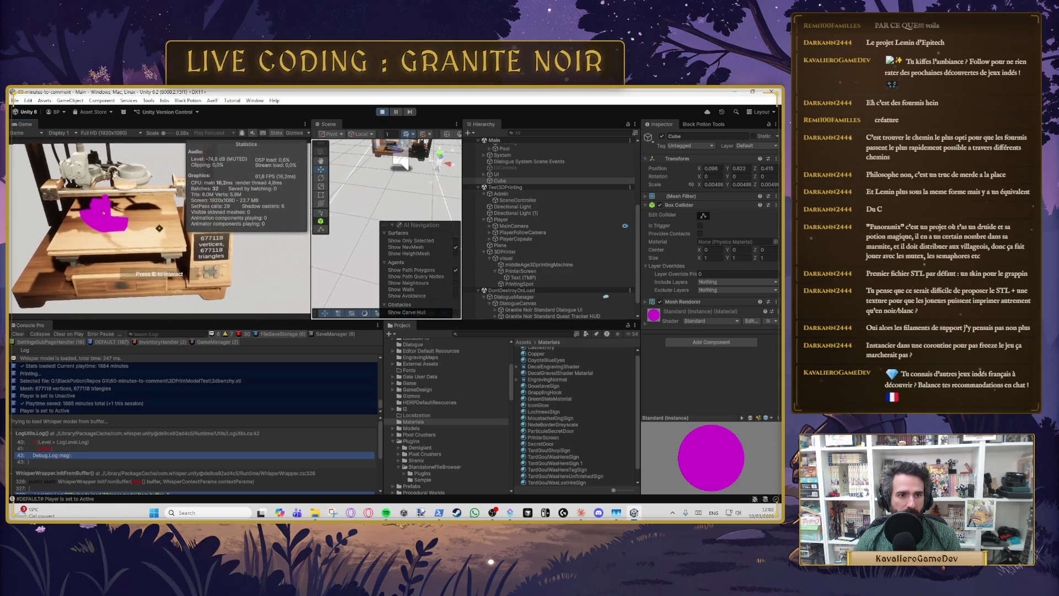
key("e")
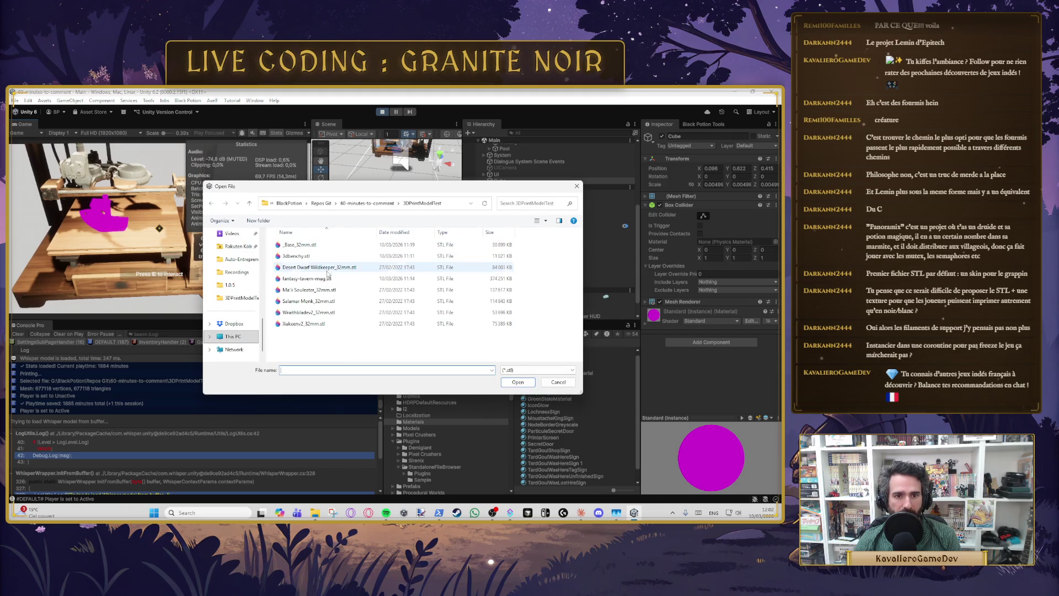
Step: Print fantasy-tavern-mug.stl, then Desert Dwarf Wildkeeper_32mm.stl, and pause the game
double_click(326, 279)
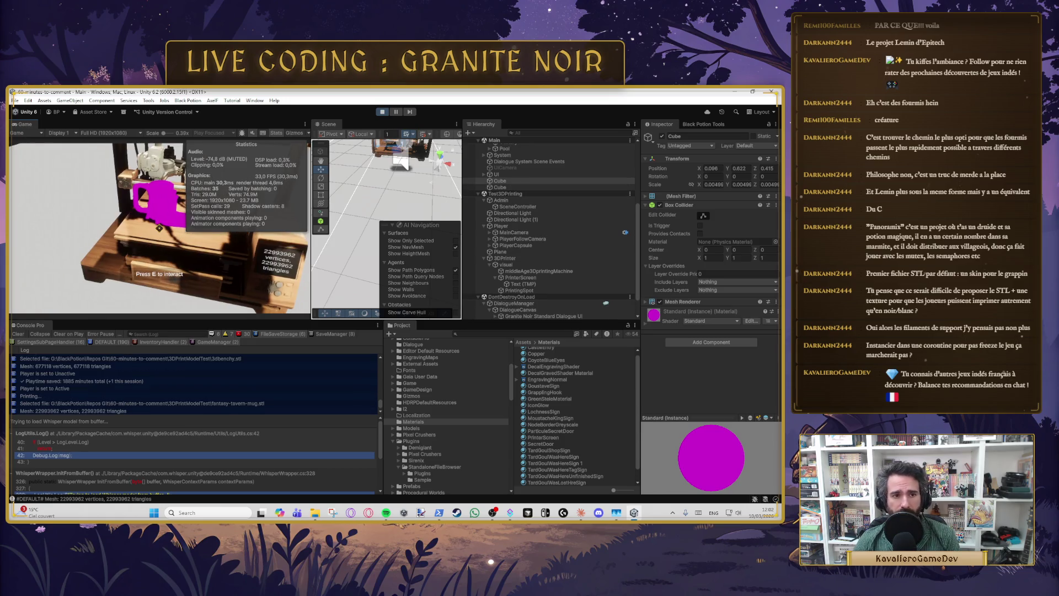
key("s")
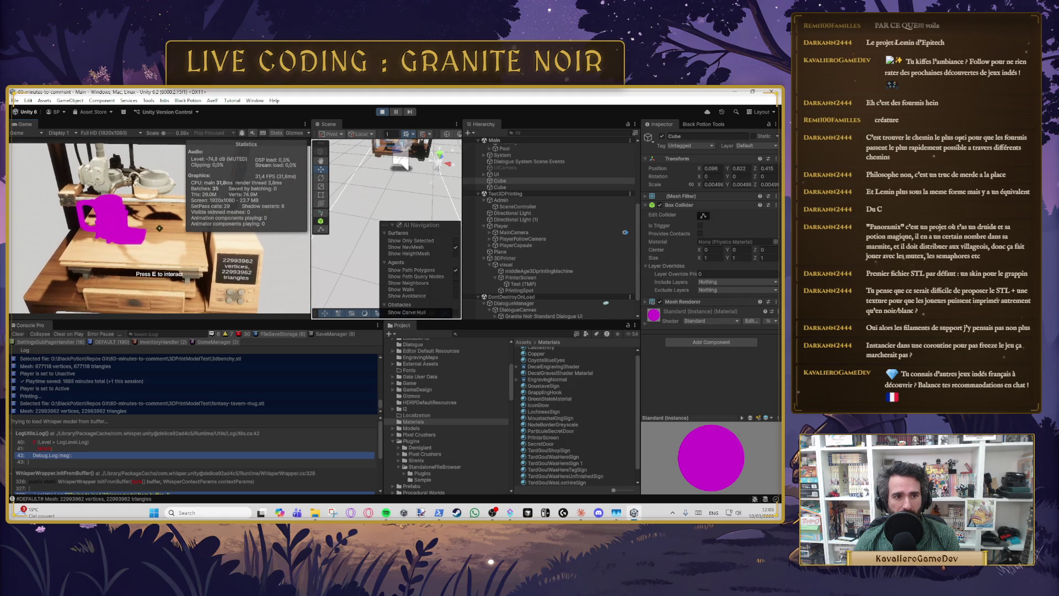
key("e")
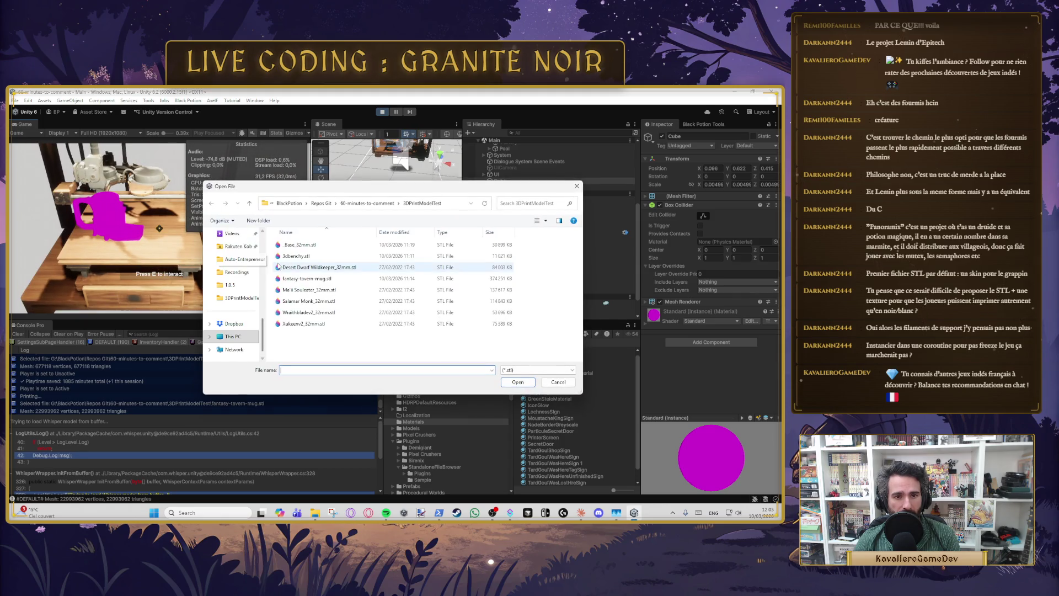
double_click(325, 268)
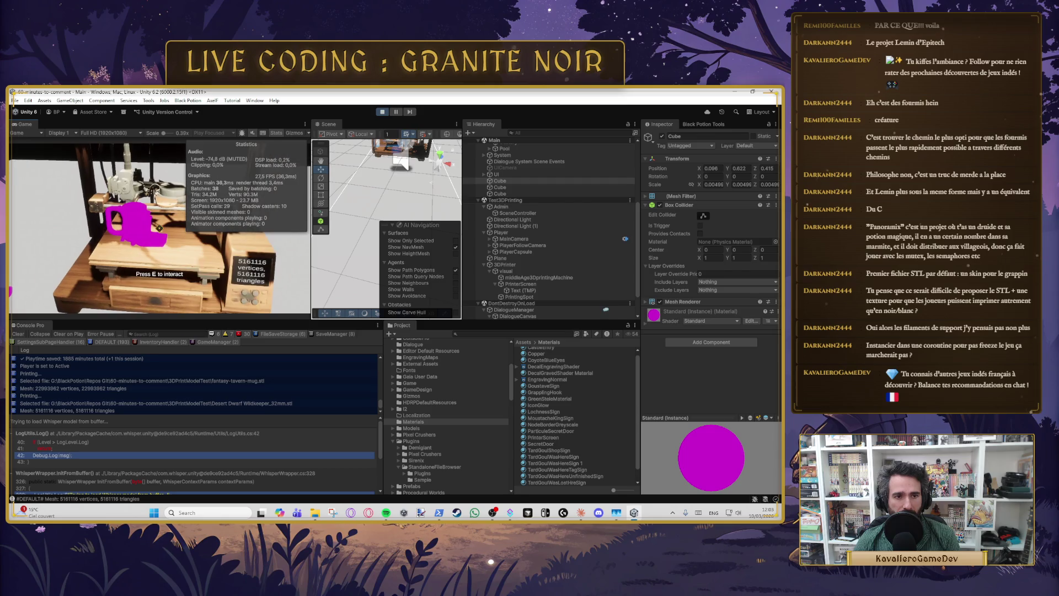
key("Escape")
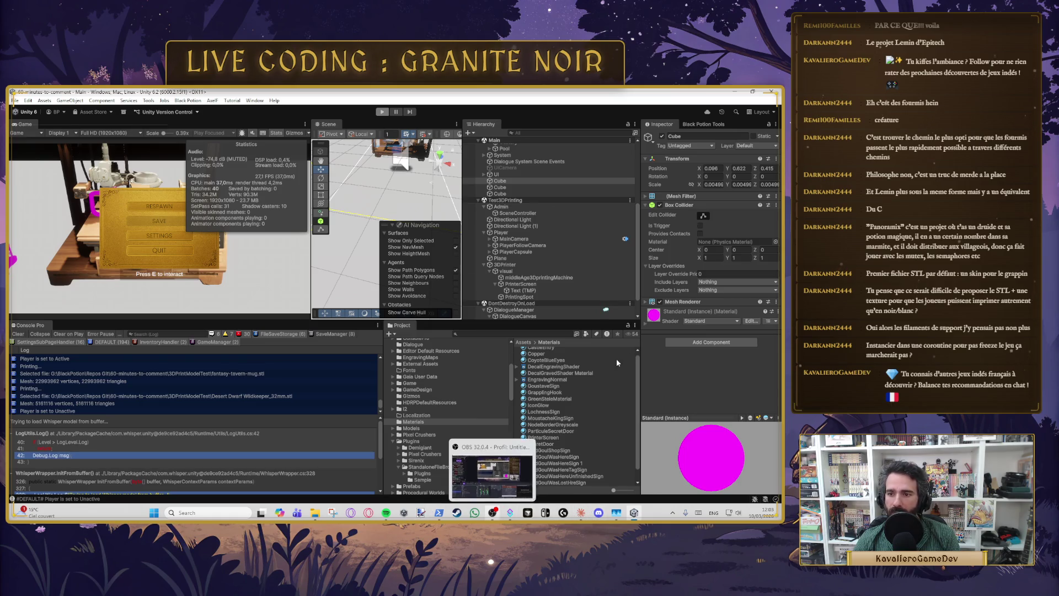
Step: Stop Play mode and view the NodeBorderGreyscale and PrinterScreen materials in the Inspector
key("ctrl+p")
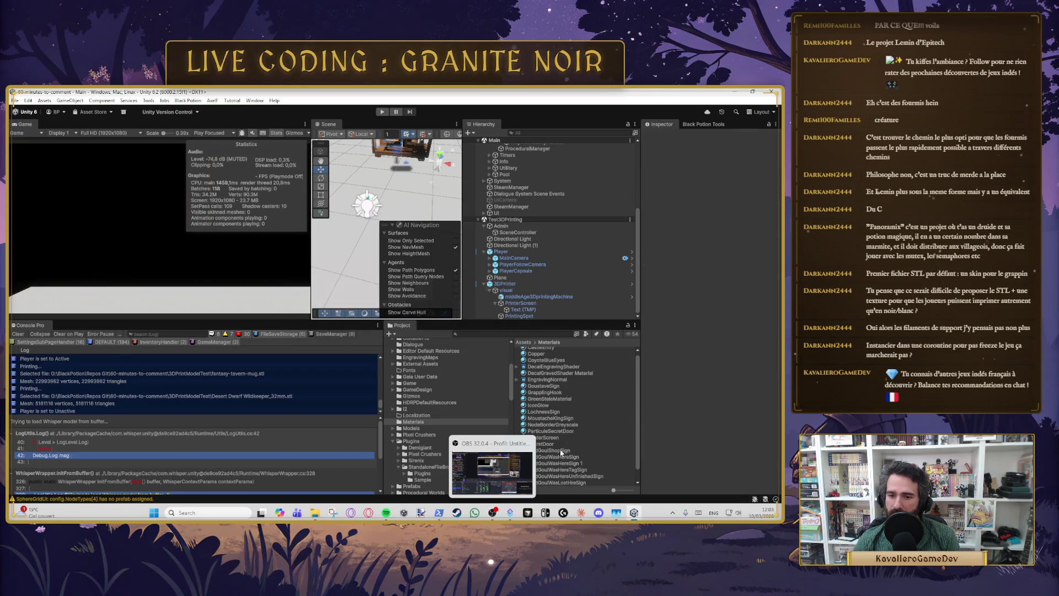
left_click(562, 426)
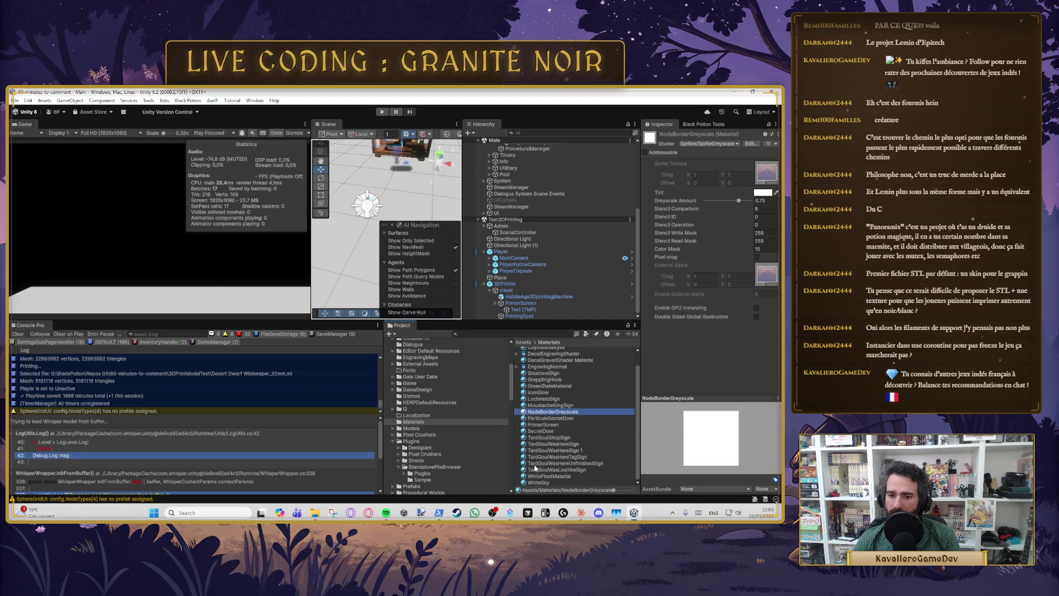
left_click(544, 425)
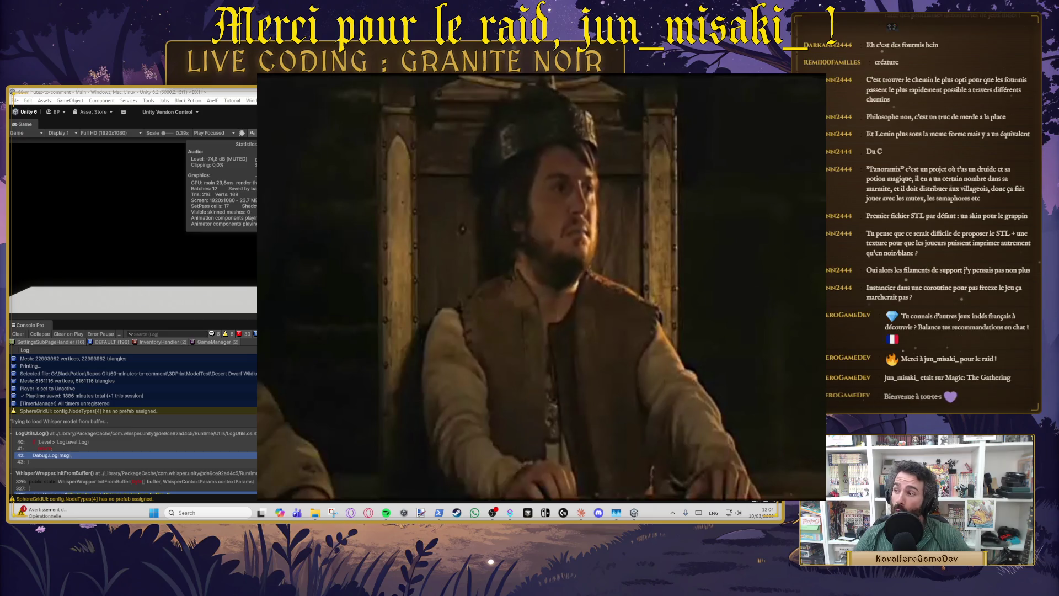
Step: Bring the Cursor editor showing PrinterController.cs to the front
left_click(528, 512)
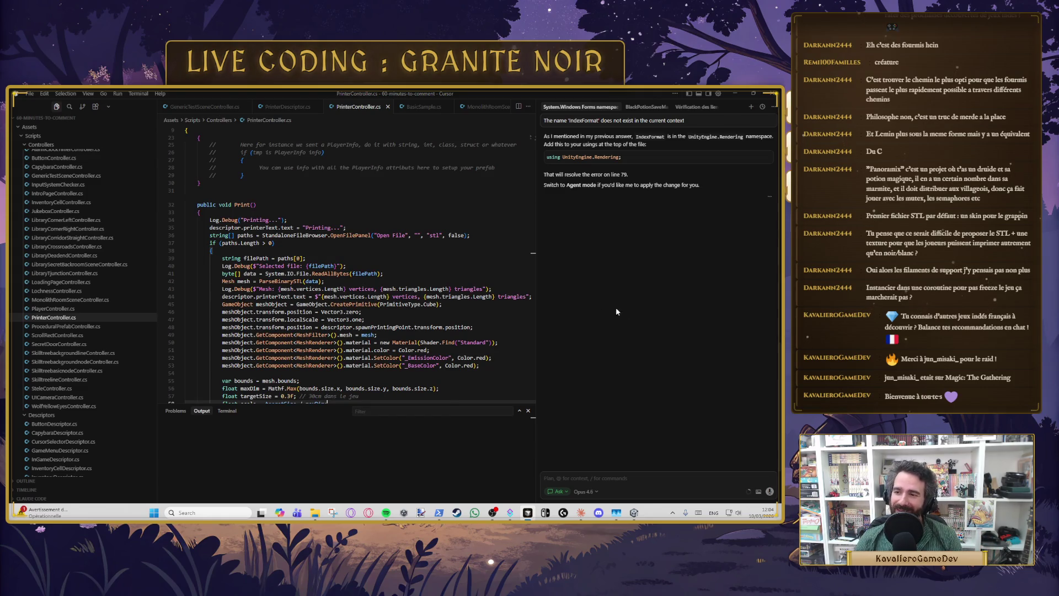
Step: Review the bounds-based mesh scaling code and locate the Standard shader on line 50
left_click(402, 320)
scroll(347, 235, "down", 1)
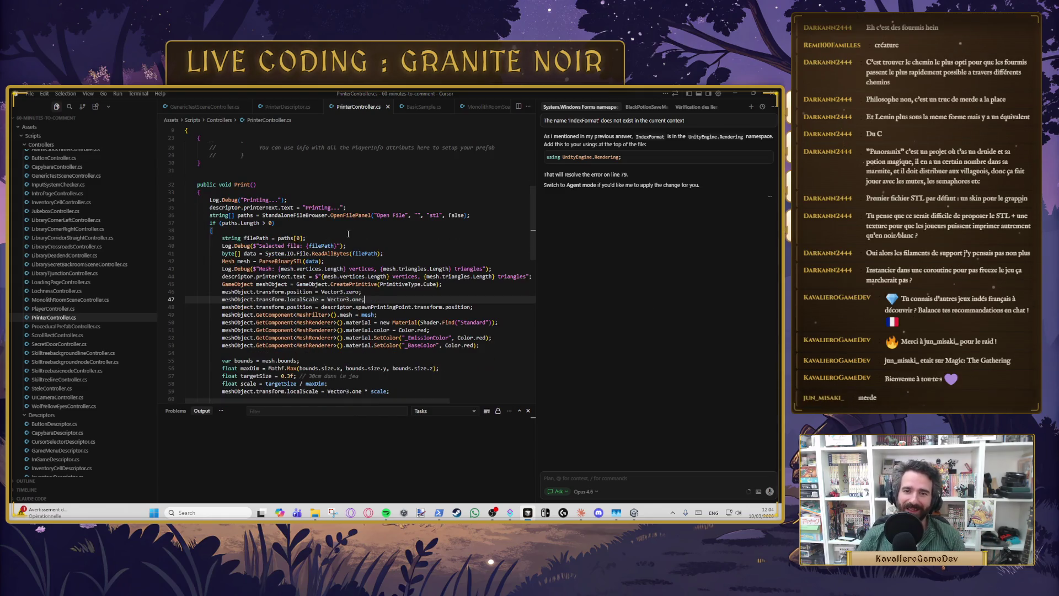
scroll(355, 238, "down", 3)
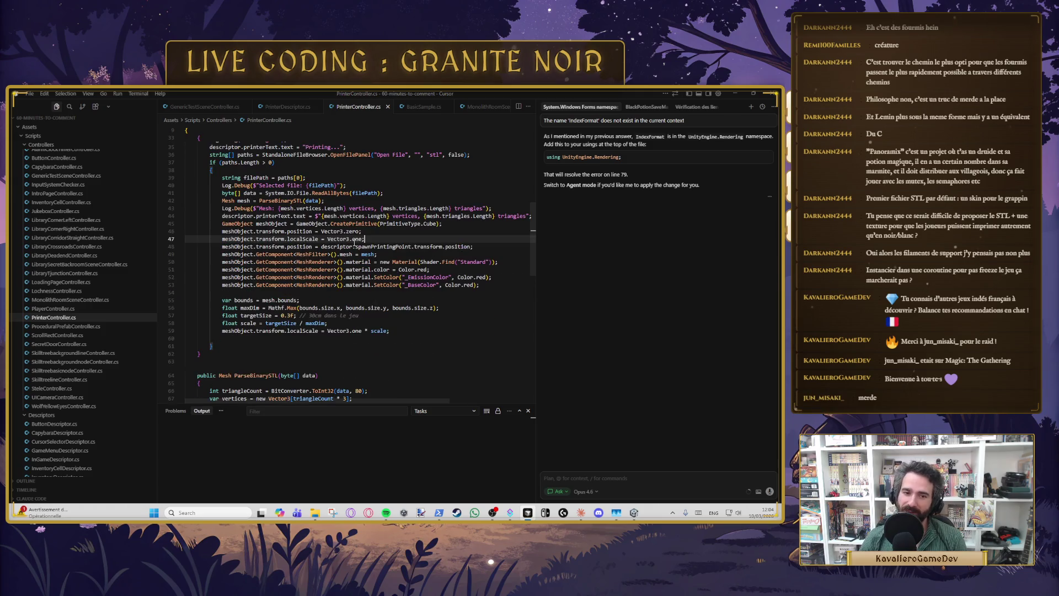
left_click(297, 308)
left_click(327, 302)
scroll(342, 309, "up", 4)
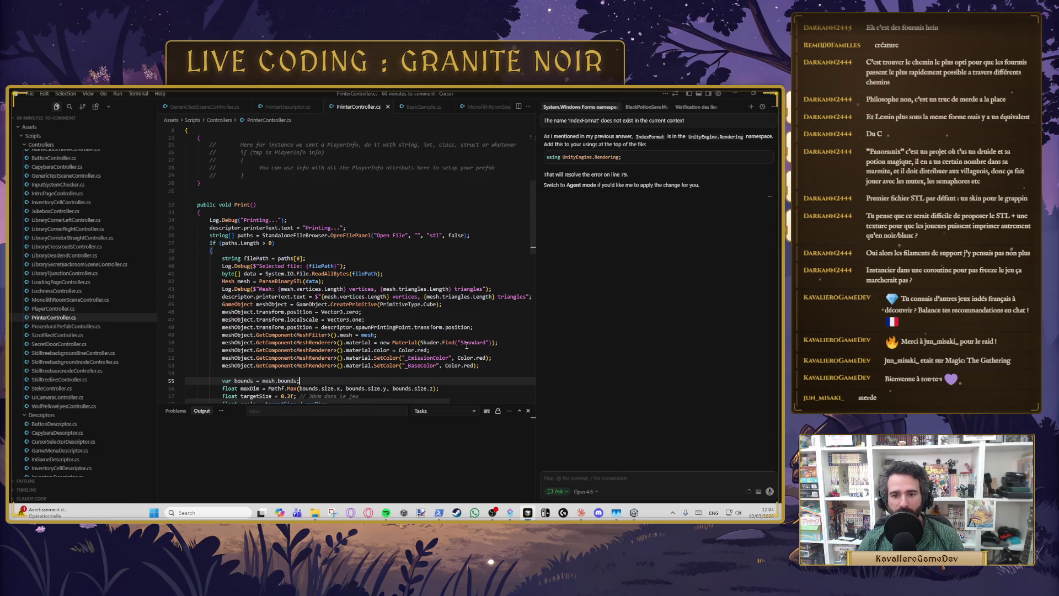
left_click(467, 343)
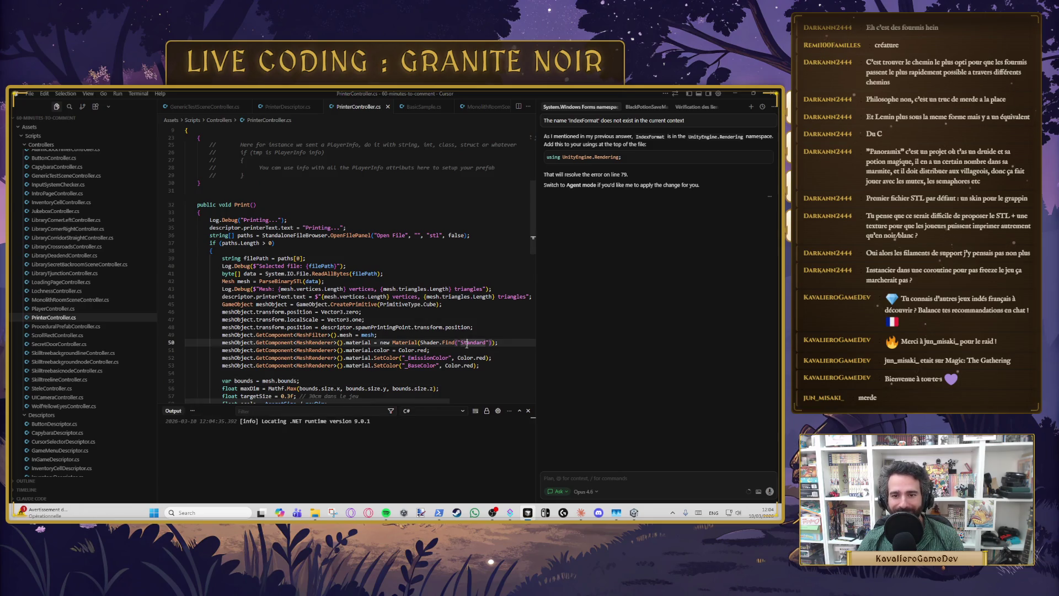
double_click(495, 98)
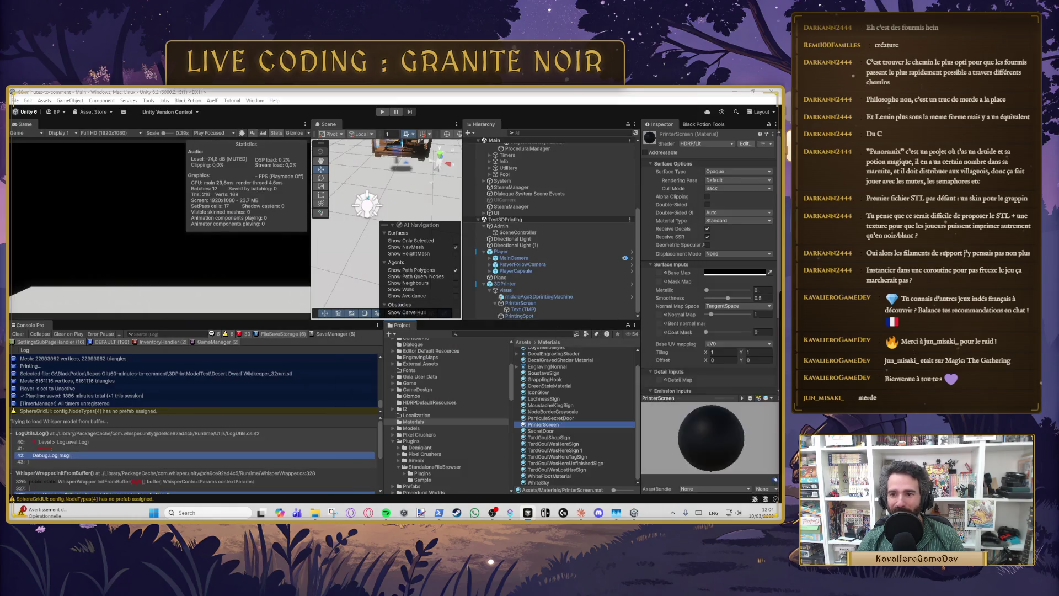
mouse_move(379, 410)
left_mouse_down()
mouse_move(685, 244)
mouse_move(500, 269)
left_mouse_up()
double_click(500, 269)
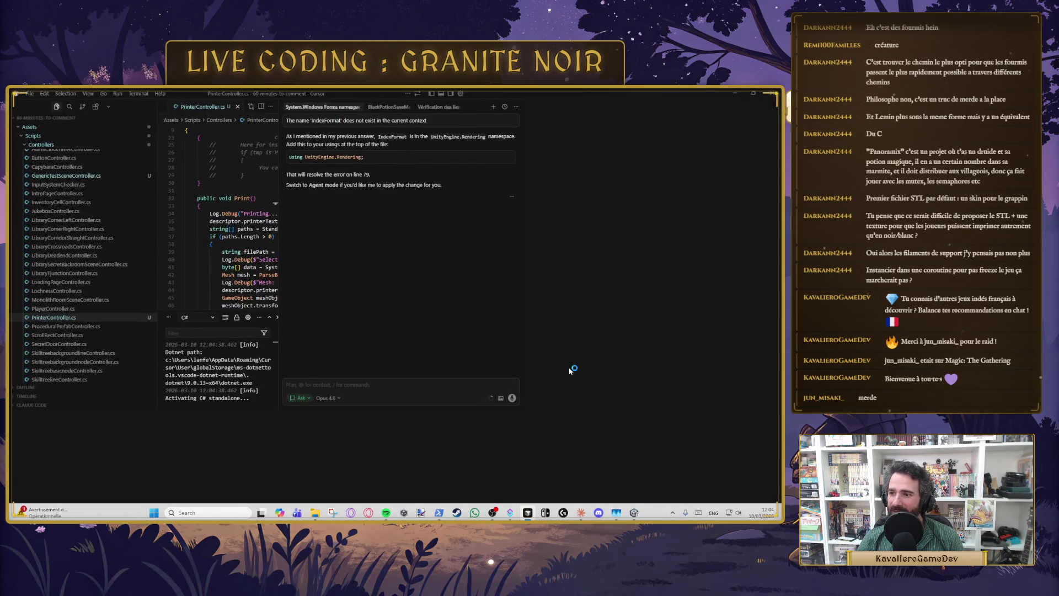
Step: Replace Shader.Find("Standard") with Shader.Find("HDRP/Lit"), save, and clear Unity's console
double_click(474, 336)
type("HDRP/")
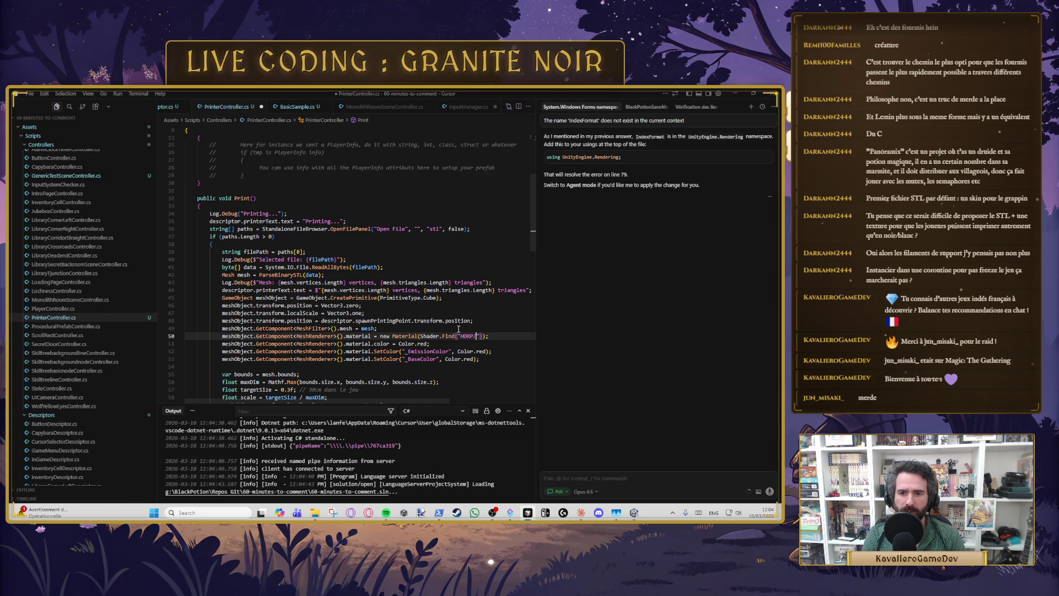
type("Lit")
key("Return")
key("BackSpace")
key("BackSpace")
key("BackSpace")
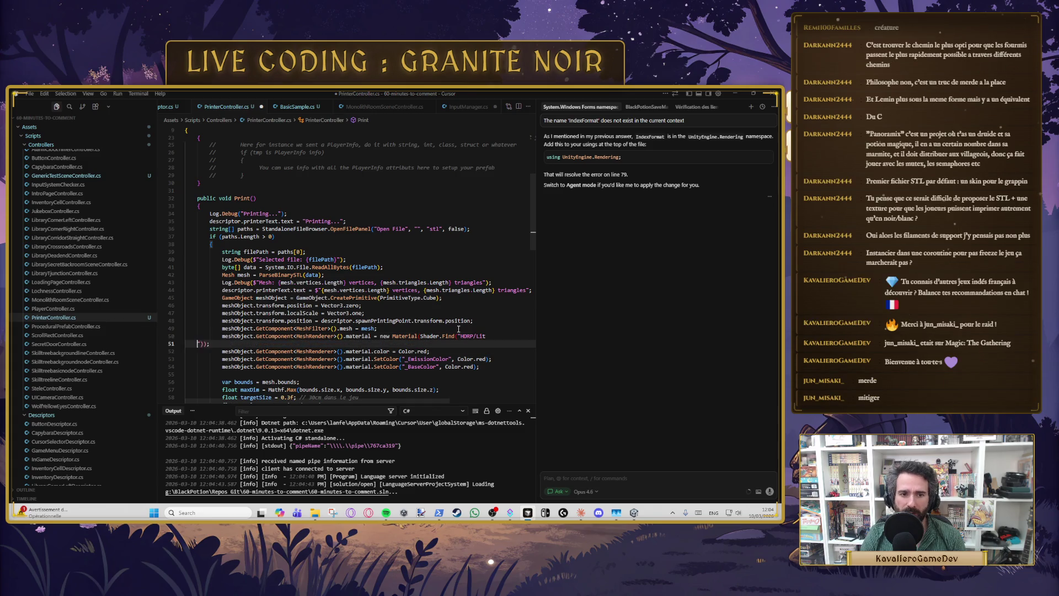
key("ctrl+s")
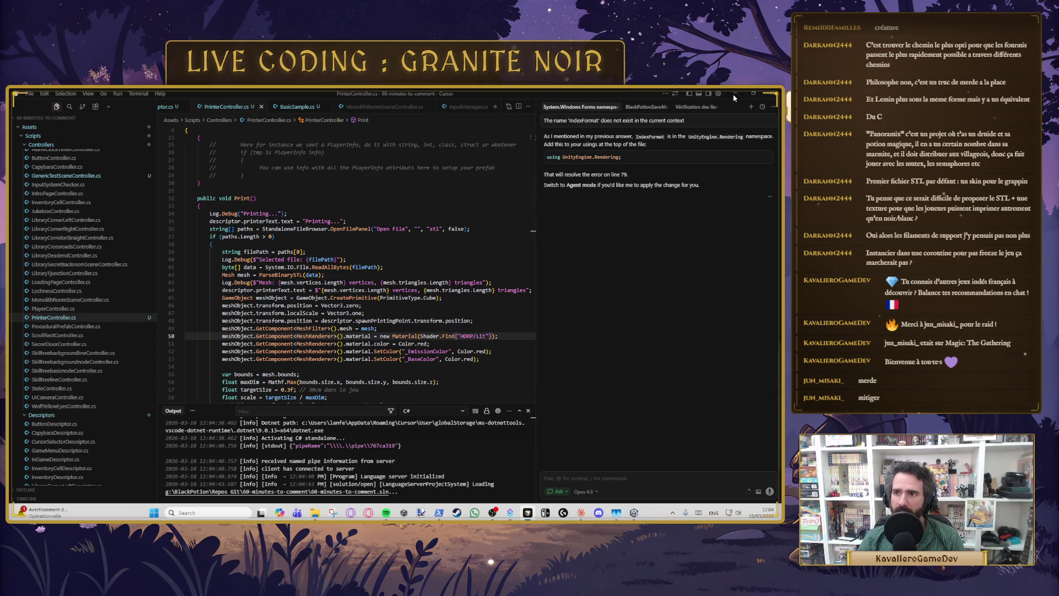
key("alt+Tab")
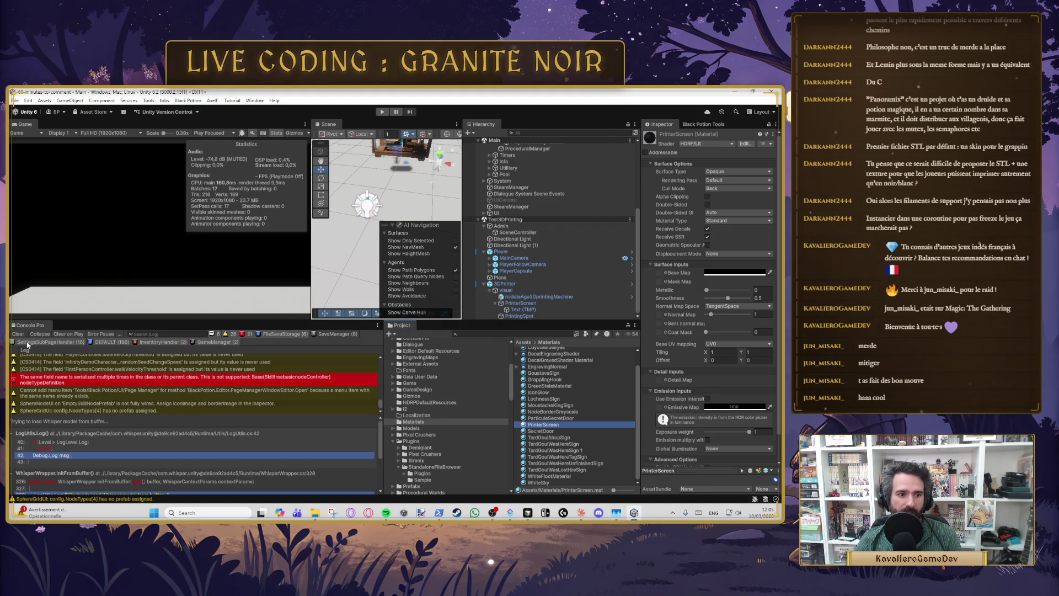
left_click(18, 334)
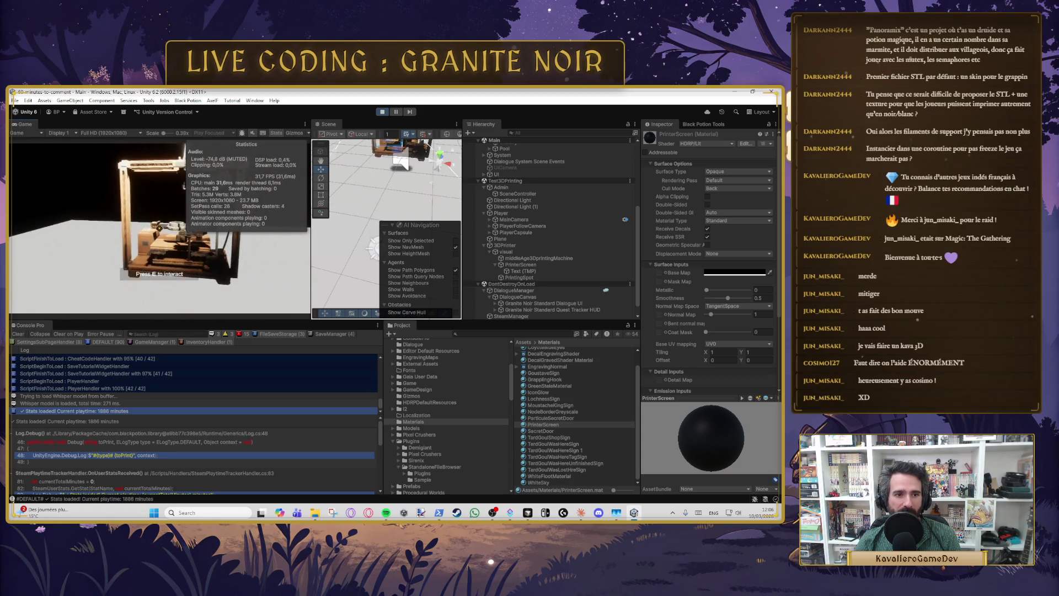
Step: Pause the running game to bring up the in-game pause menu
key("Escape")
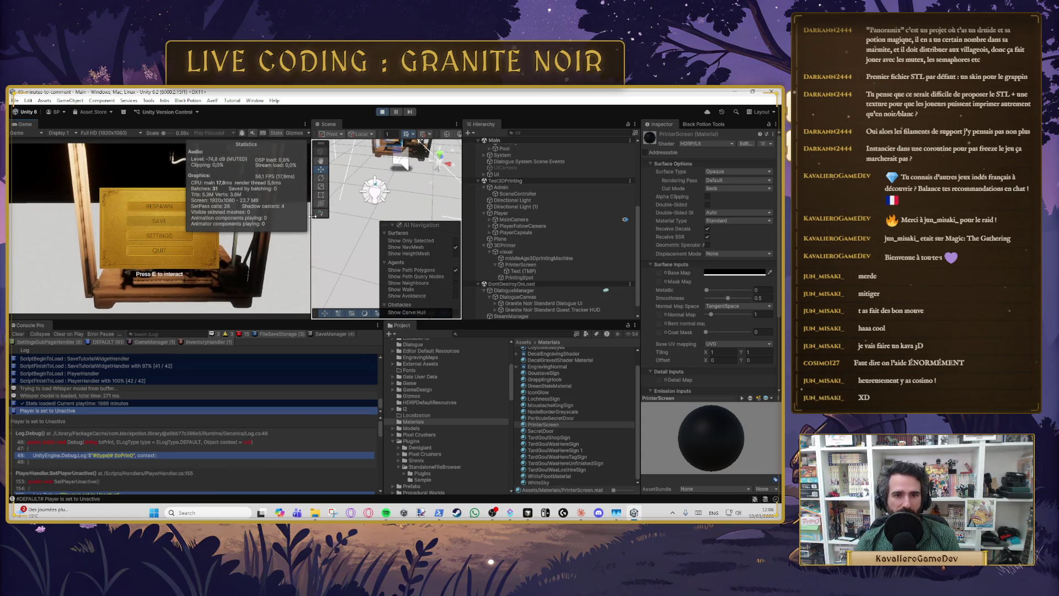
Step: Enlarge the Game view wider and taller, then resume the game
left_click_drag(312, 216, 398, 218)
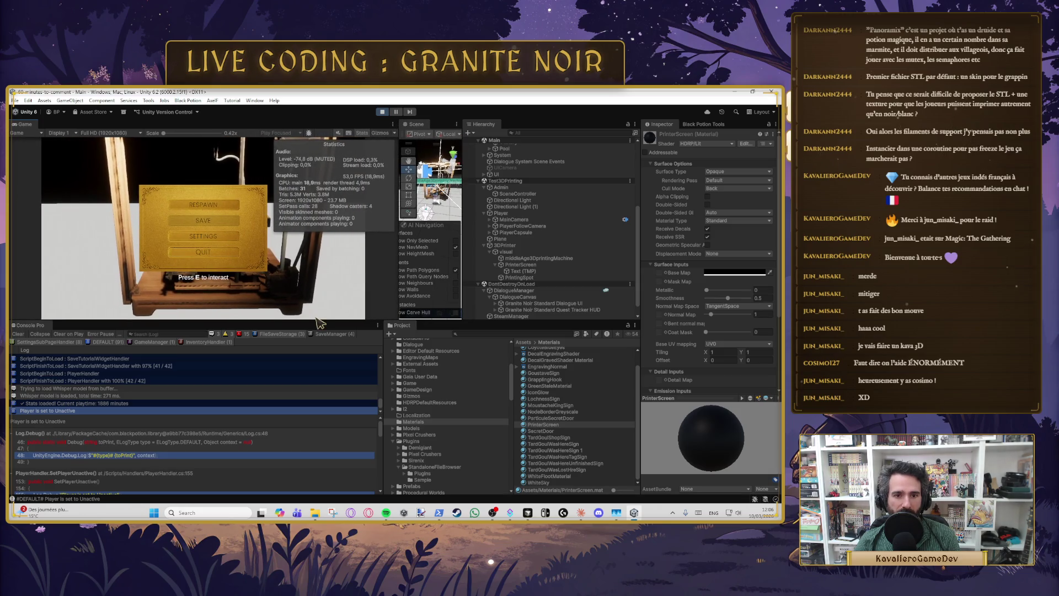
left_click_drag(316, 319, 316, 410)
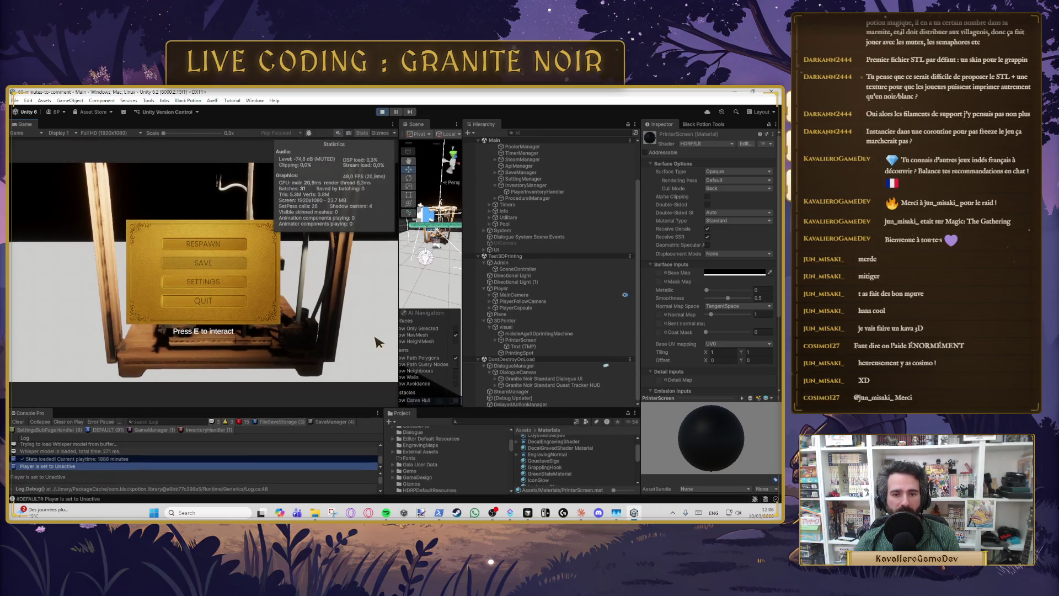
key("Escape")
Step: Walk up to the printer and load 3dbenchy.stl onto its bed
key("w")
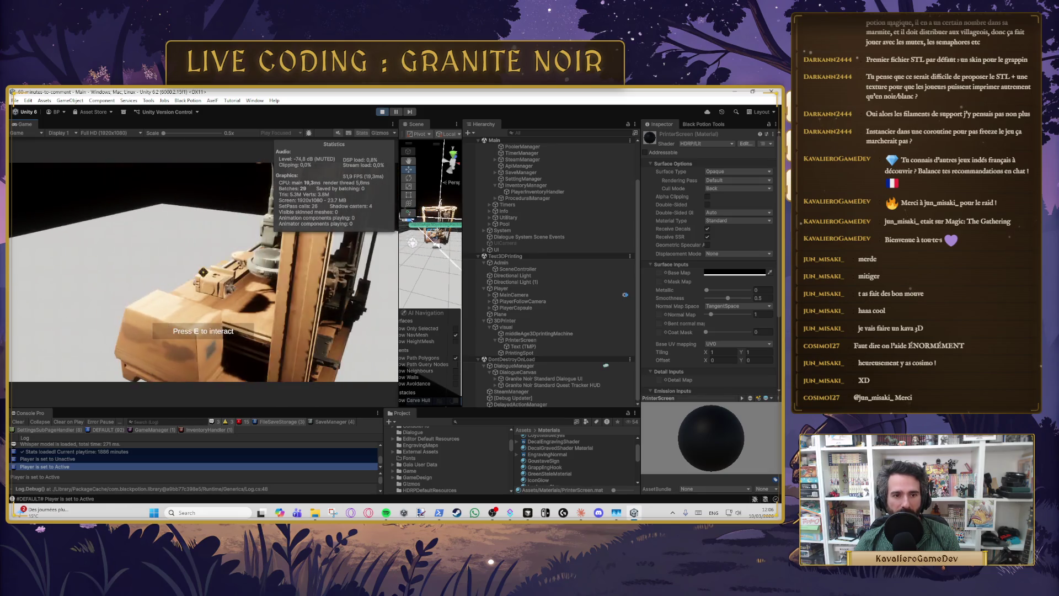
key("d")
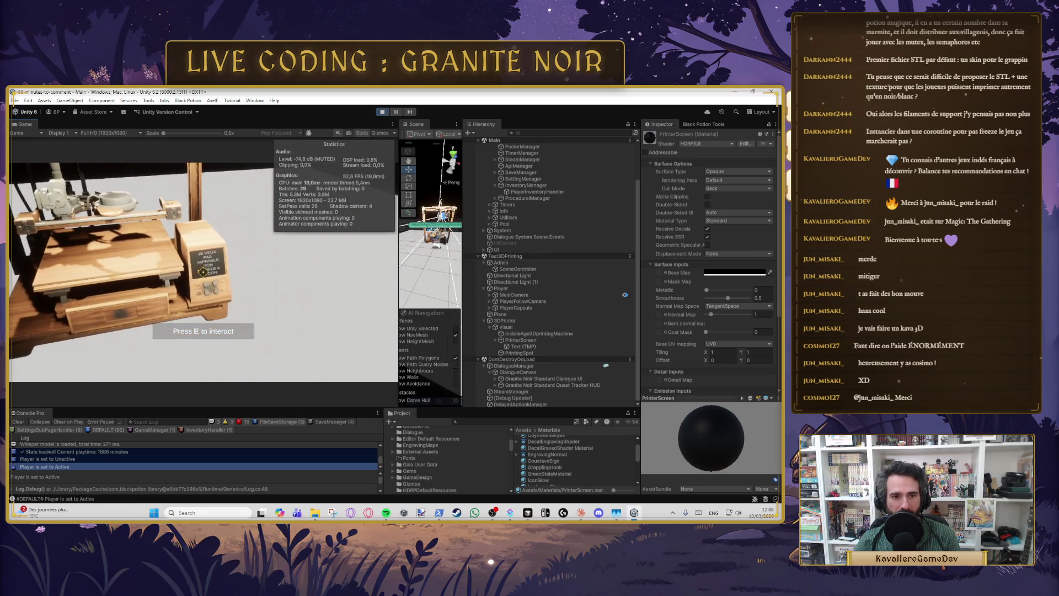
key("w")
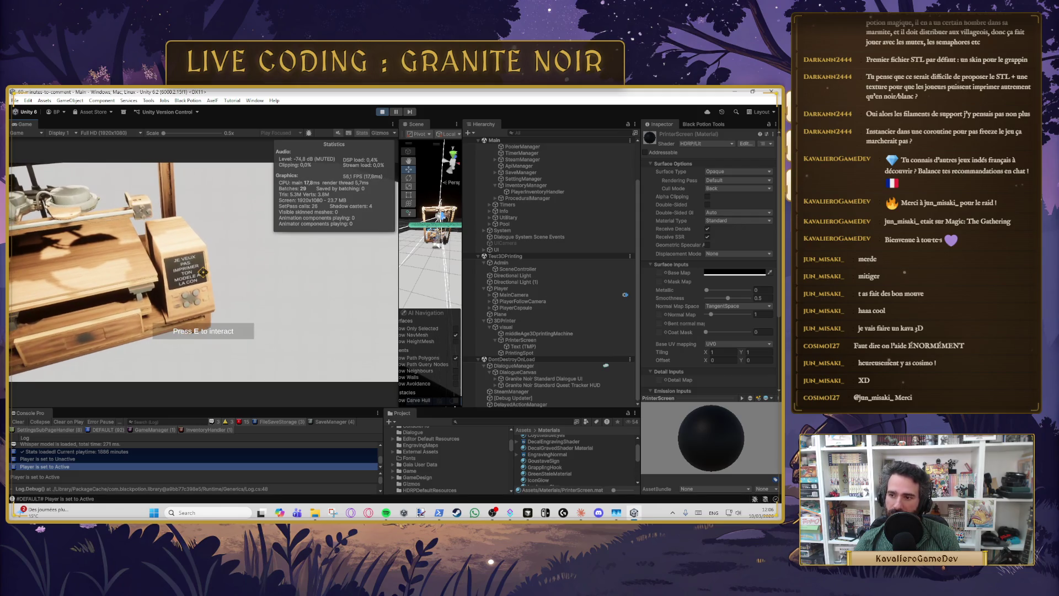
key("a")
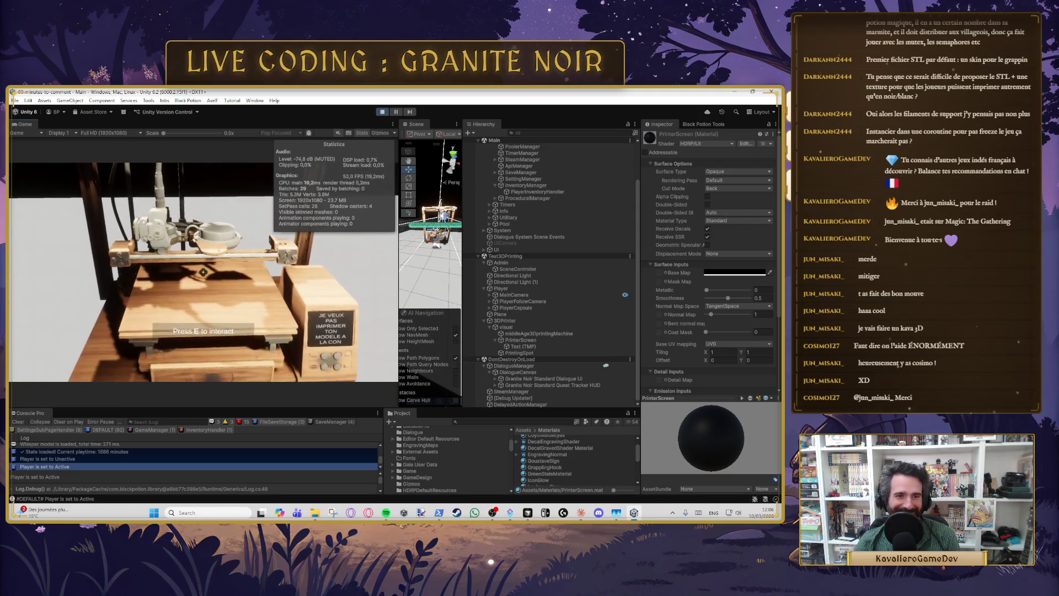
key("e")
left_click(312, 257)
left_click(517, 382)
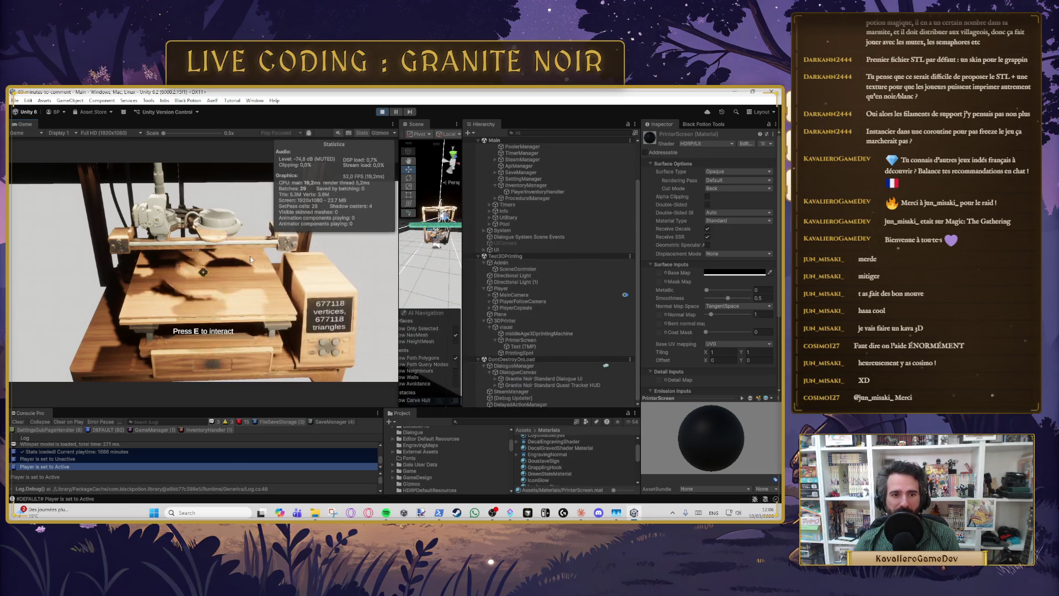
Step: Circle and crouch around the printer to inspect the printed Benchy
key("s")
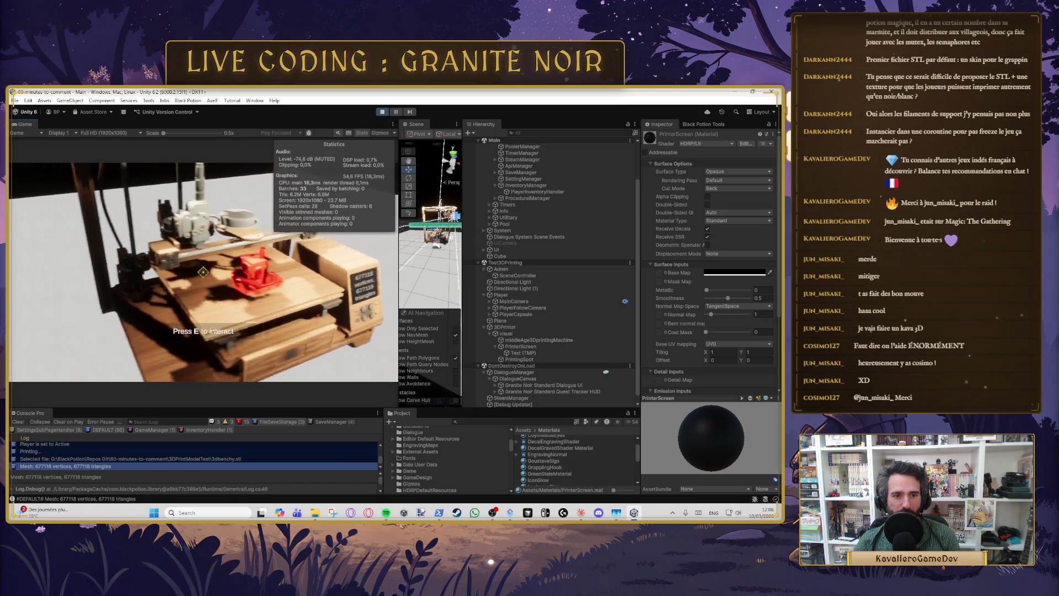
key("d")
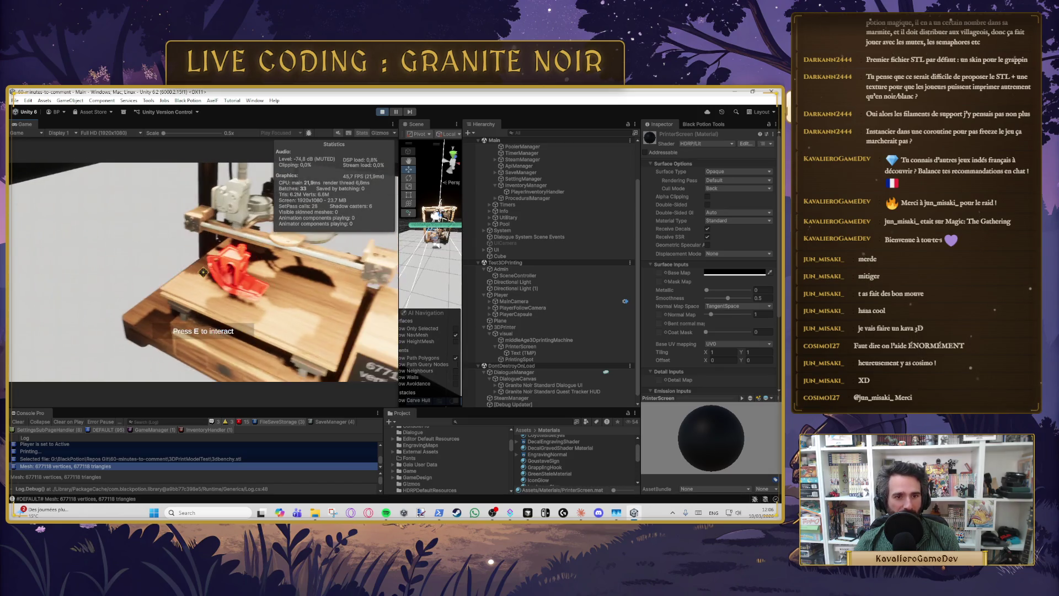
key("d")
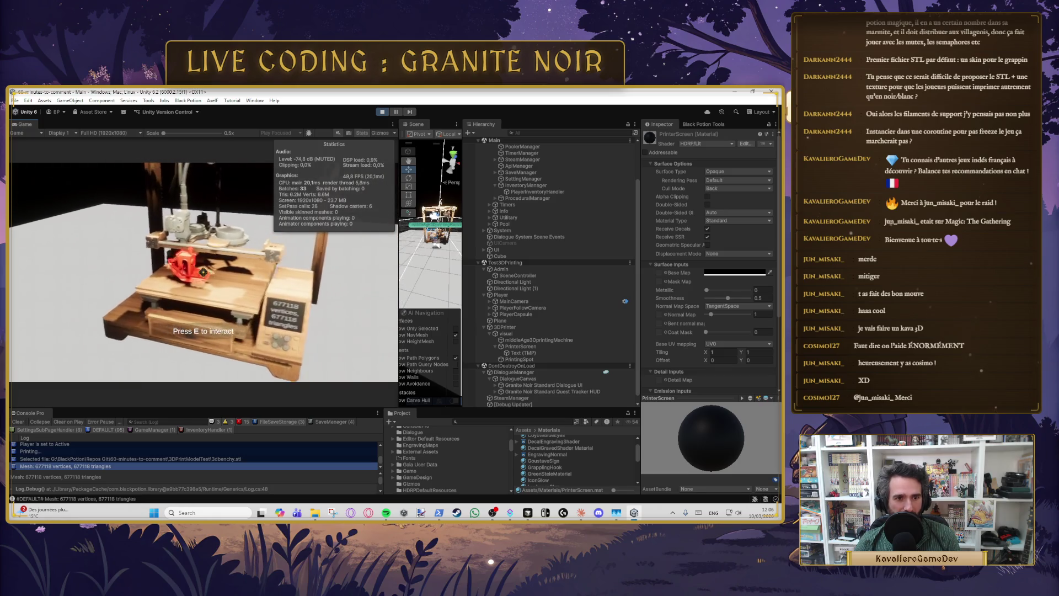
key("c")
key("c")
key("c")
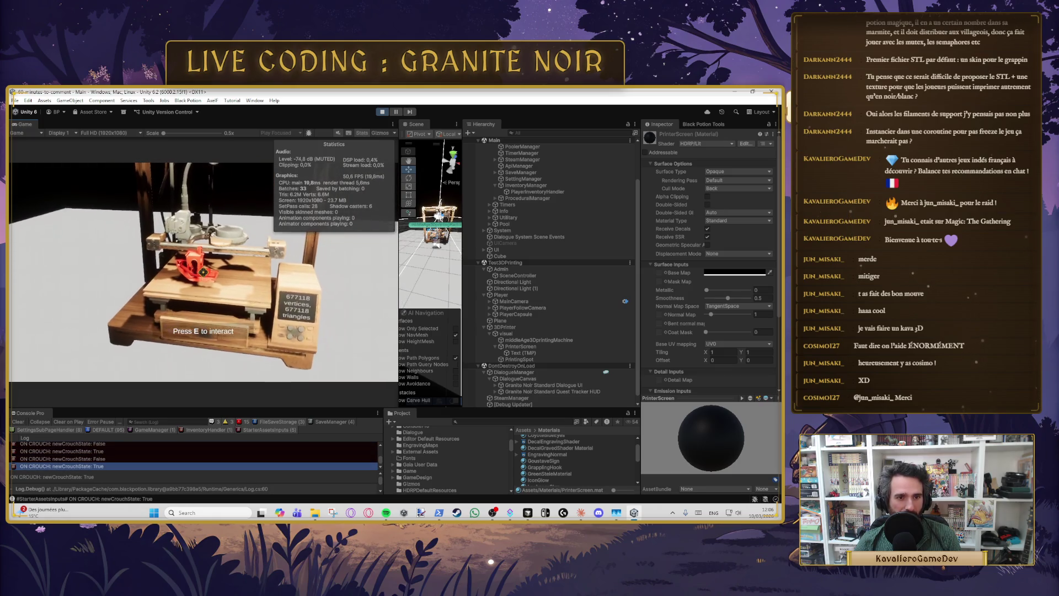
key("c")
key("s")
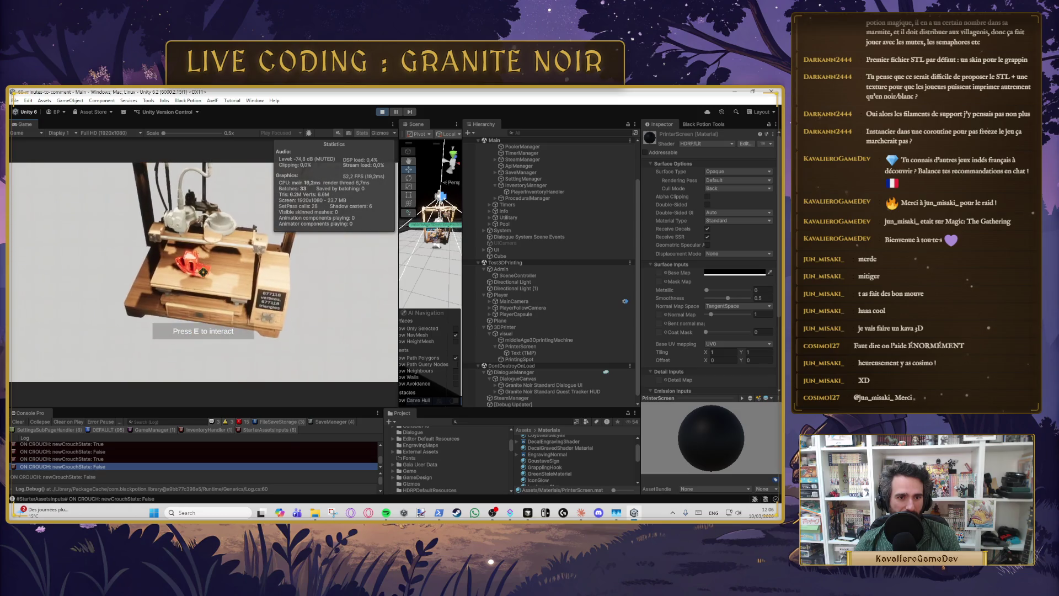
key("w")
key("c")
key("c")
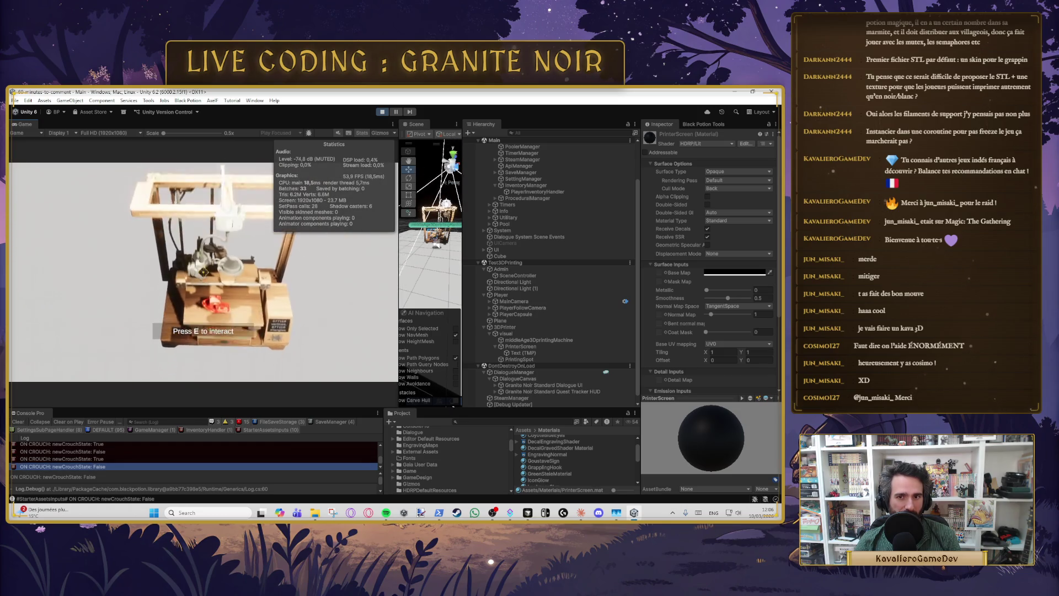
Step: Walk back to the printer's front and bring up its STL file picker
key("s")
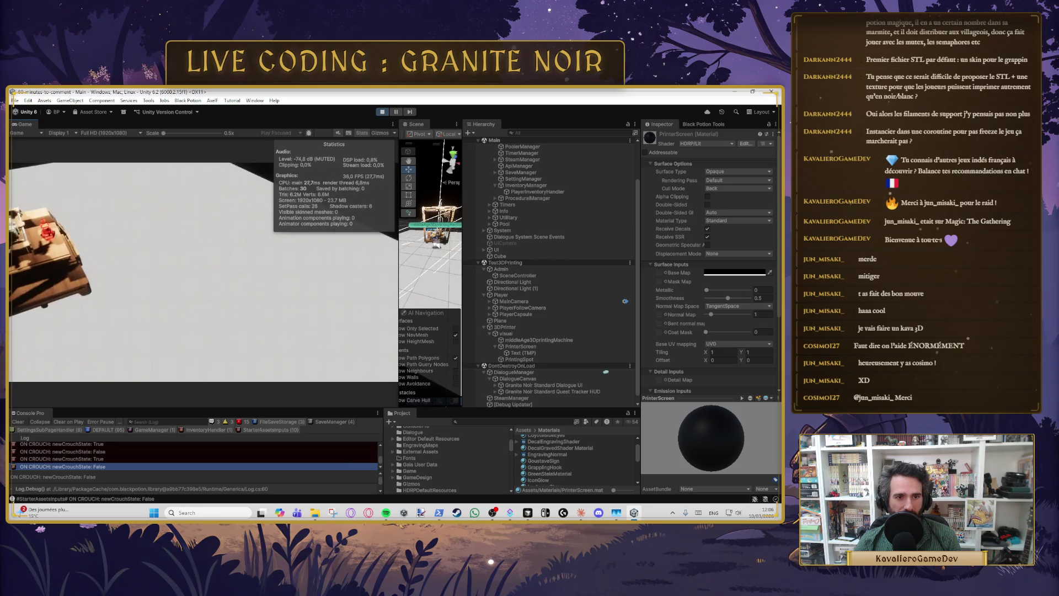
key("w")
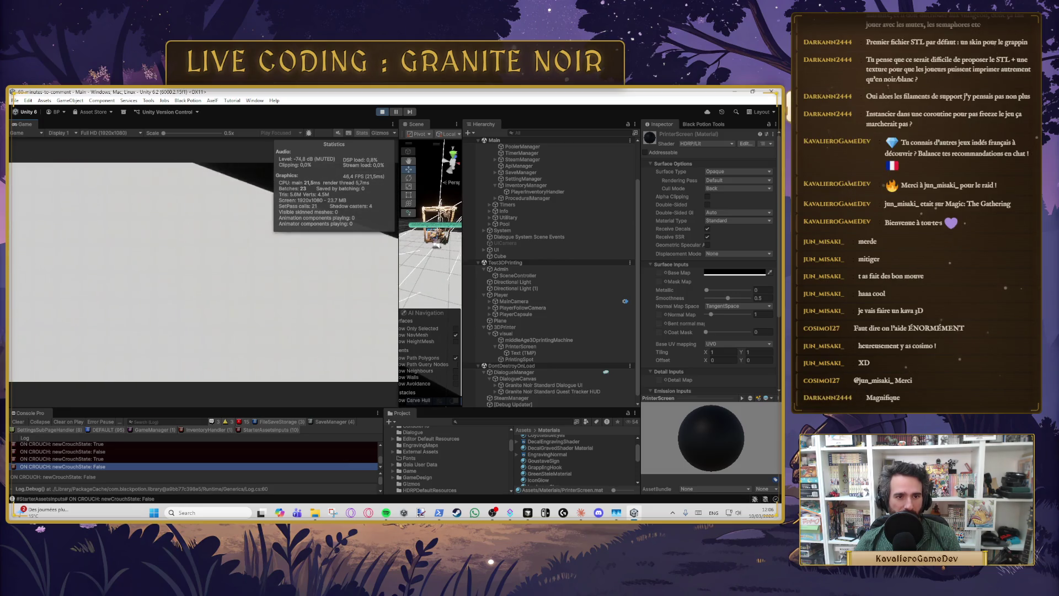
key("w")
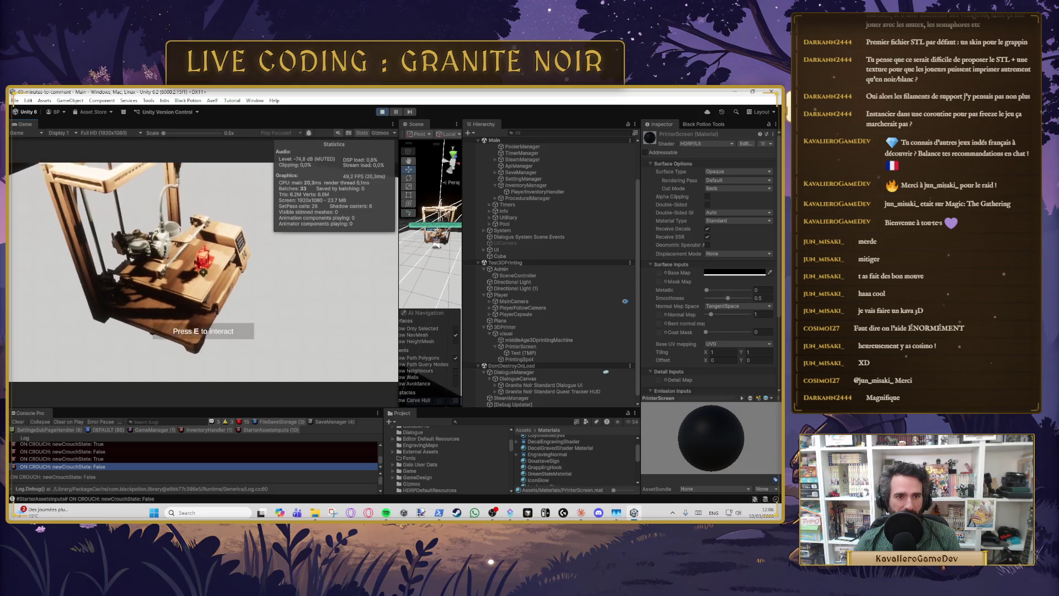
key("d")
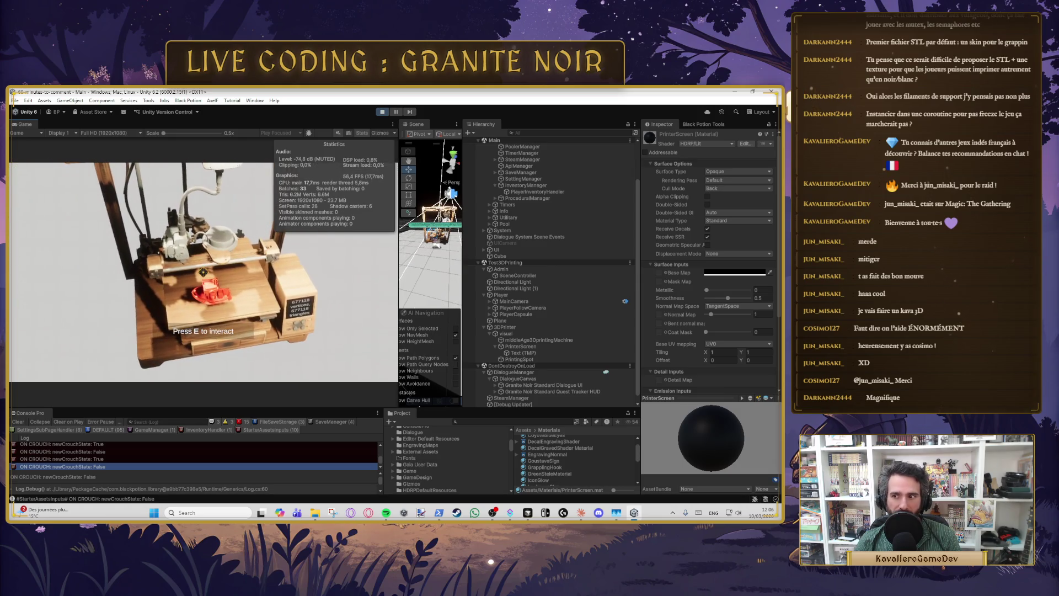
key("s")
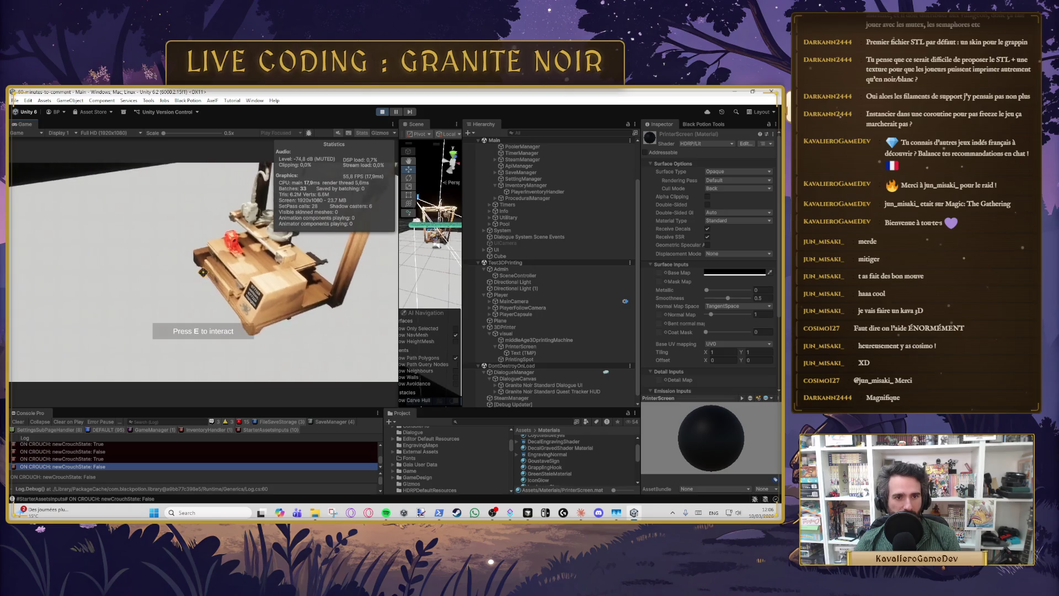
key("w")
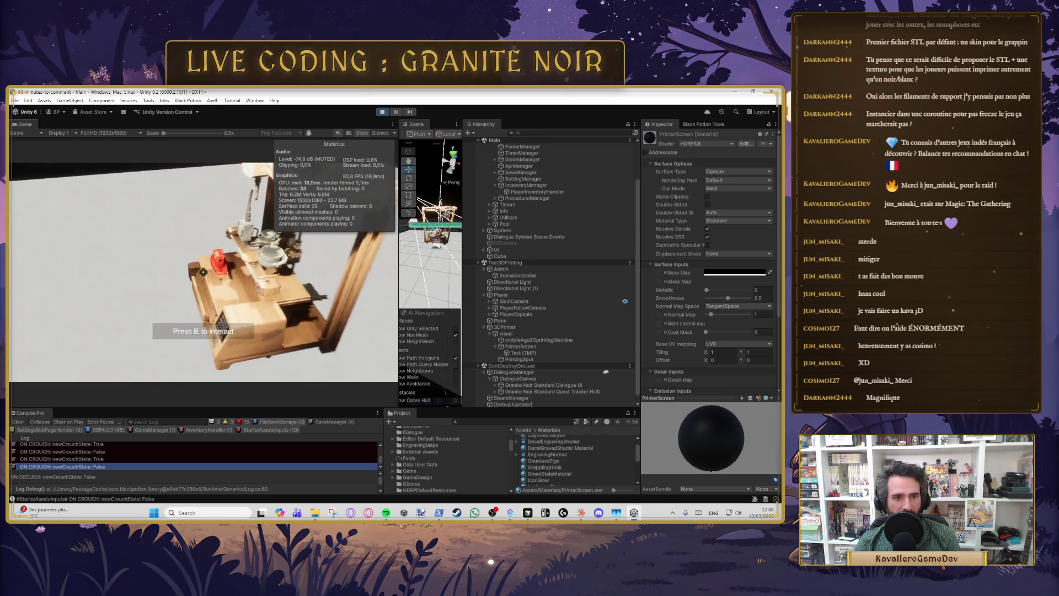
key("e")
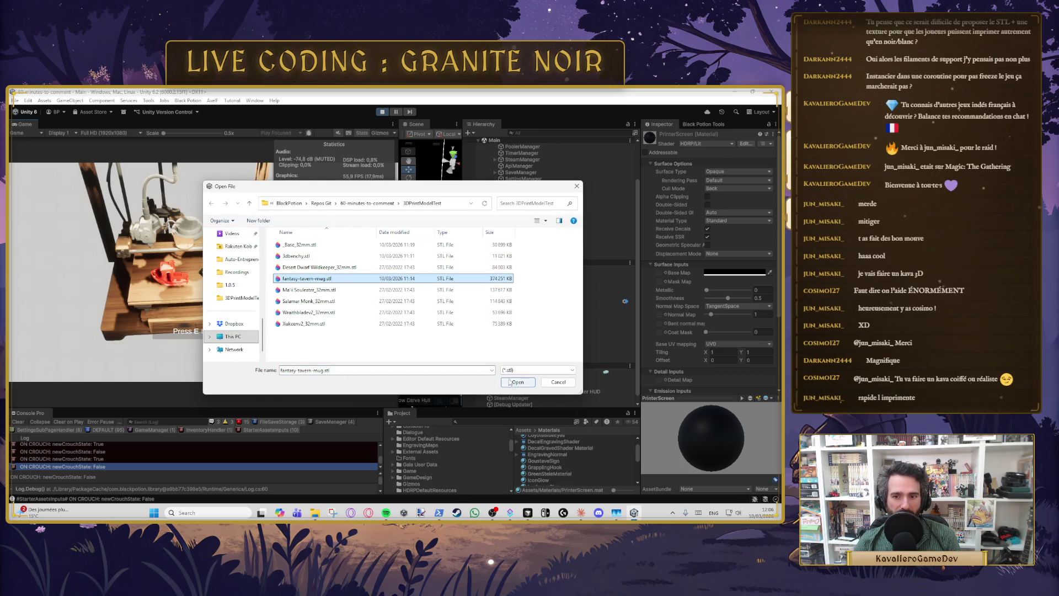
Step: Load fantasy-tavern-mug.stl onto the printer bed, then pause and stop play mode
left_click(331, 280)
left_click(504, 381)
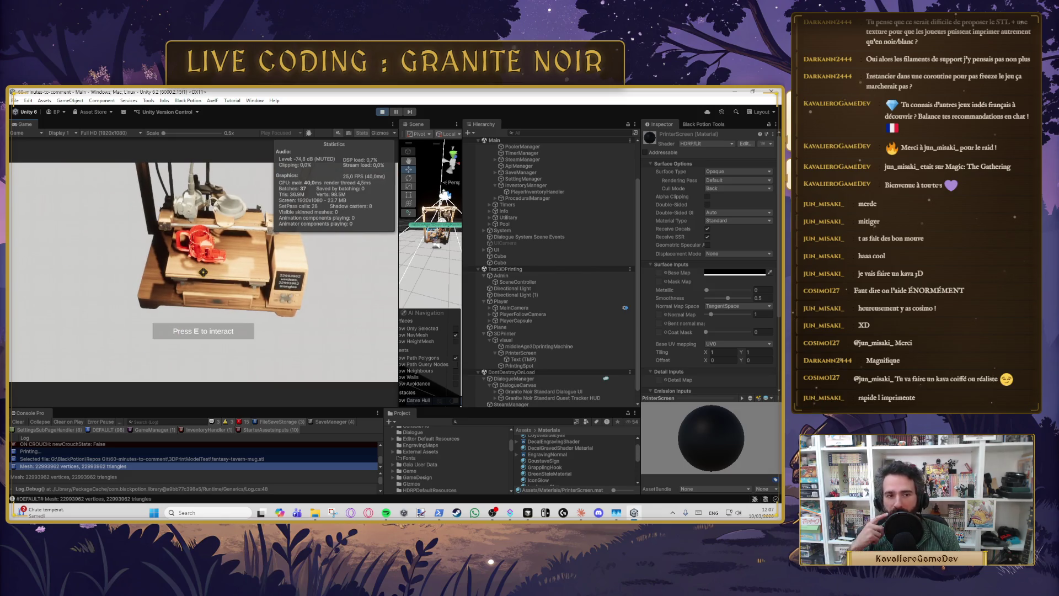
key("Escape")
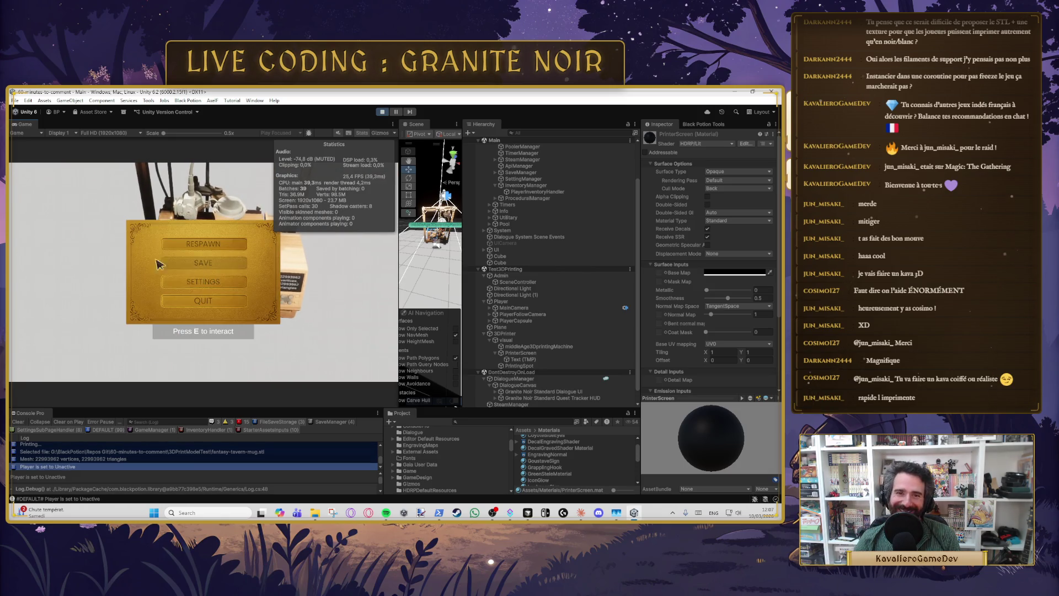
left_click(381, 112)
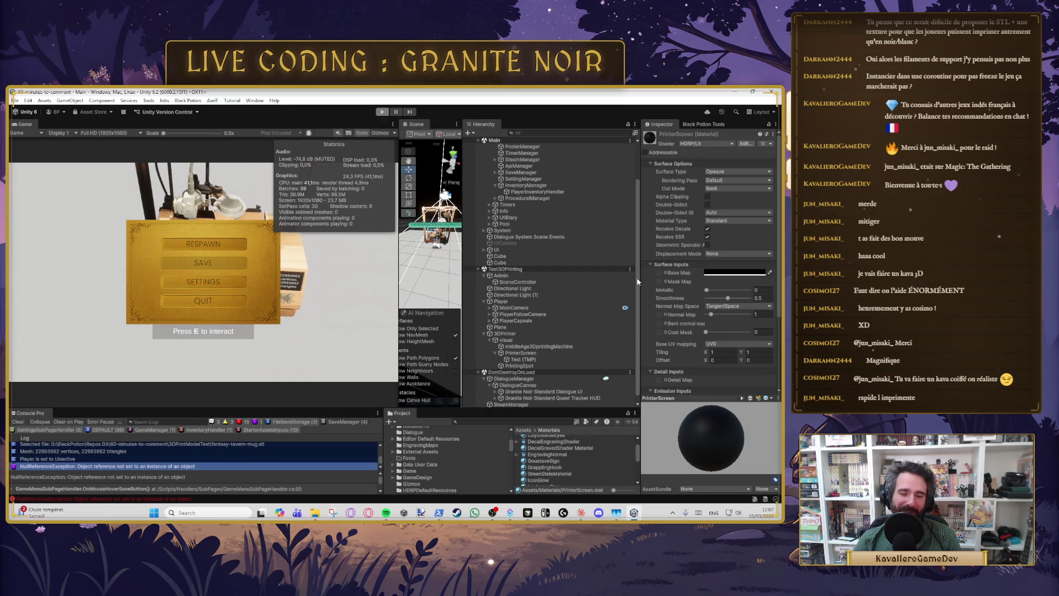
Step: Bring the Claude conversation window in front of Unity
mouse_move(493, 513)
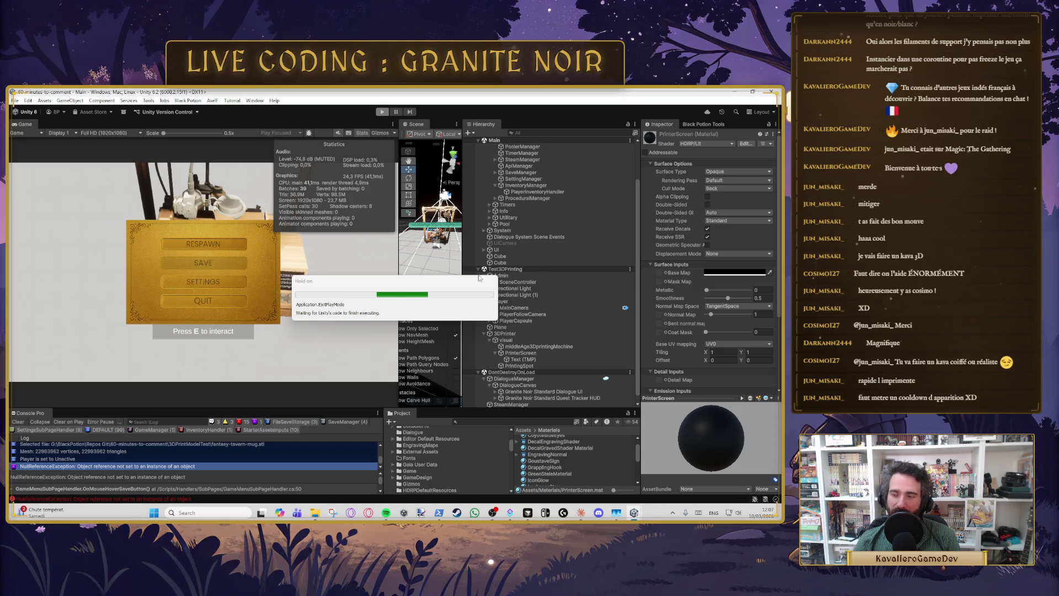
mouse_move(583, 513)
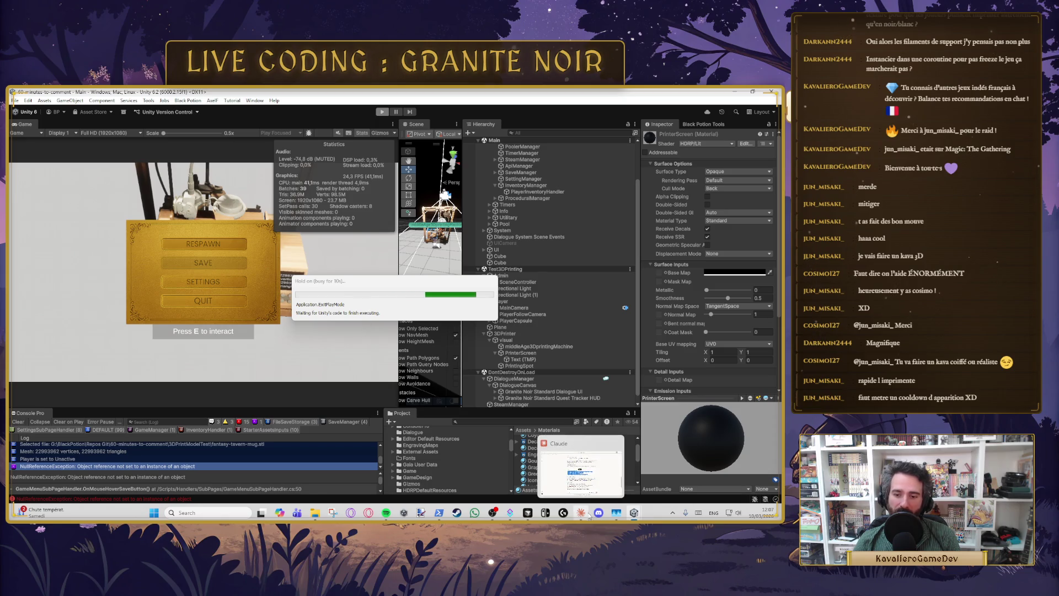
left_click(586, 483)
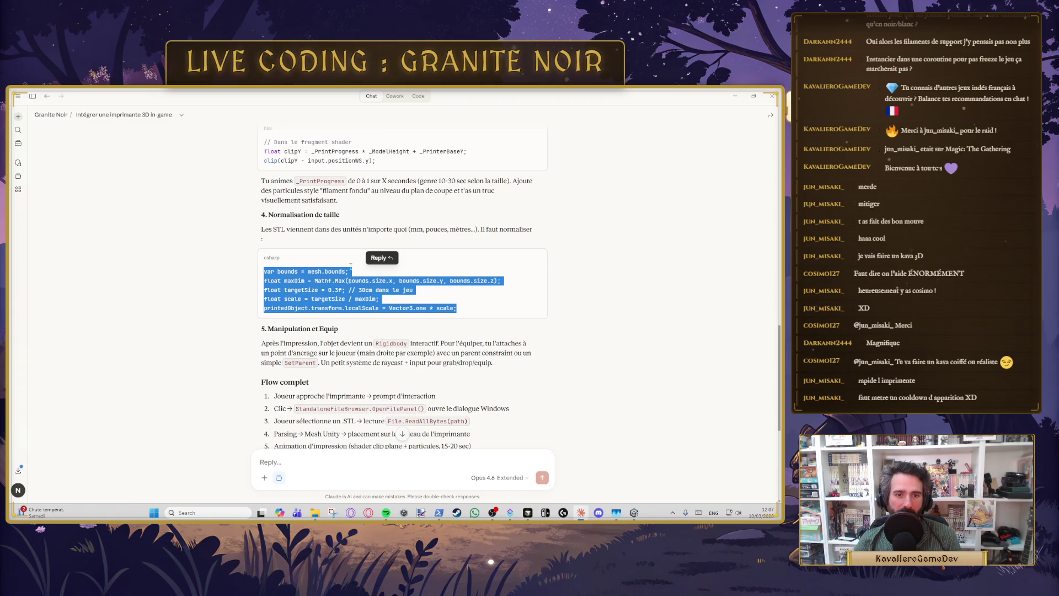
scroll(355, 253, "up", 4)
triple_click(304, 298)
left_click(400, 298)
left_click_drag(384, 286, 452, 287)
left_click(474, 332)
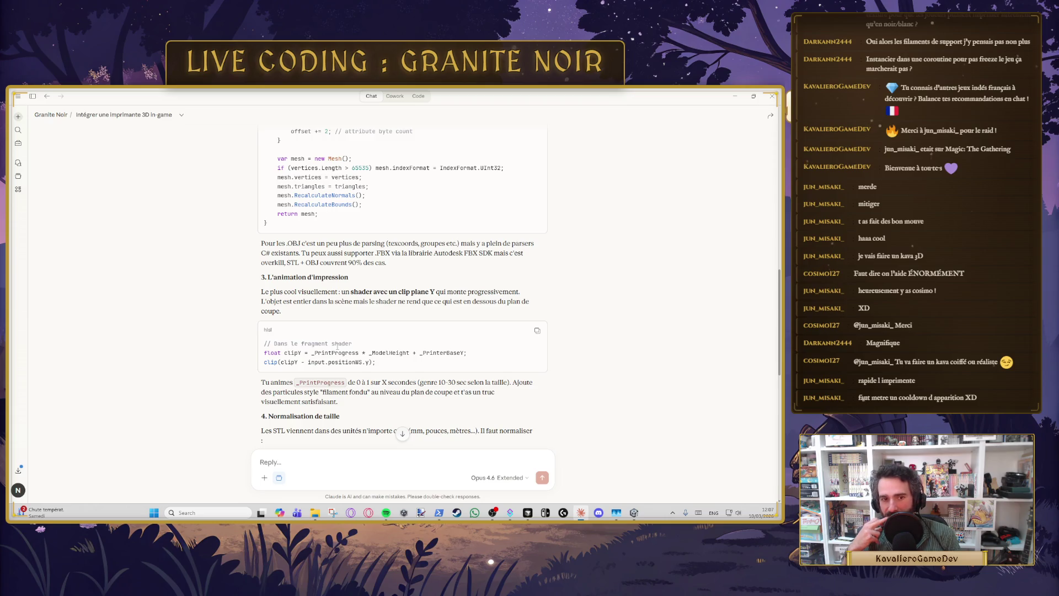
left_click_drag(264, 343, 356, 356)
left_click(378, 363)
scroll(309, 320, "down", 10)
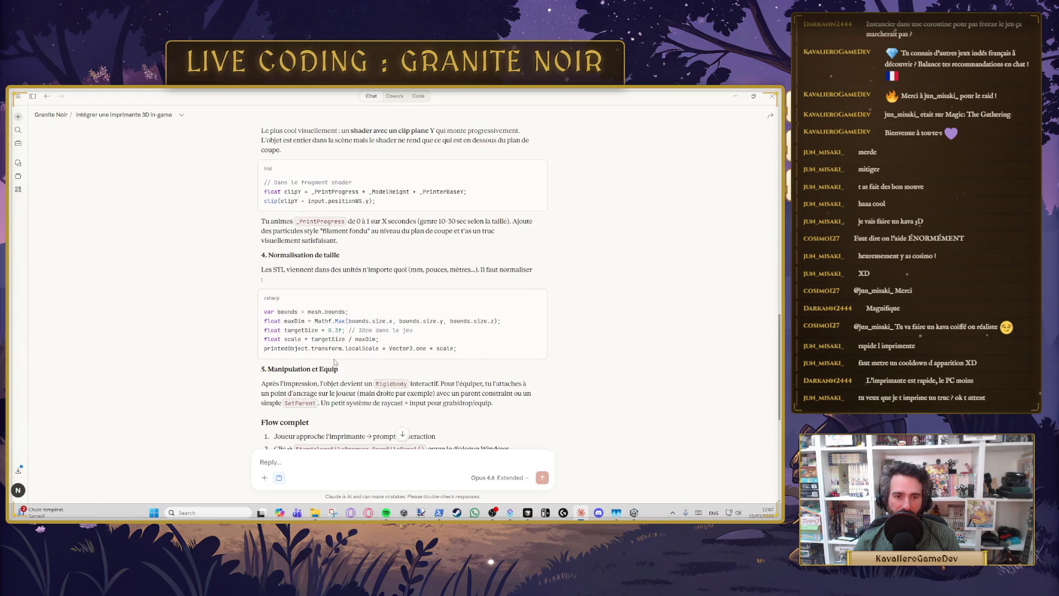
scroll(334, 353, "down", 3)
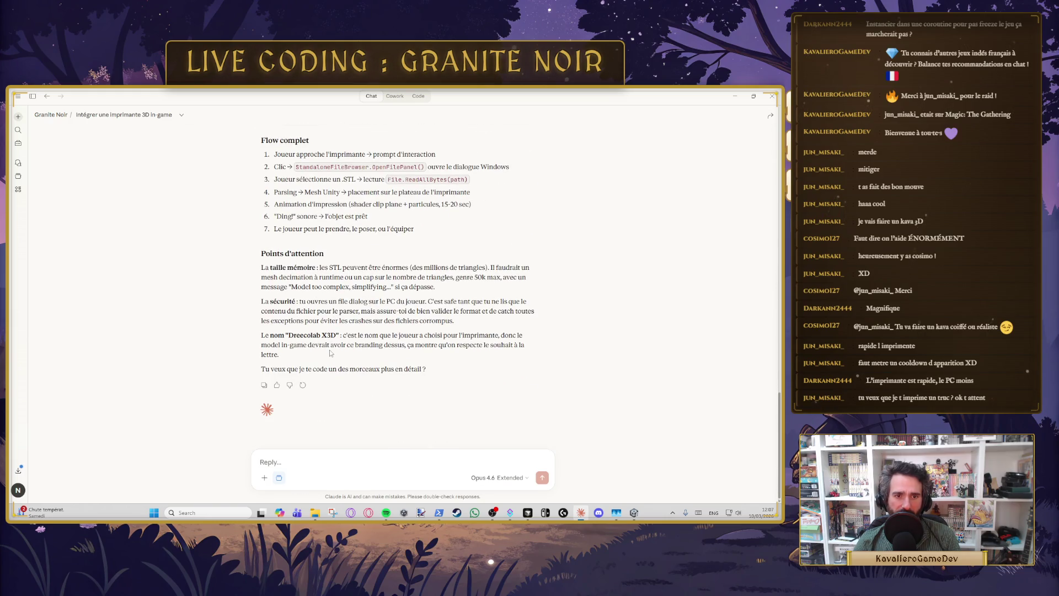
left_click_drag(272, 265, 492, 269)
left_click(294, 271)
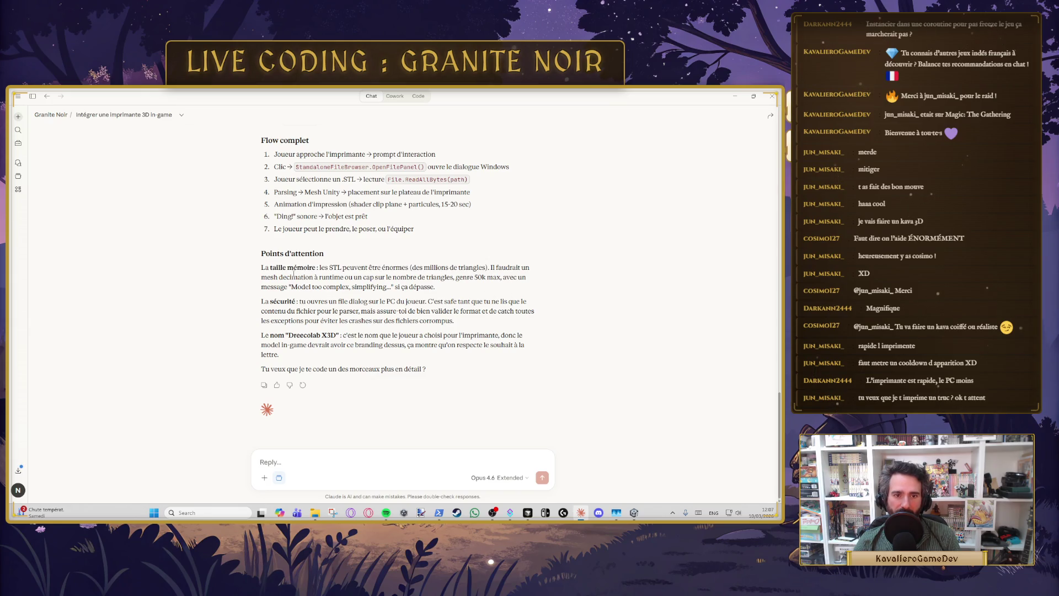
left_click_drag(289, 277, 383, 277)
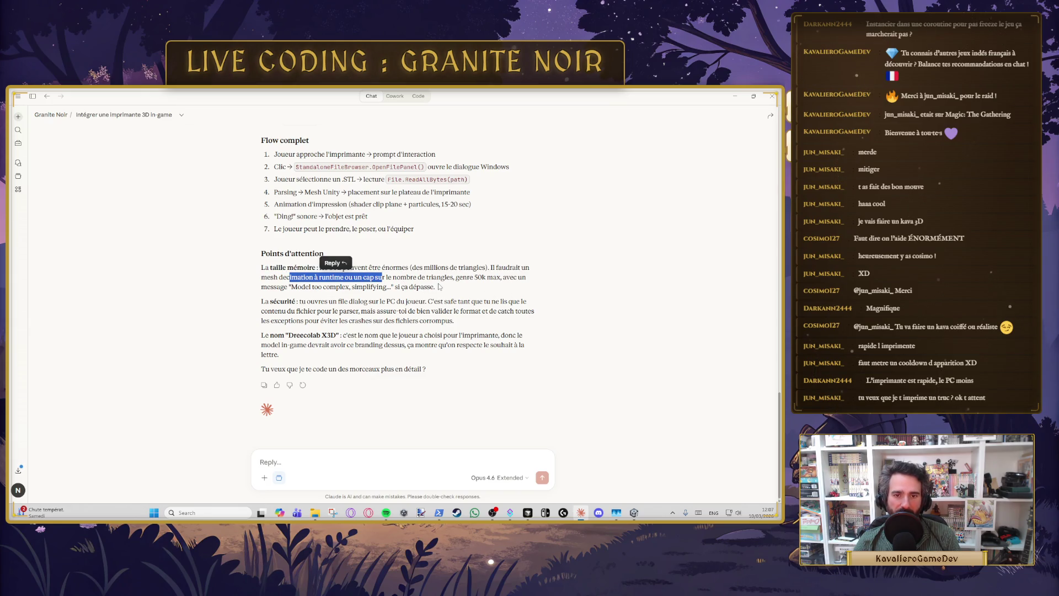
left_click(440, 286)
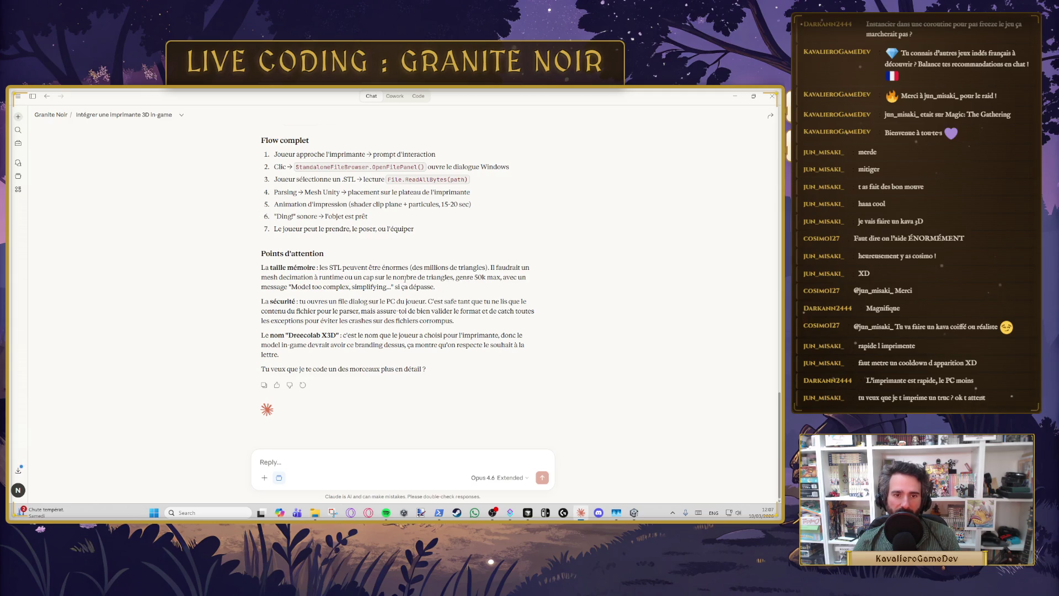
left_click_drag(287, 289, 407, 287)
left_click(473, 298)
double_click(378, 289)
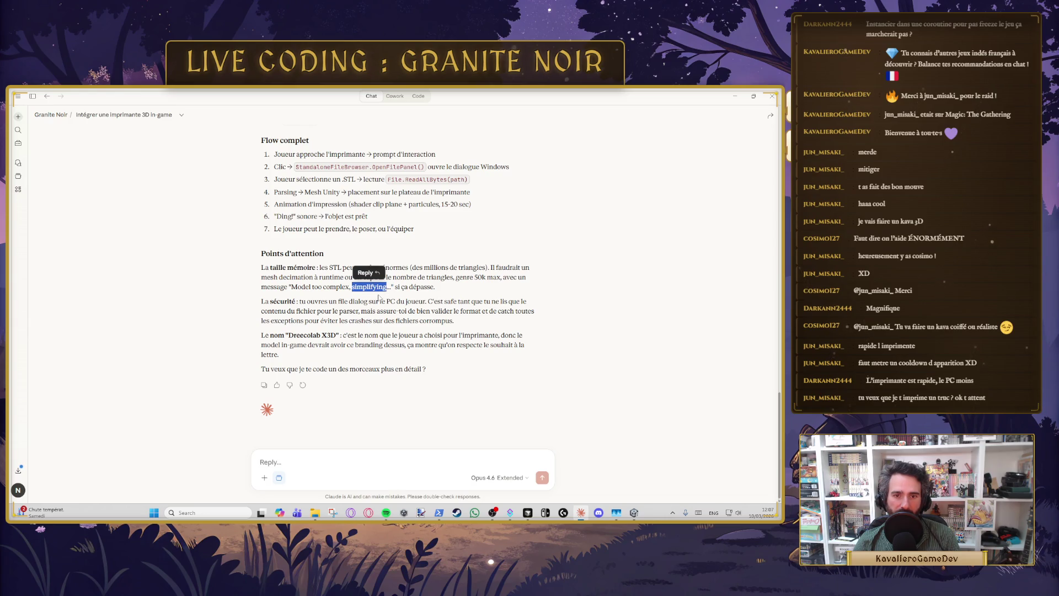
triple_click(296, 303)
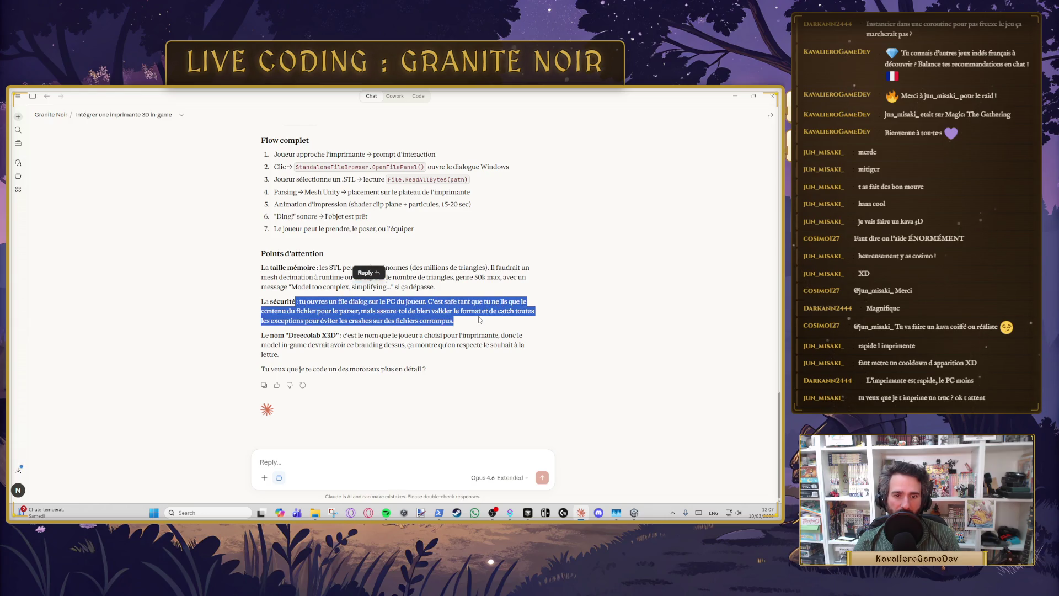
left_click(266, 299)
triple_click(265, 300)
left_click_drag(288, 335, 346, 335)
key("alt+Tab")
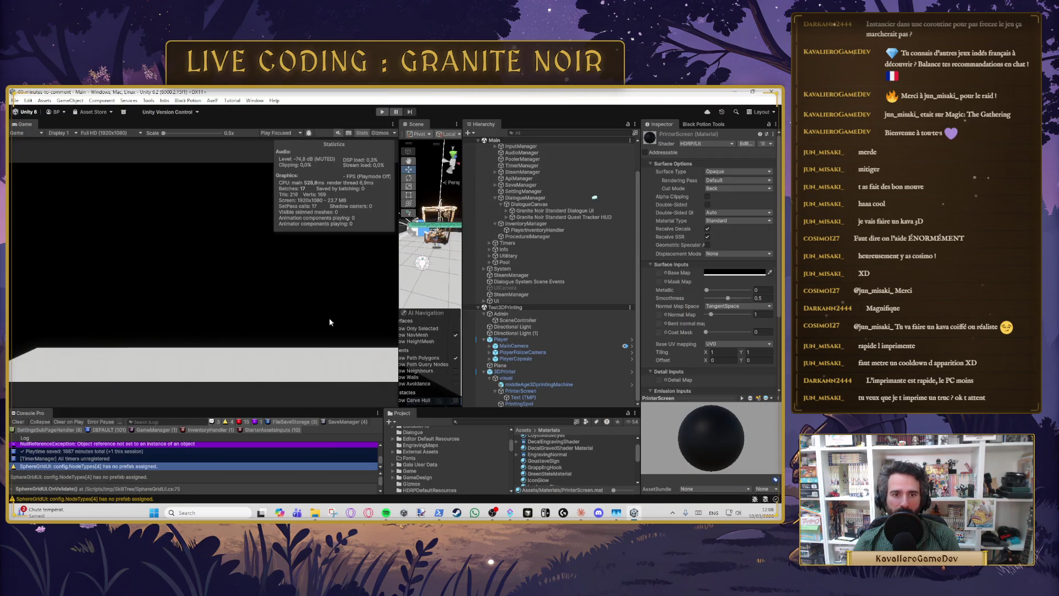
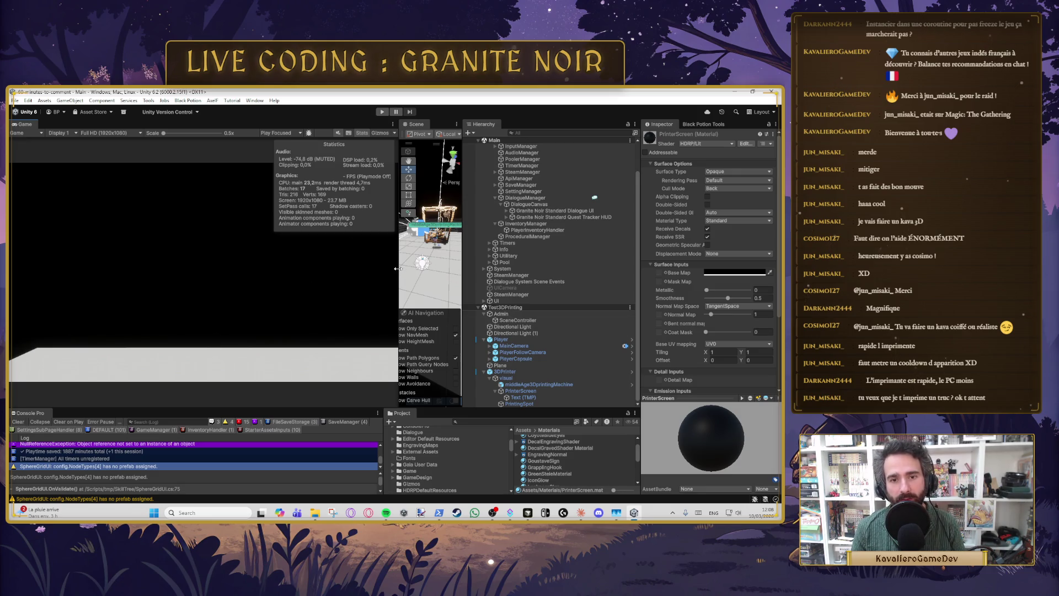
Step: Widen the Scene view beside the Game view and zoom in close on the printer's front drawer
left_click_drag(397, 269, 178, 269)
scroll(264, 359, "down", 3)
mouse_move(264, 358)
left_mouse_down()
mouse_move(309, 258)
mouse_move(383, 233)
mouse_move(196, 247)
mouse_move(346, 229)
left_mouse_up()
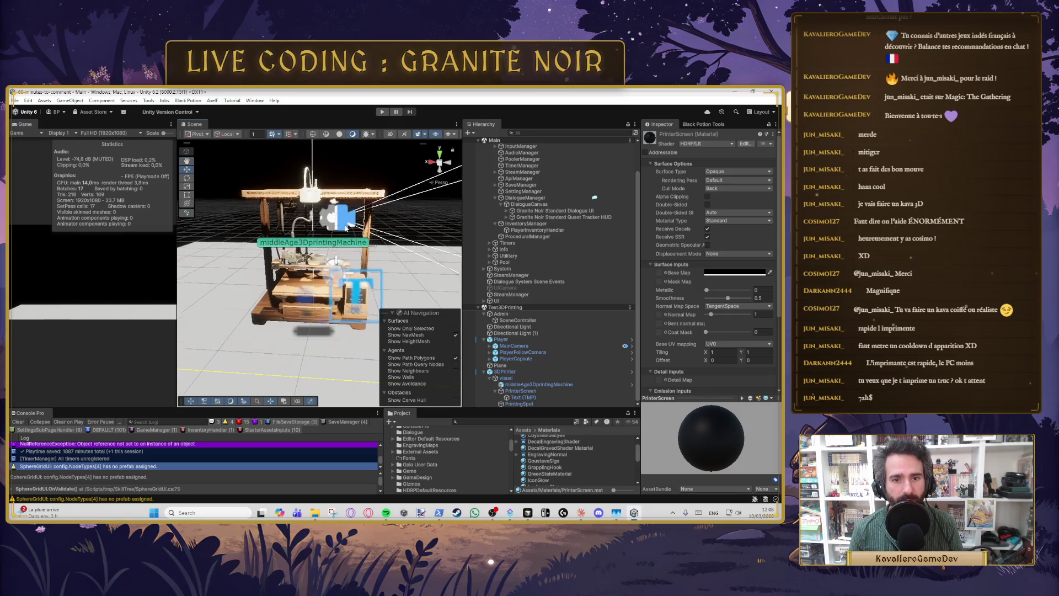
scroll(346, 229, "up", 5)
left_click_drag(298, 292, 325, 208)
left_click_drag(334, 217, 294, 235)
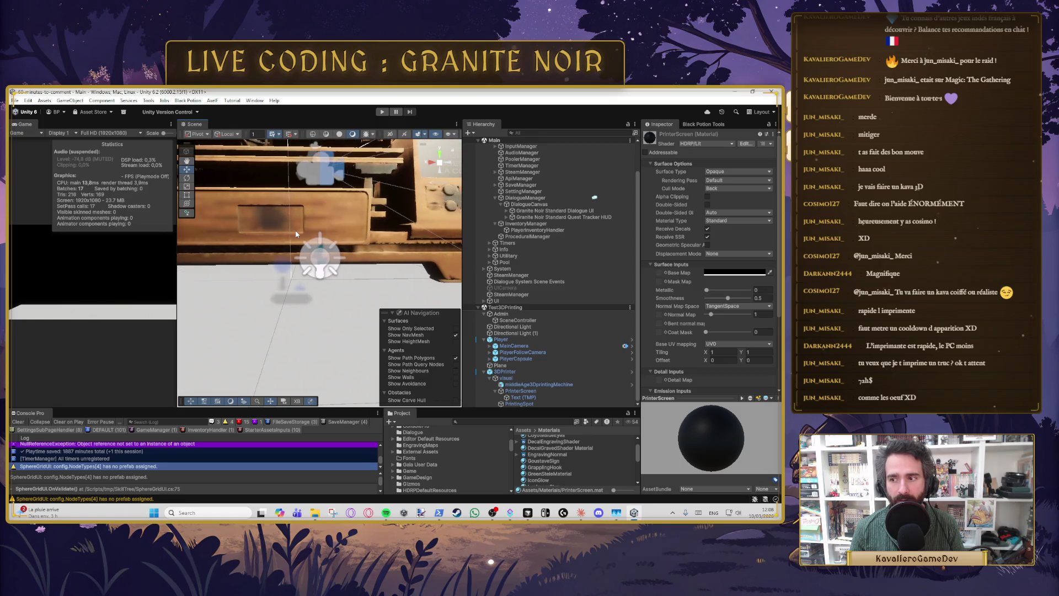
scroll(290, 238, "down", 2)
scroll(289, 239, "up", 5)
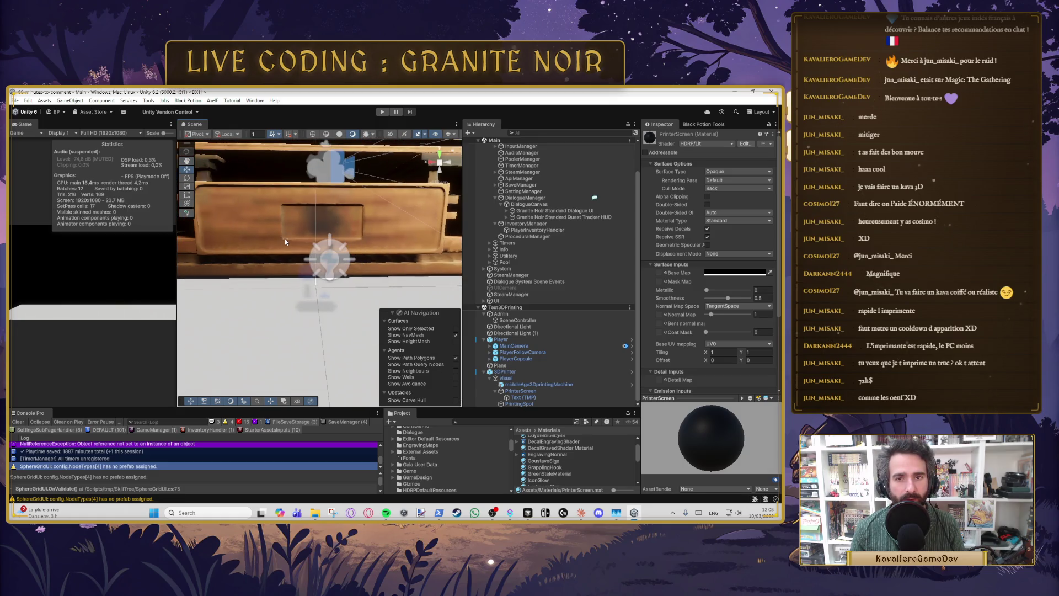
scroll(287, 241, "down", 2)
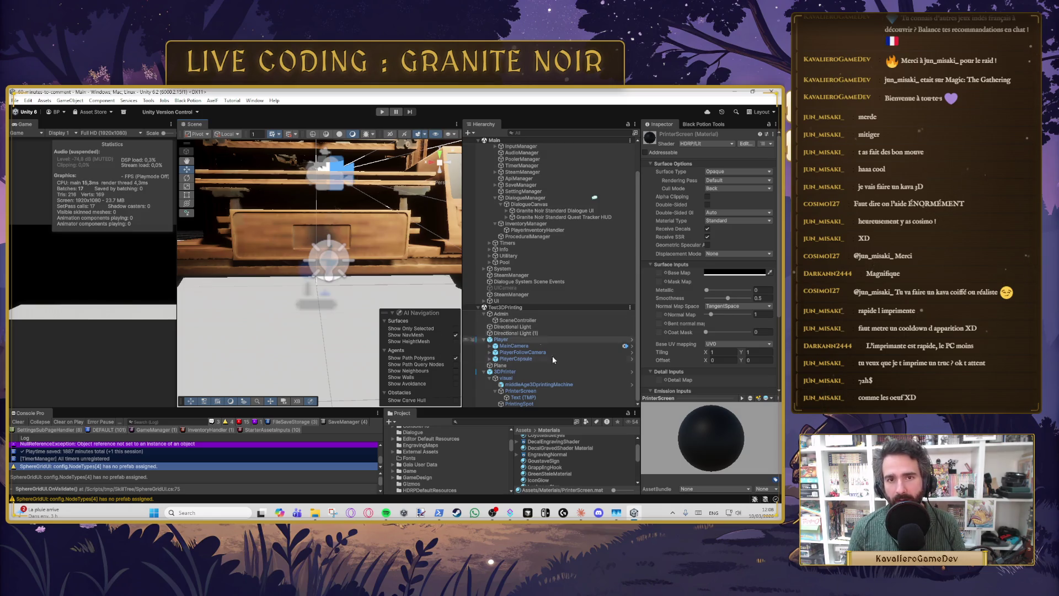
Step: Duplicate the PrinterScreen object and rename the copy 'PrinterBrand'
left_click(543, 390)
key("ctrl+d")
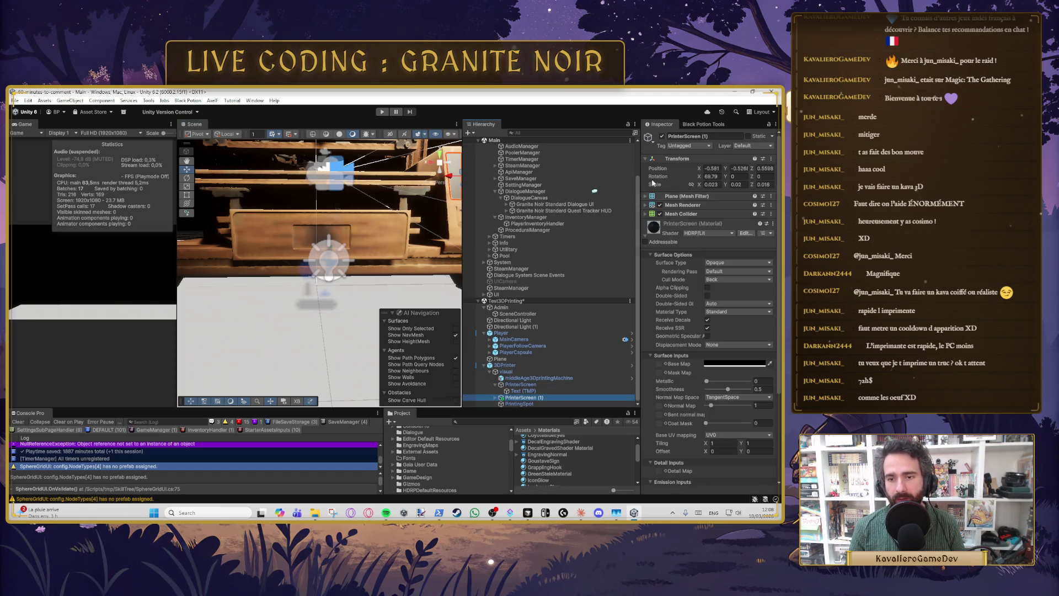
left_click(717, 136)
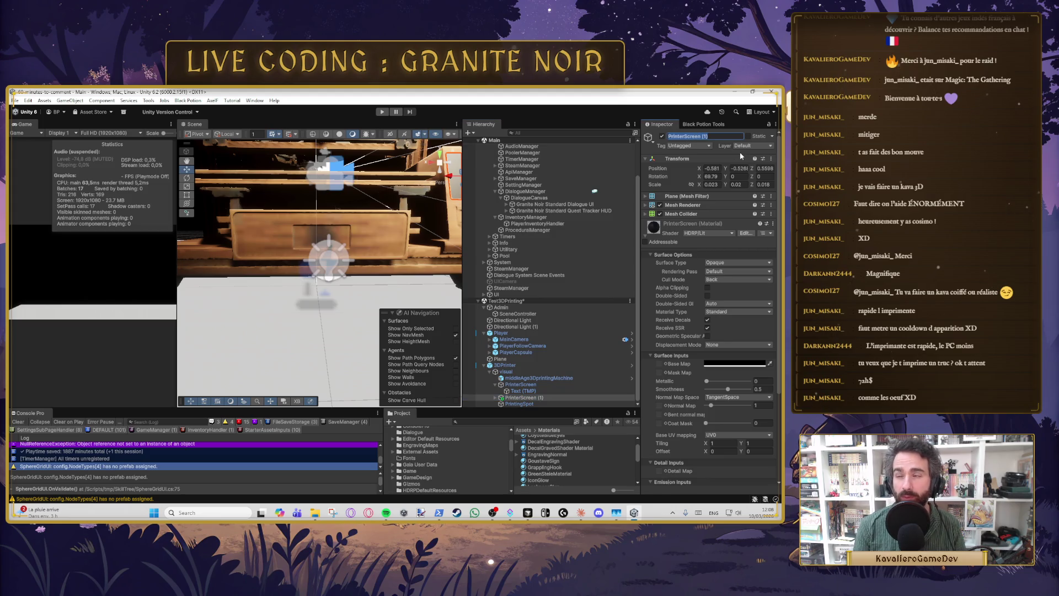
type("PrinterM")
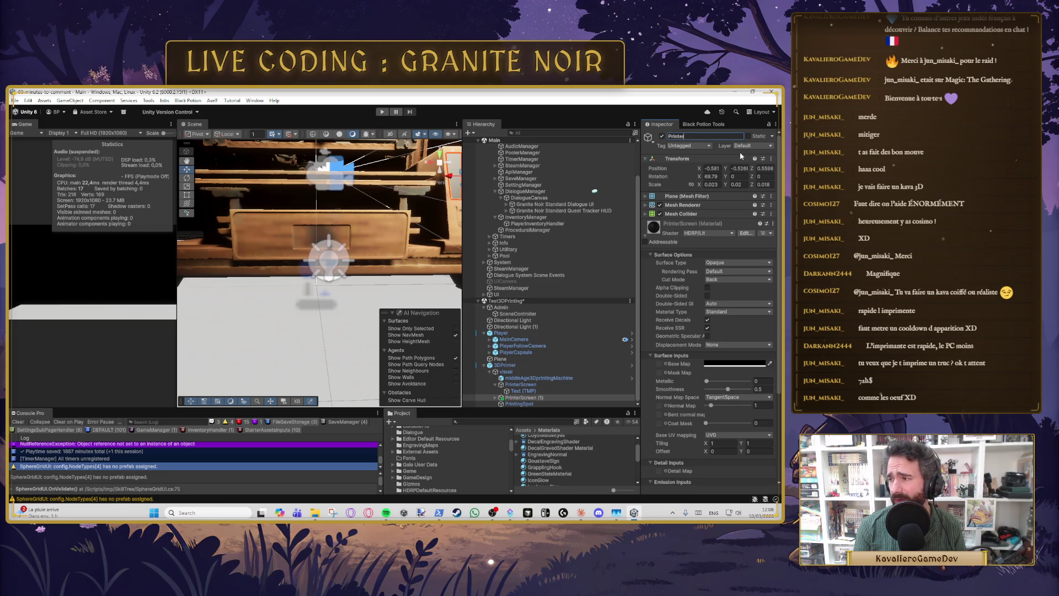
type("ark")
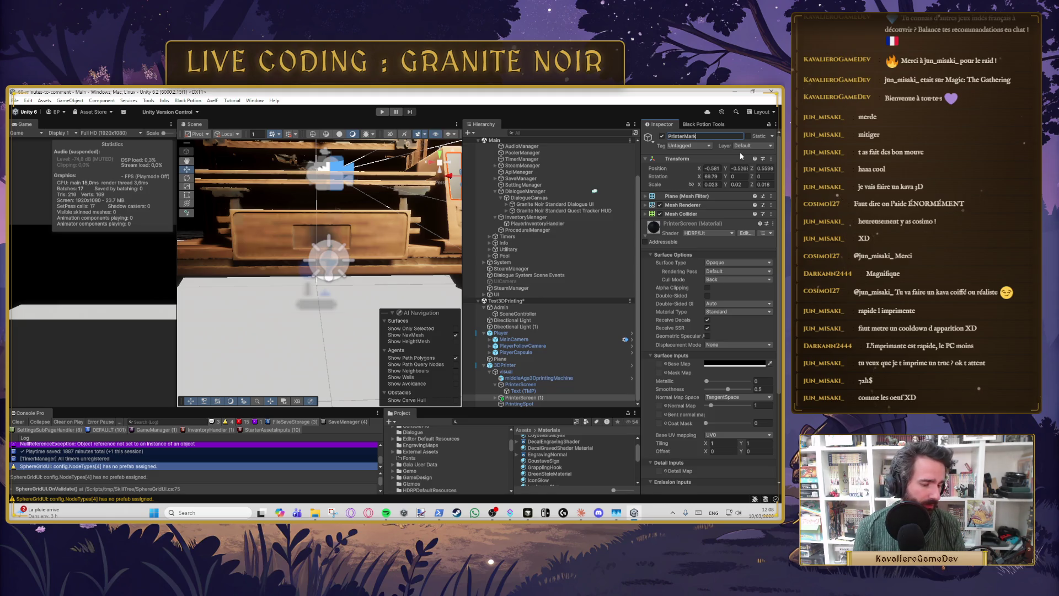
key("BackSpace")
key("BackSpace")
type("Brand")
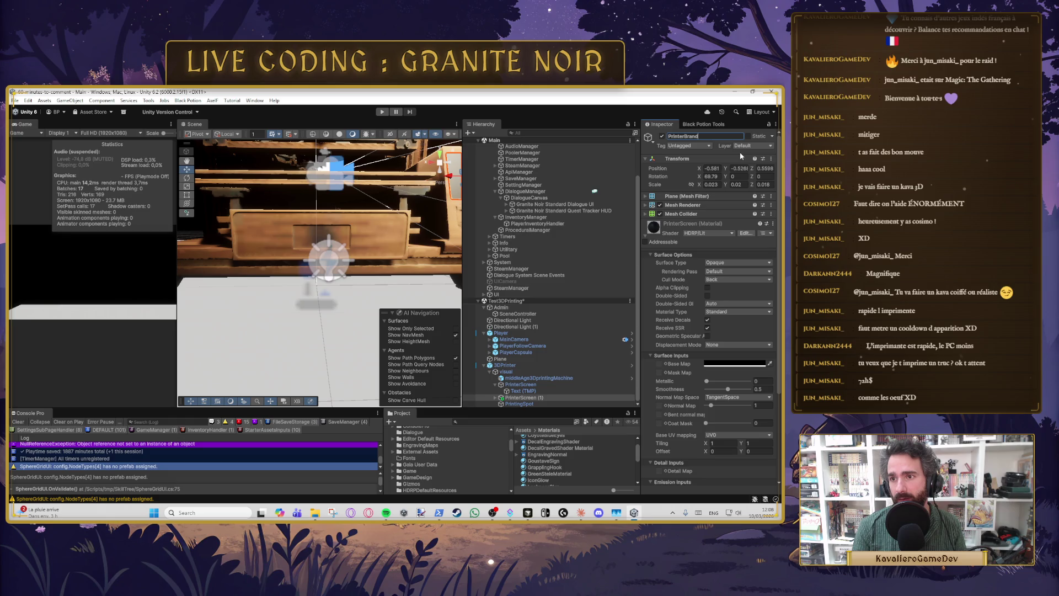
key("Return")
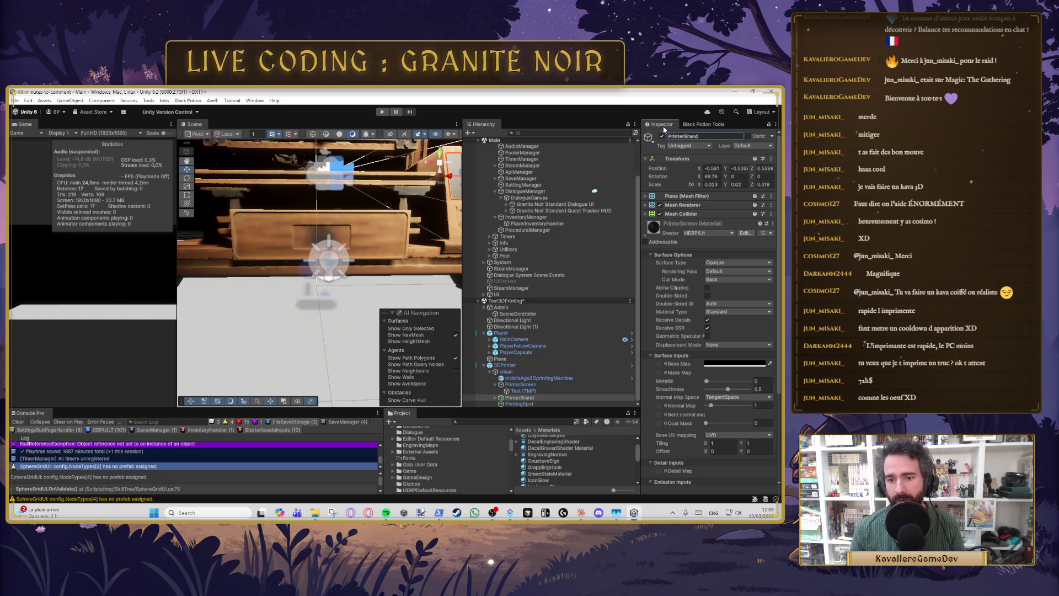
Step: Slide the PrinterBrand plate onto the printer front, tilt it to about 90° X rotation, and push it forward
key("f")
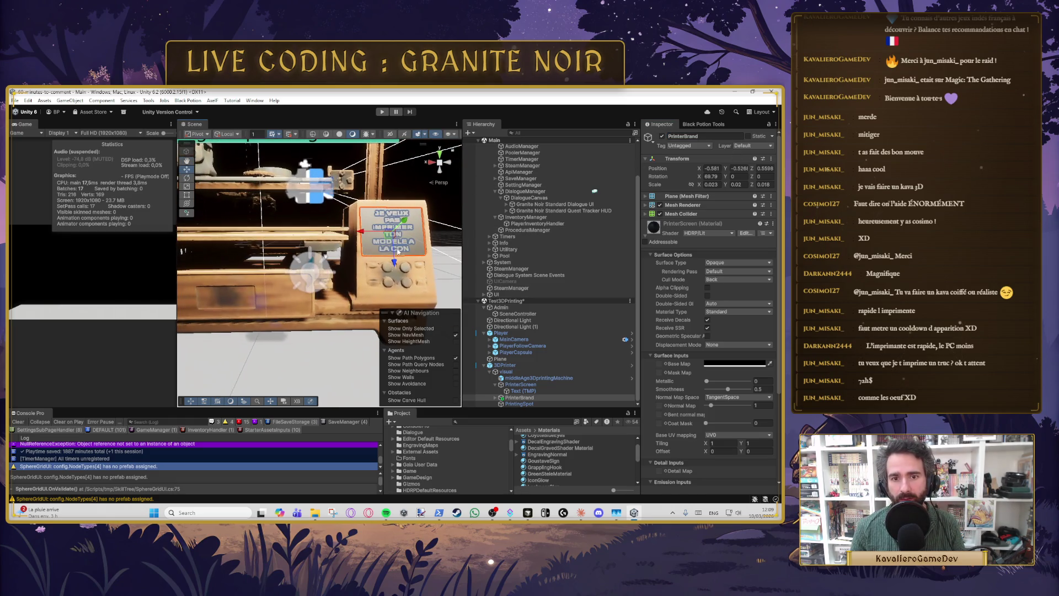
left_click_drag(363, 239, 202, 243)
key("f")
left_click_drag(331, 291, 332, 345)
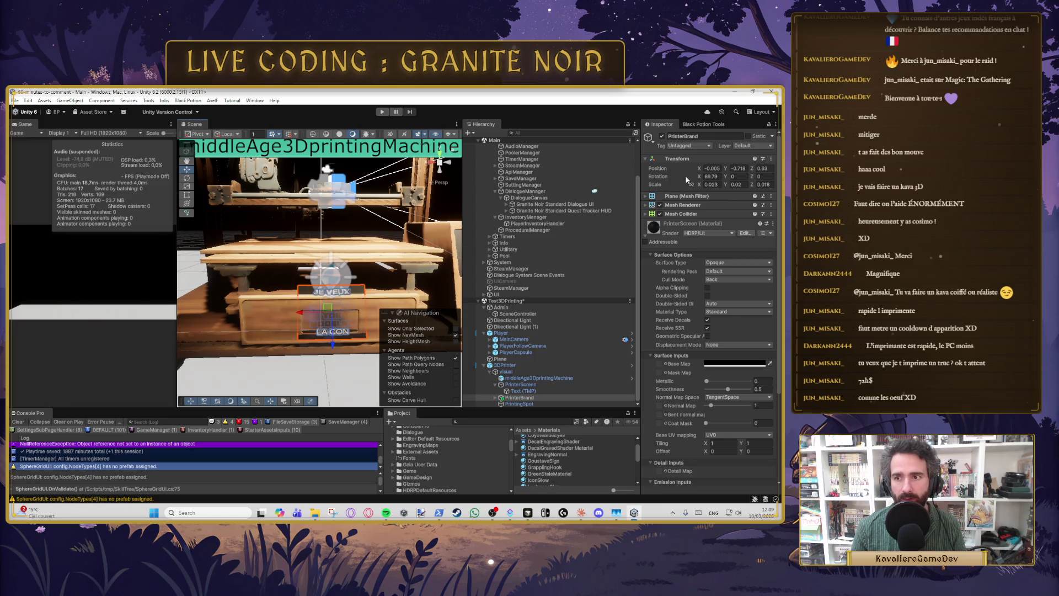
left_click_drag(699, 177, 717, 177)
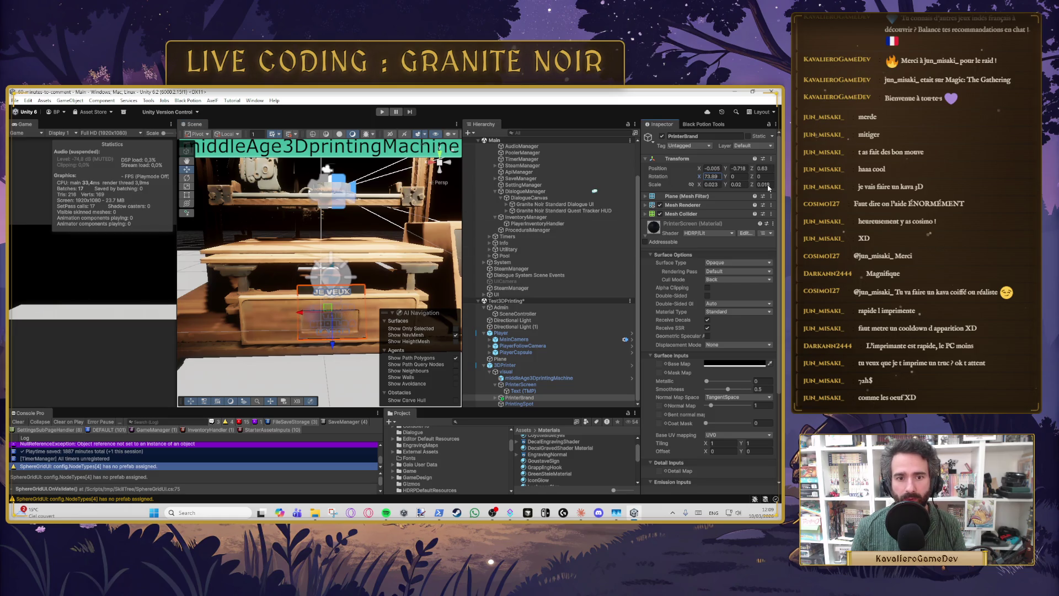
left_click(717, 177)
type("90")
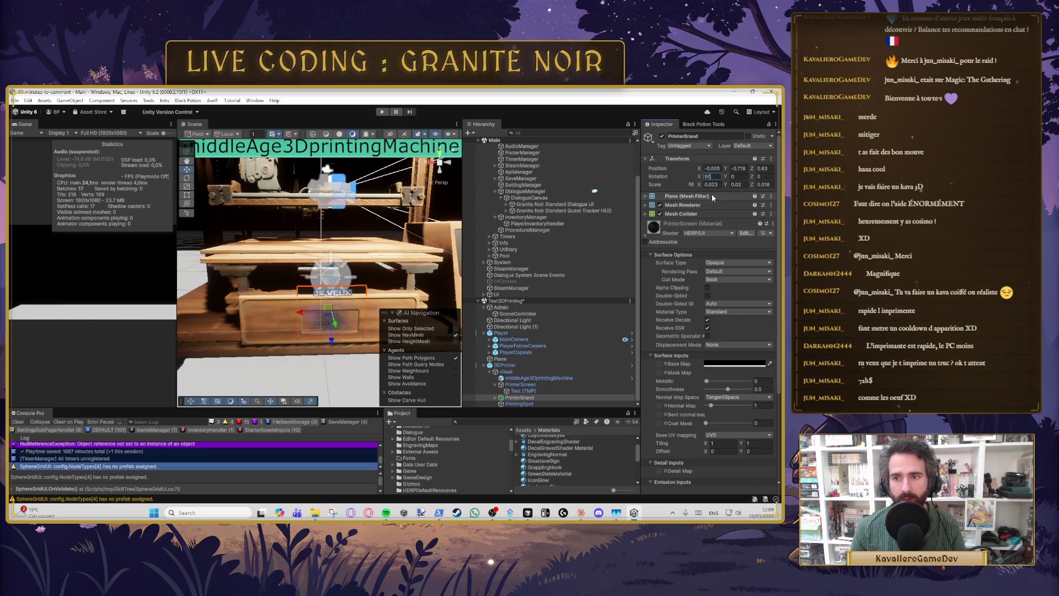
left_click_drag(336, 327, 336, 329)
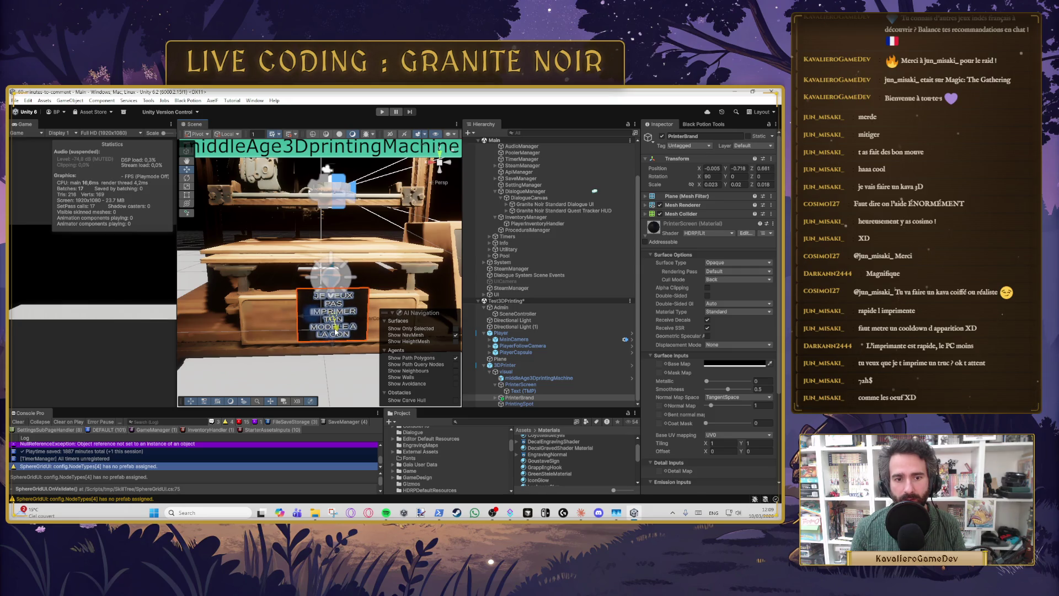
key("f")
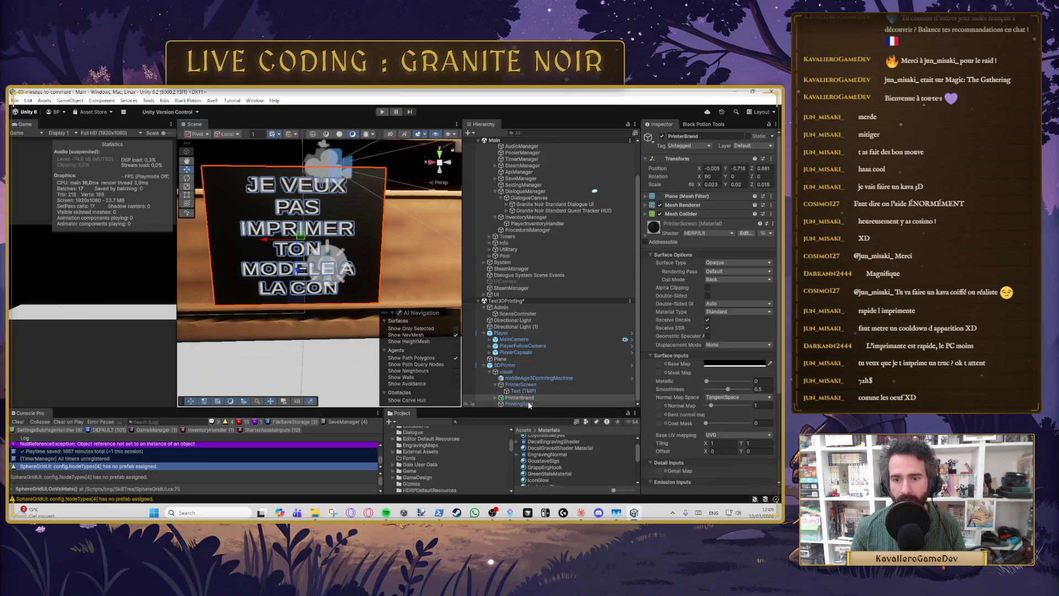
Step: Select PrinterBrand's Text (TMP) child and copy the brand name 'Dreecolab X3D' from the Claude chat
left_click(495, 397)
left_click(516, 405)
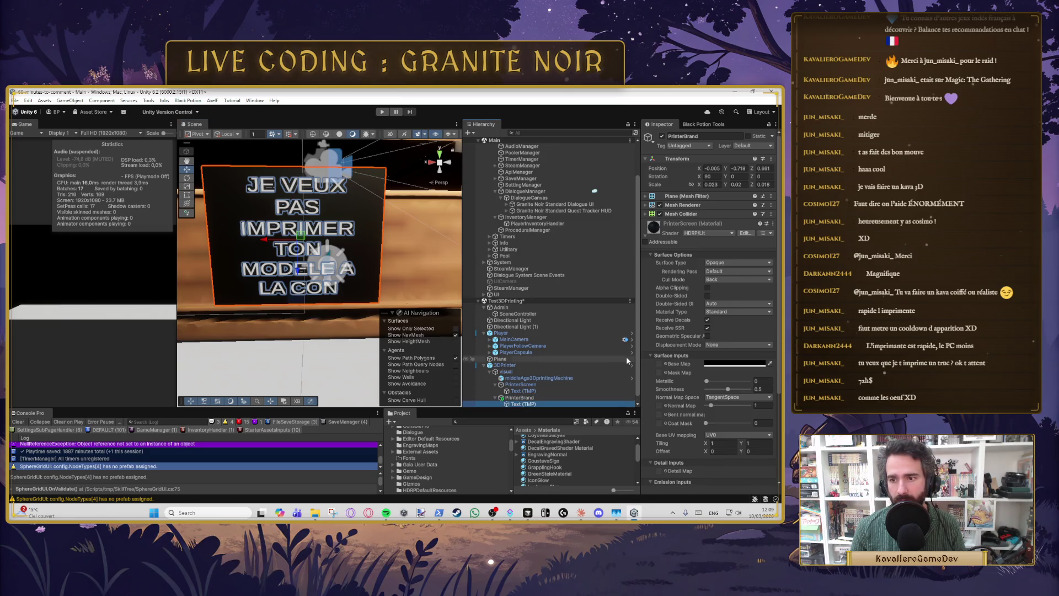
key("alt+Tab")
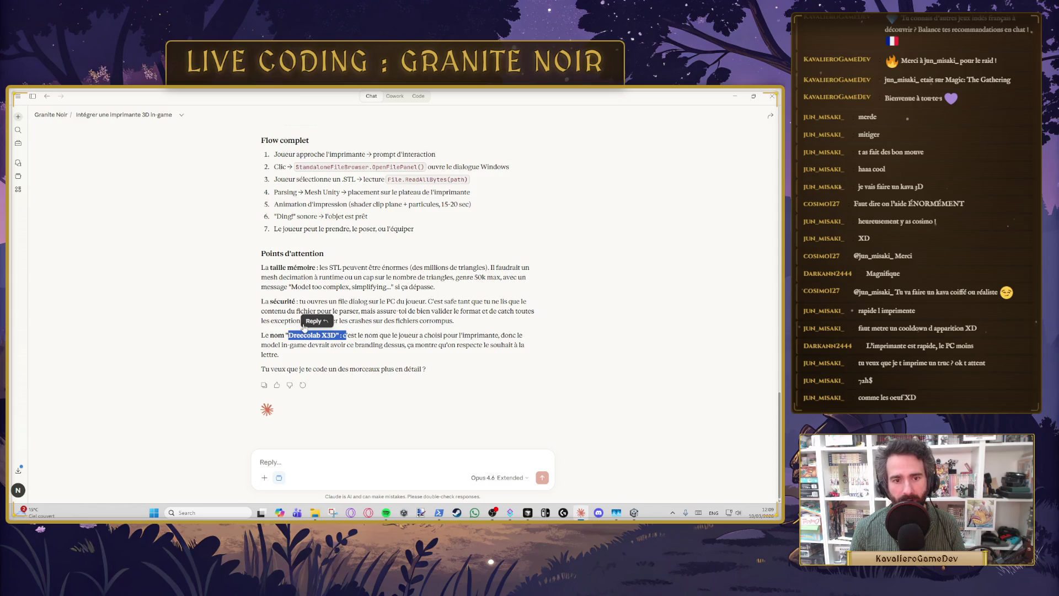
left_click(292, 335)
left_click_drag(291, 335, 339, 335)
key("ctrl+c")
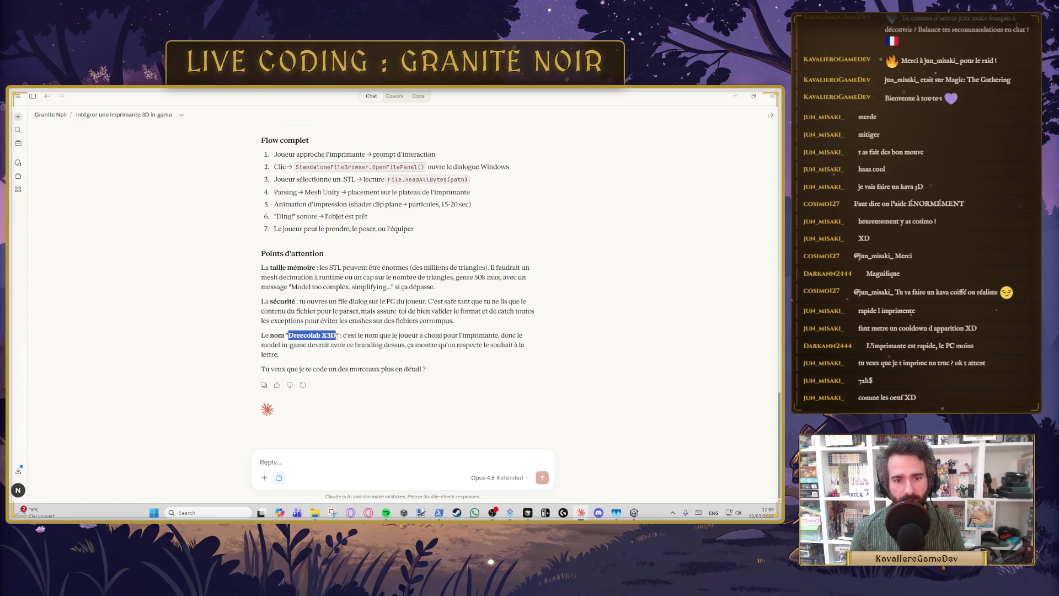
left_click(736, 96)
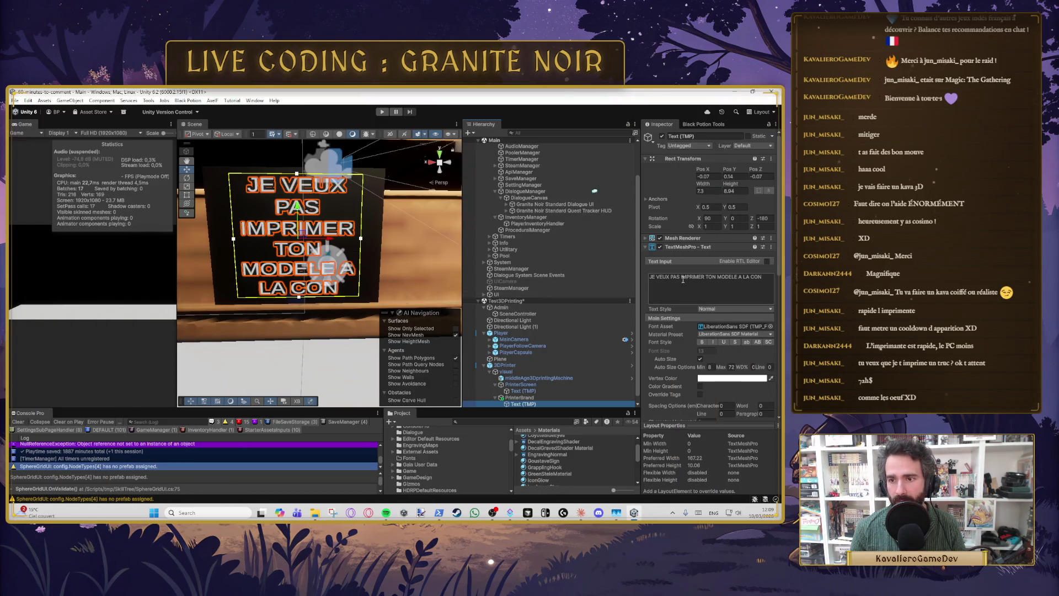
Step: Replace the label text with 'Dreecolab X3D', widen its box from 7.3 to 13.8, then select PrinterBrand
key("ctrl+a")
key("ctrl+v")
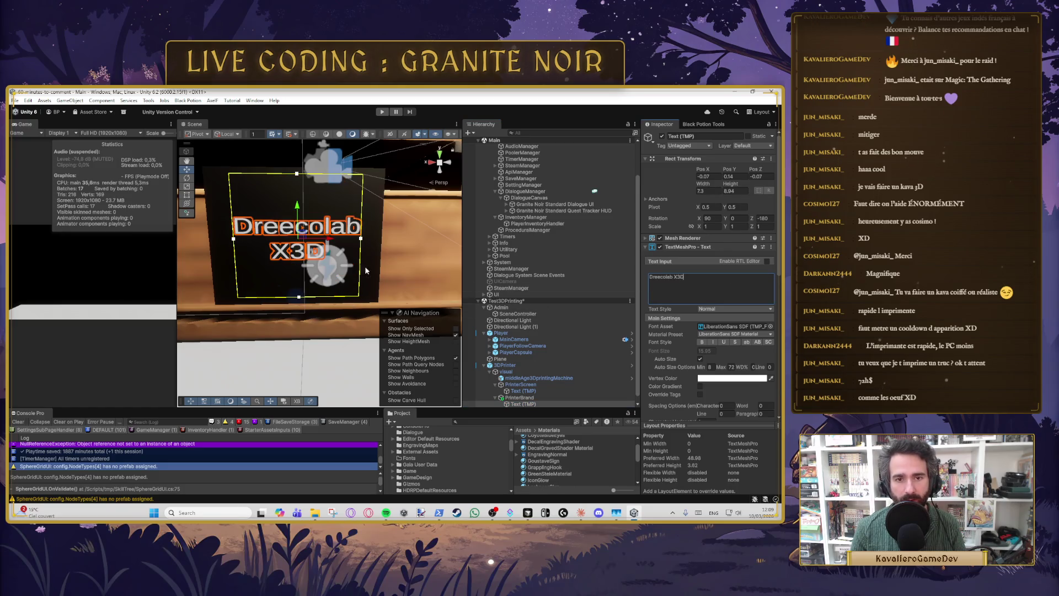
scroll(309, 317, "down", 5)
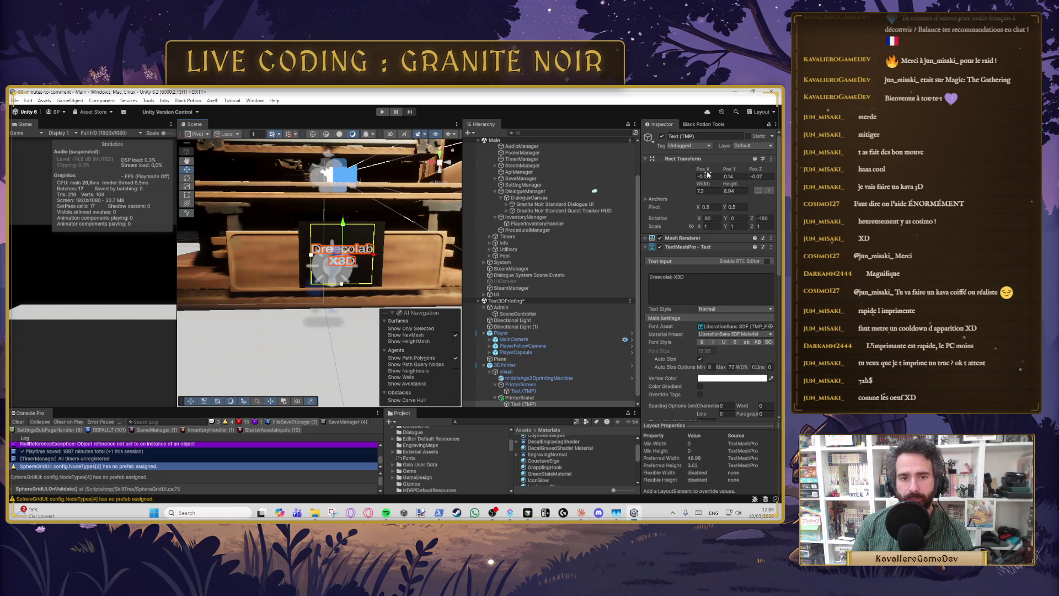
left_click_drag(708, 187, 734, 188)
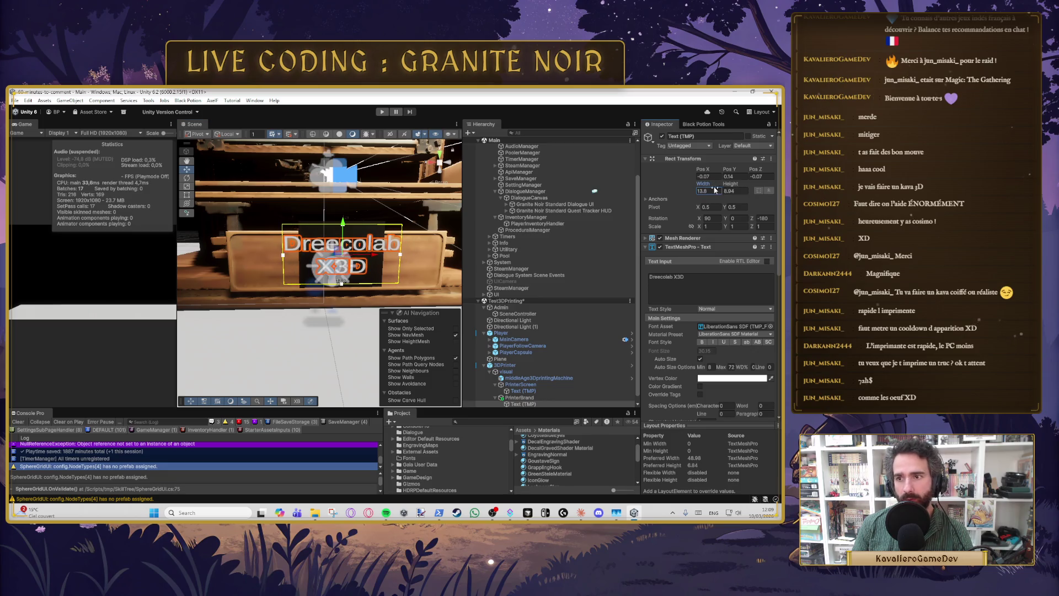
left_click(519, 398)
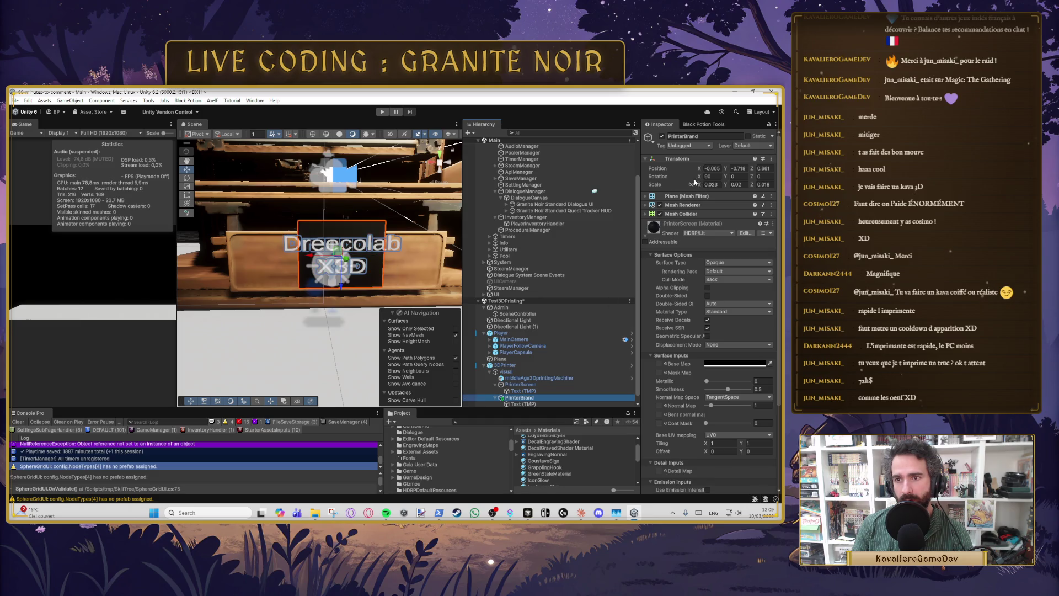
Step: Set the PrinterBrand plate's X scale to 0.055
left_click_drag(701, 186, 696, 186)
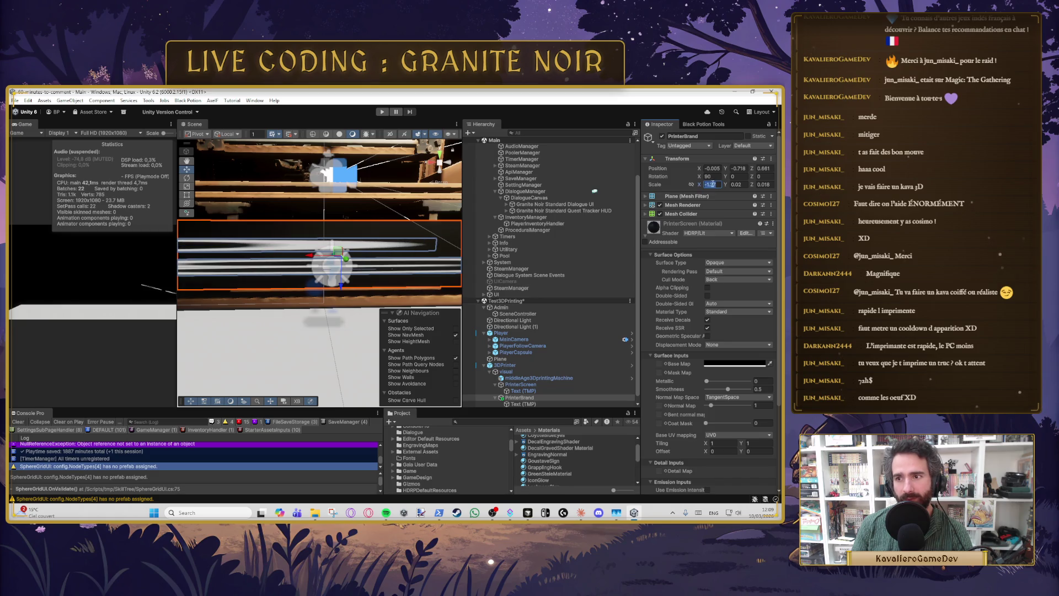
type("0.2")
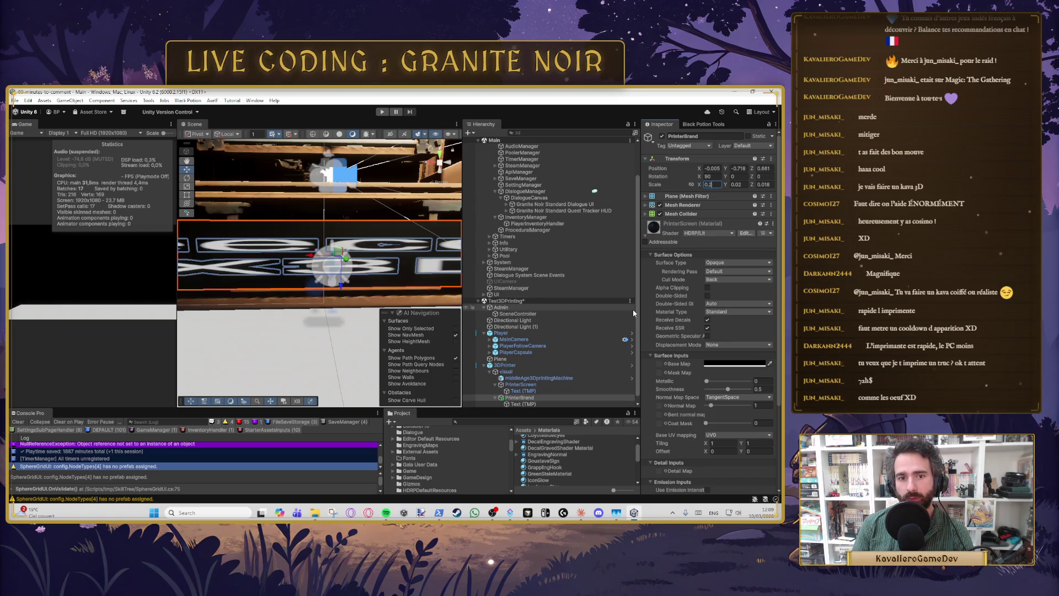
key("BackSpace")
type("1")
key("BackSpace")
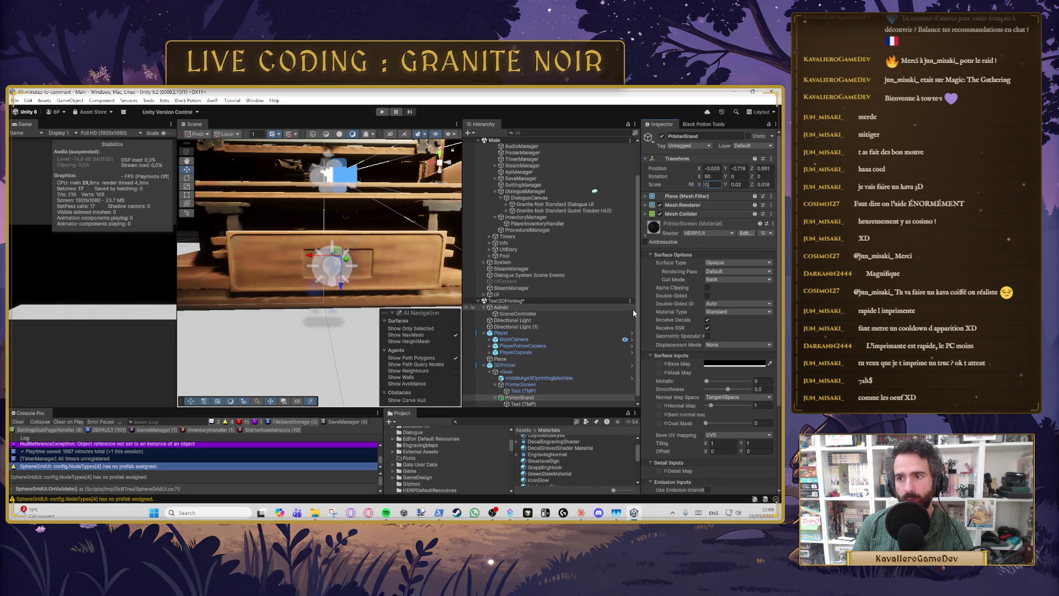
type("5")
key("BackSpace")
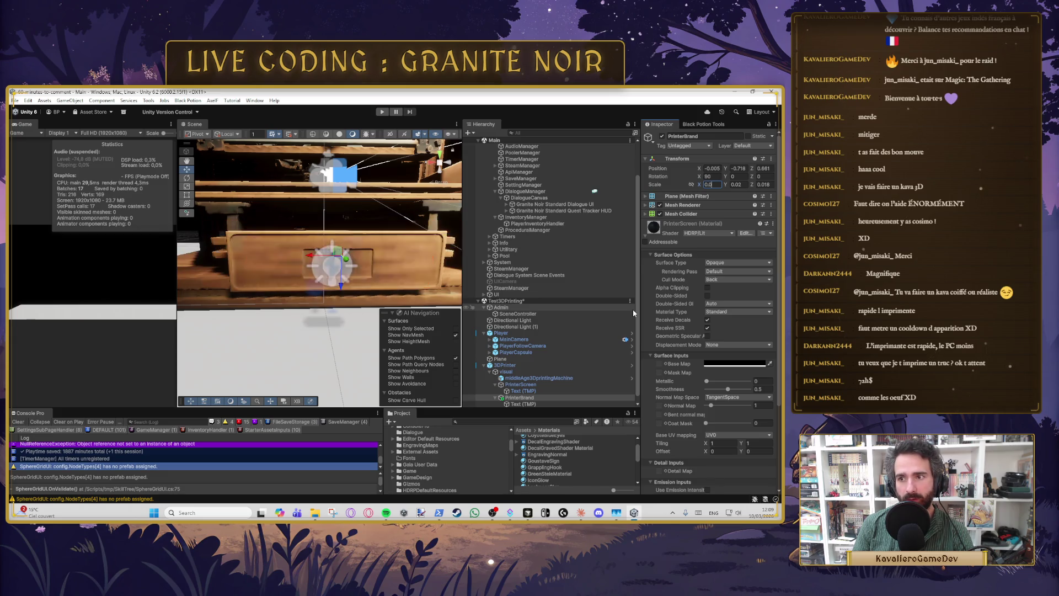
type("6")
key("BackSpace")
type("55")
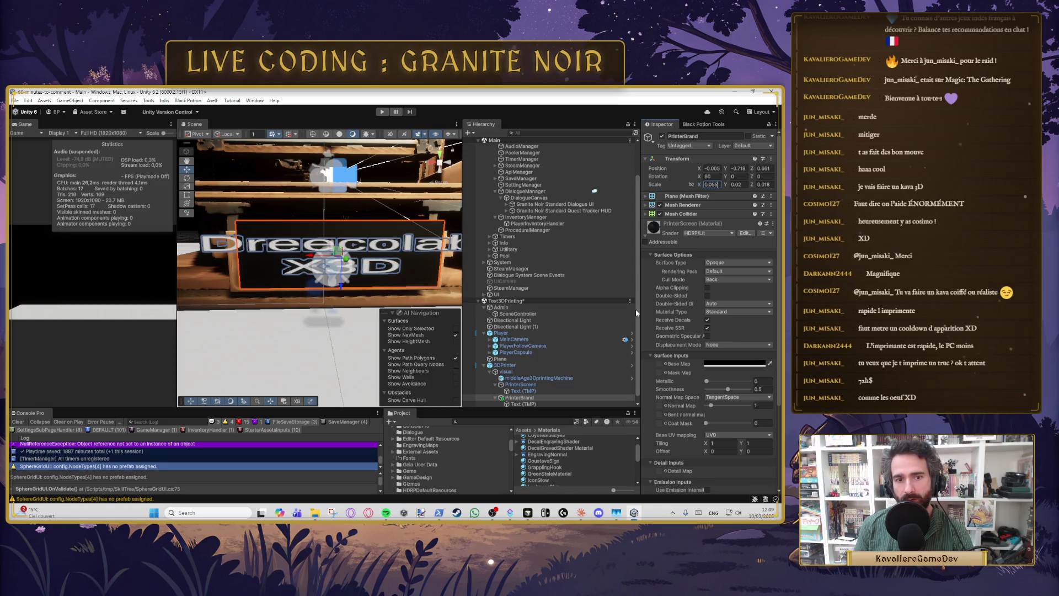
Step: Nudge the plate sideways, slightly back along Z, and a little lower on the printer front
left_click_drag(310, 255, 305, 258)
scroll(309, 302, "up", 3)
mouse_move(307, 303)
left_mouse_down()
mouse_move(284, 296)
mouse_move(368, 287)
left_mouse_up()
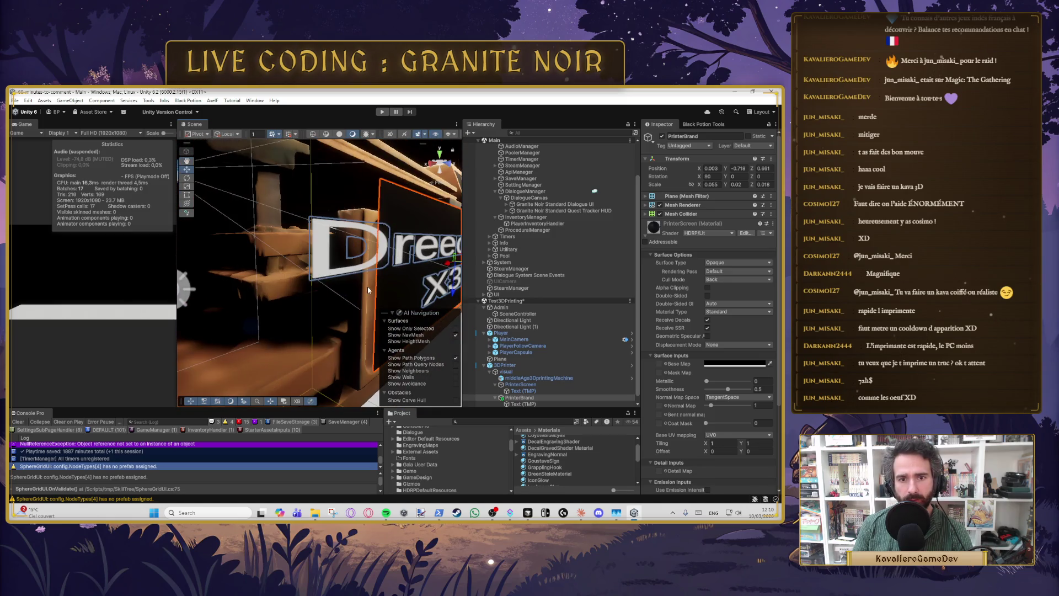
key("f")
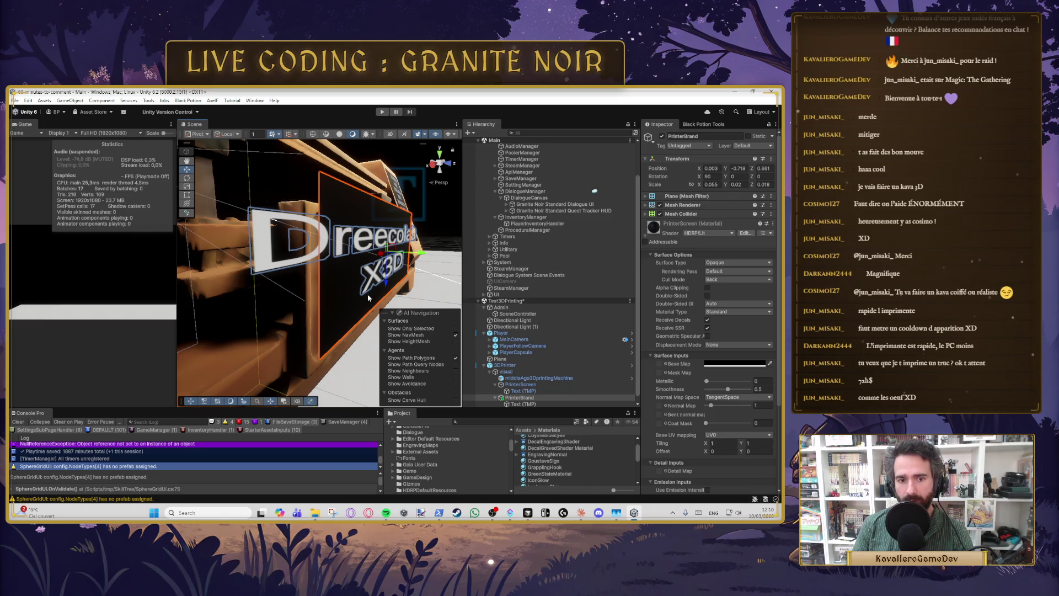
left_click_drag(421, 254, 422, 257)
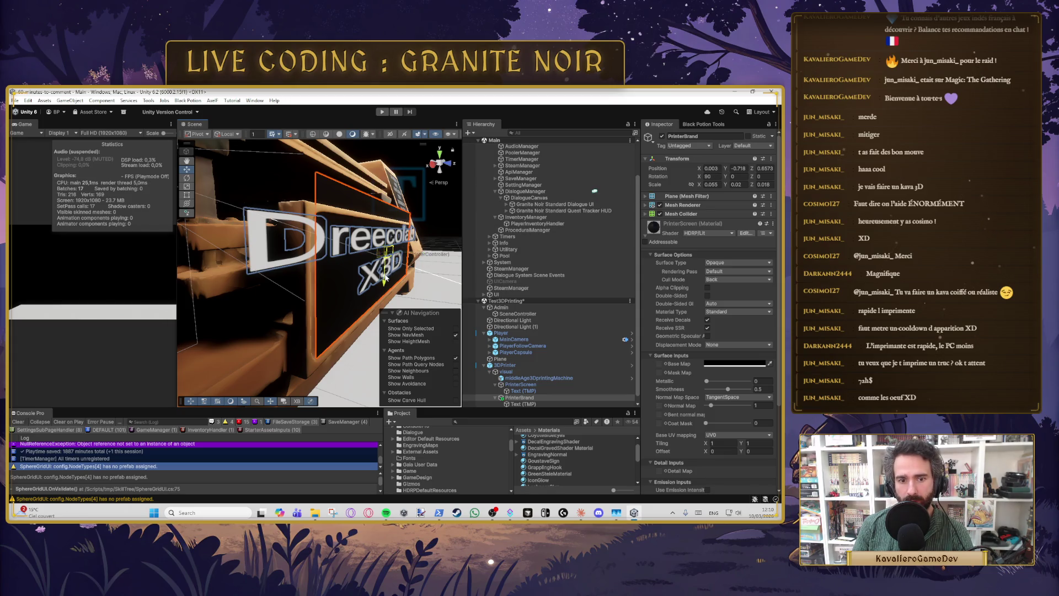
left_click_drag(385, 278, 387, 280)
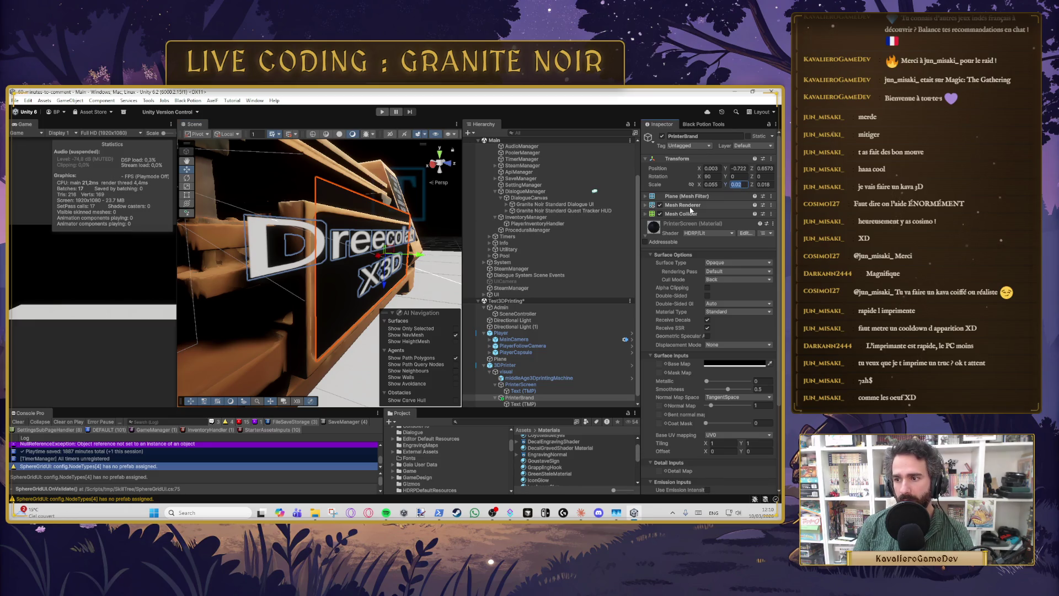
Step: Set the plate's Y scale to 0.02 and Z scale to 0.016, then lower it a bit more
type("0.01")
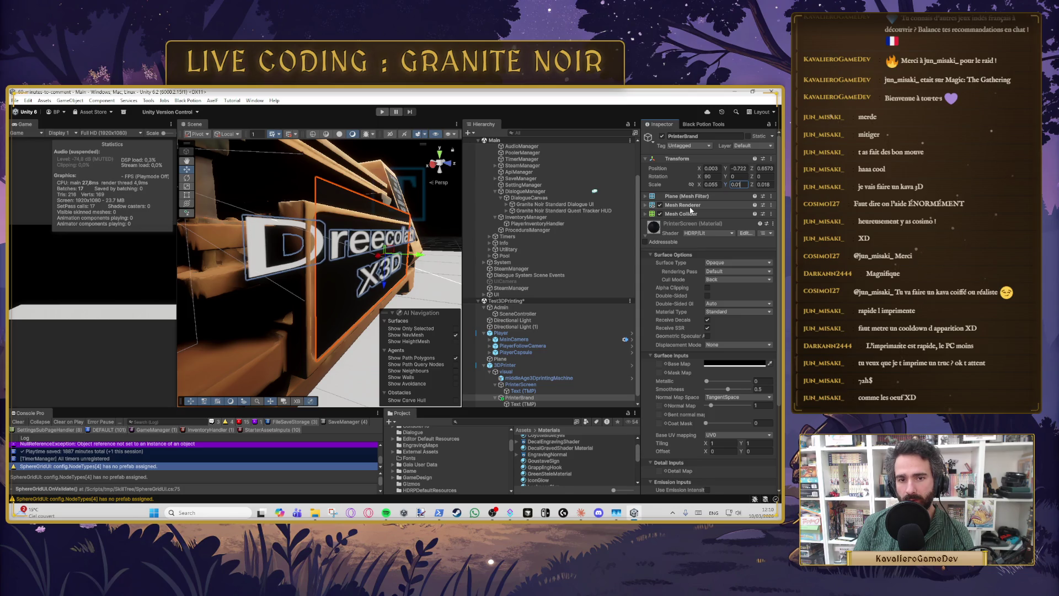
key("BackSpace")
type("2")
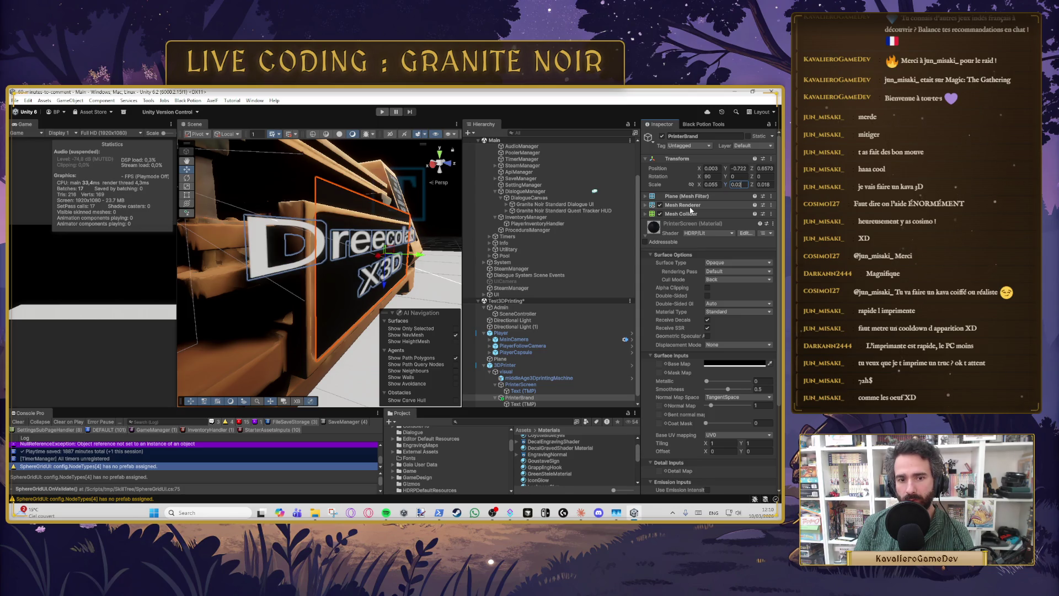
left_click_drag(342, 238, 239, 232)
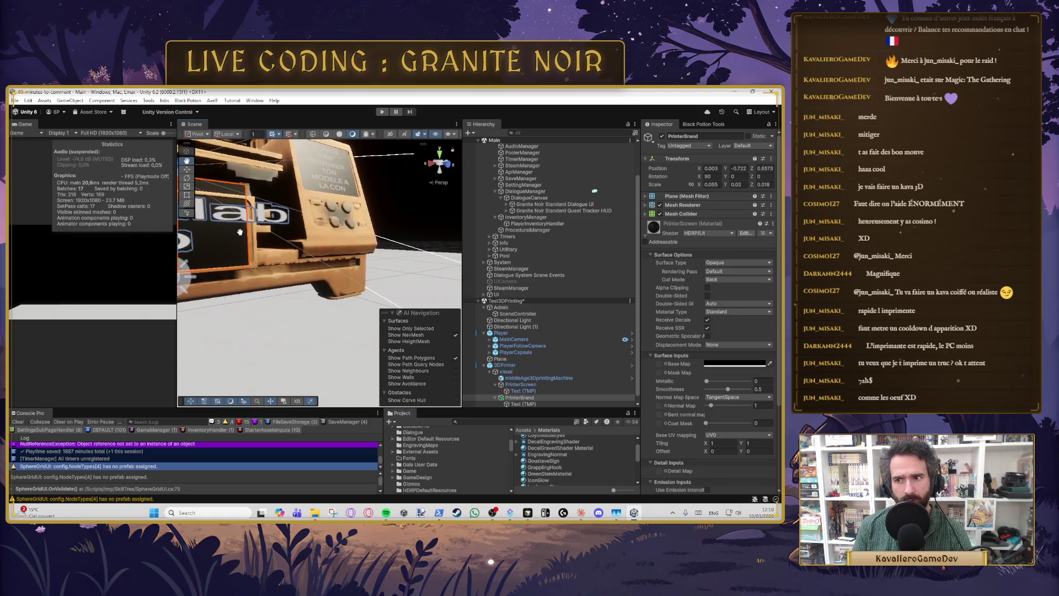
key("f")
left_click(771, 185)
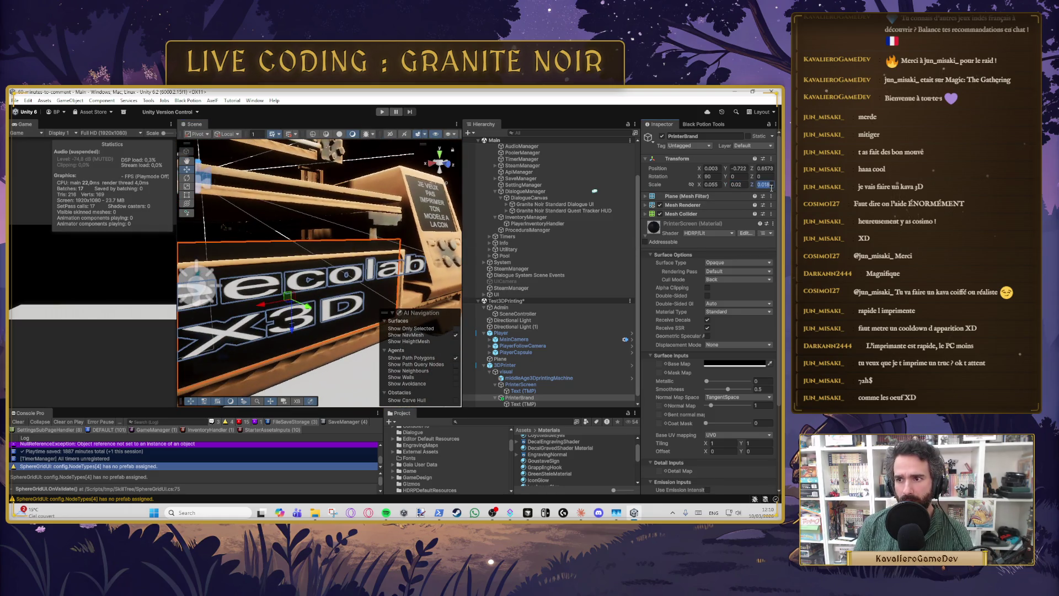
type("0.017")
key("BackSpace")
type("6")
mouse_move(291, 339)
left_mouse_down()
mouse_move(287, 364)
mouse_move(265, 359)
mouse_move(331, 353)
left_mouse_up()
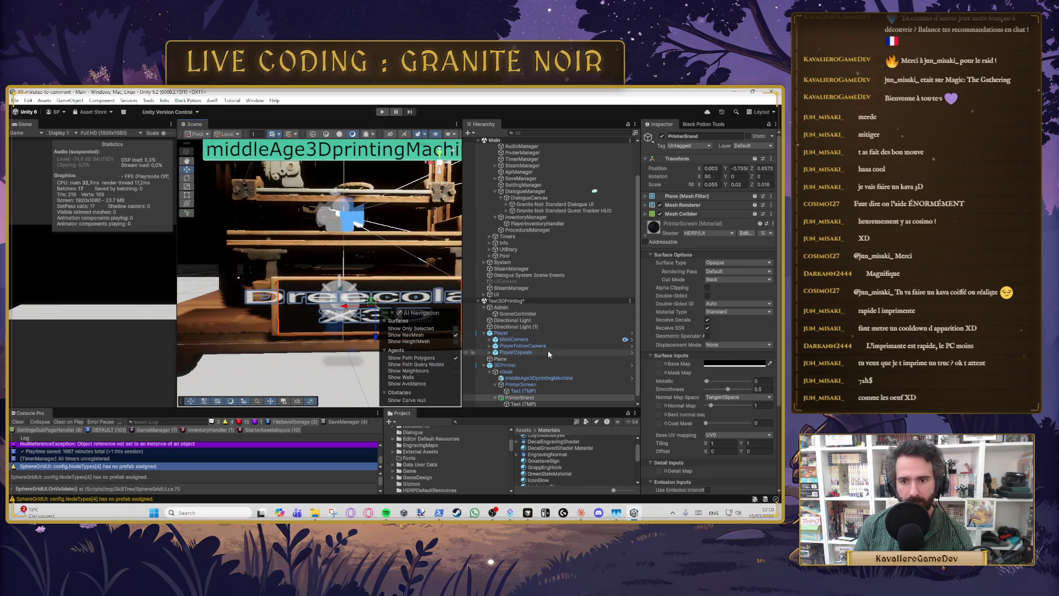
Step: Narrow the Dreecolab X3D text box width to 9.5
left_click(522, 404)
left_click(711, 274)
left_click_drag(704, 189, 688, 187)
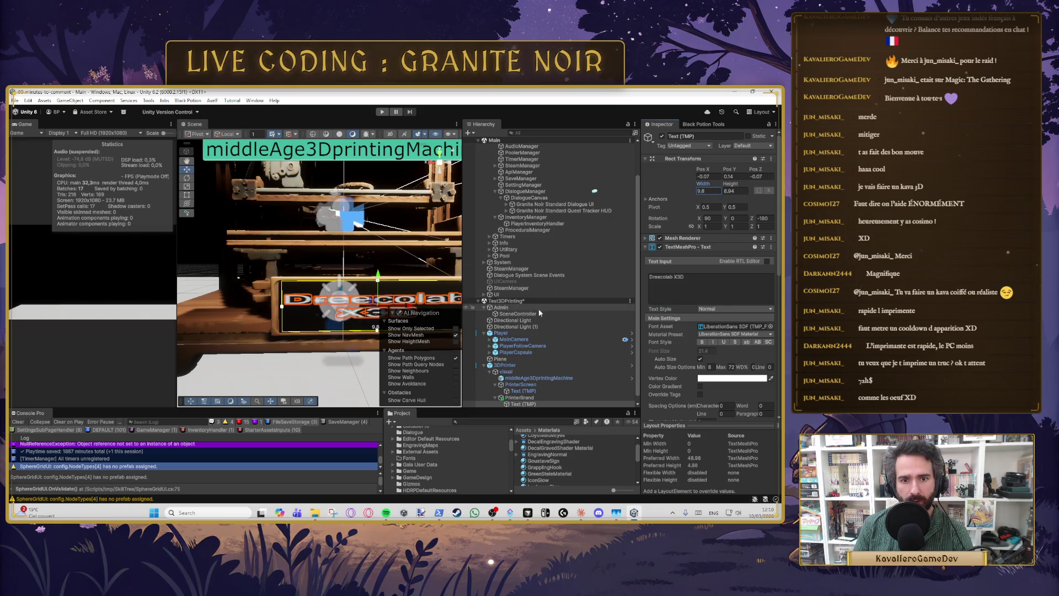
key("f")
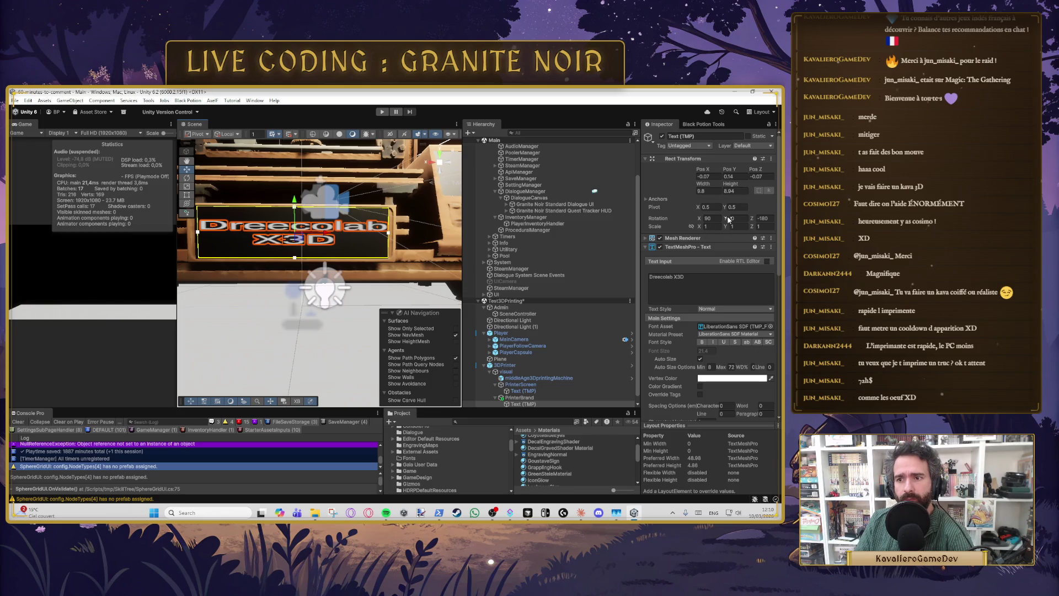
Step: Orbit around the printer, and briefly move the text under PrinterScreen before returning it beside PrinterBrand
scroll(272, 319, "down", 3)
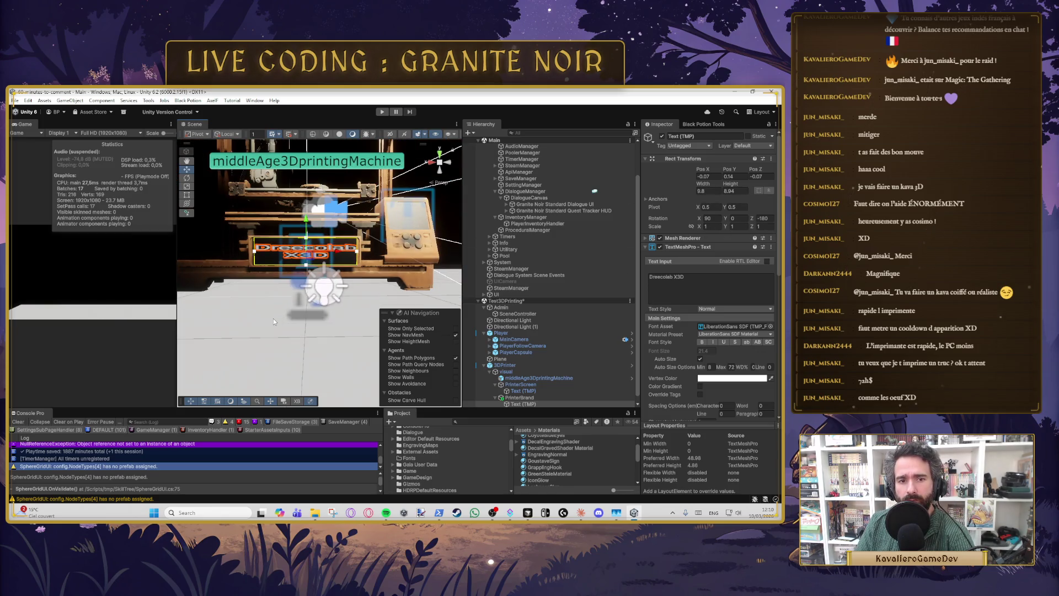
scroll(273, 319, "up", 3)
scroll(274, 317, "down", 3)
left_click_drag(282, 323, 356, 333)
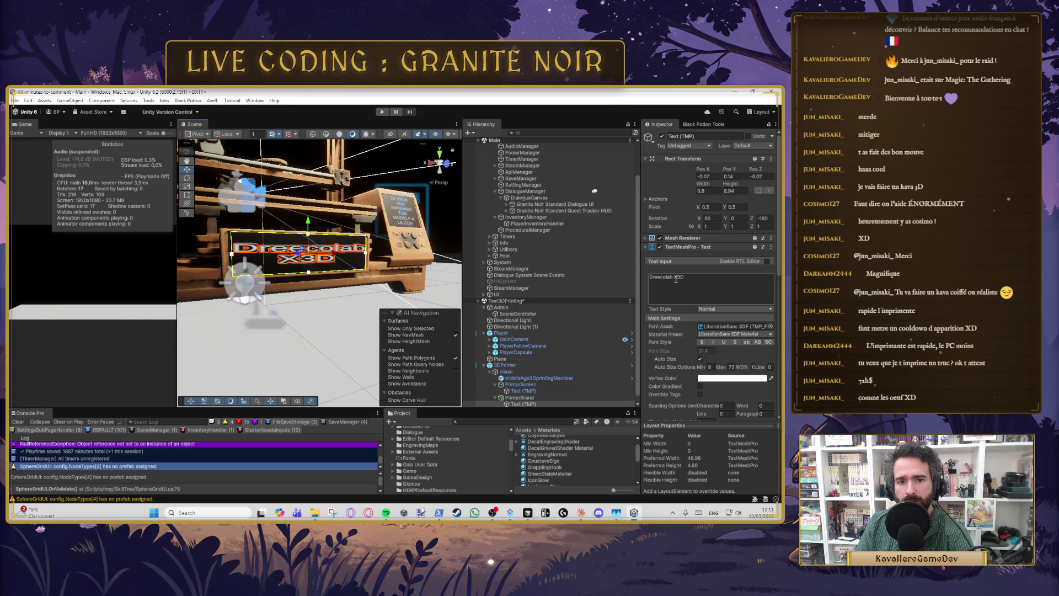
key("f")
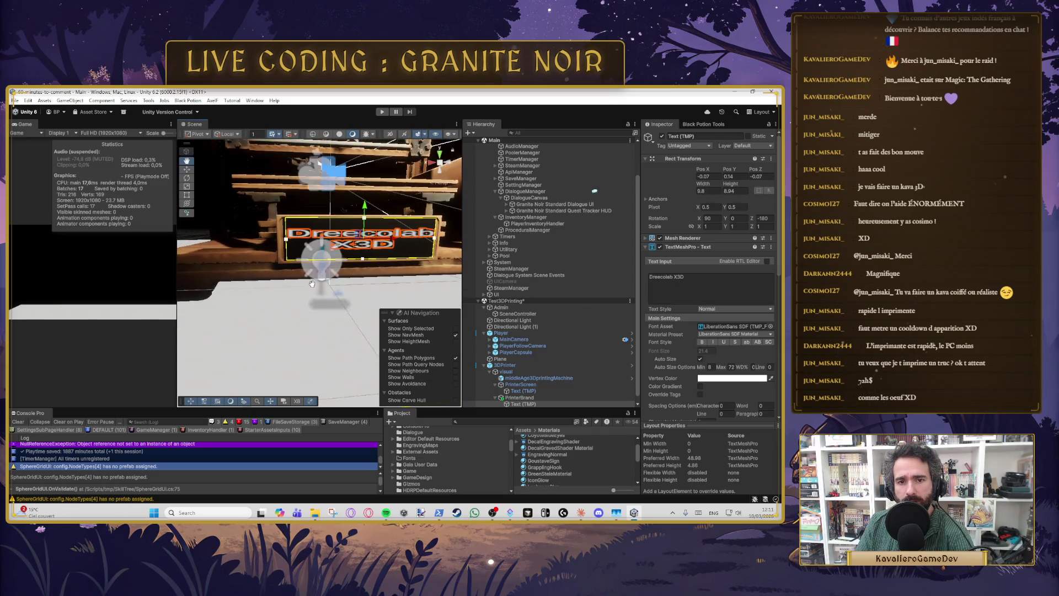
left_click_drag(527, 404, 541, 393)
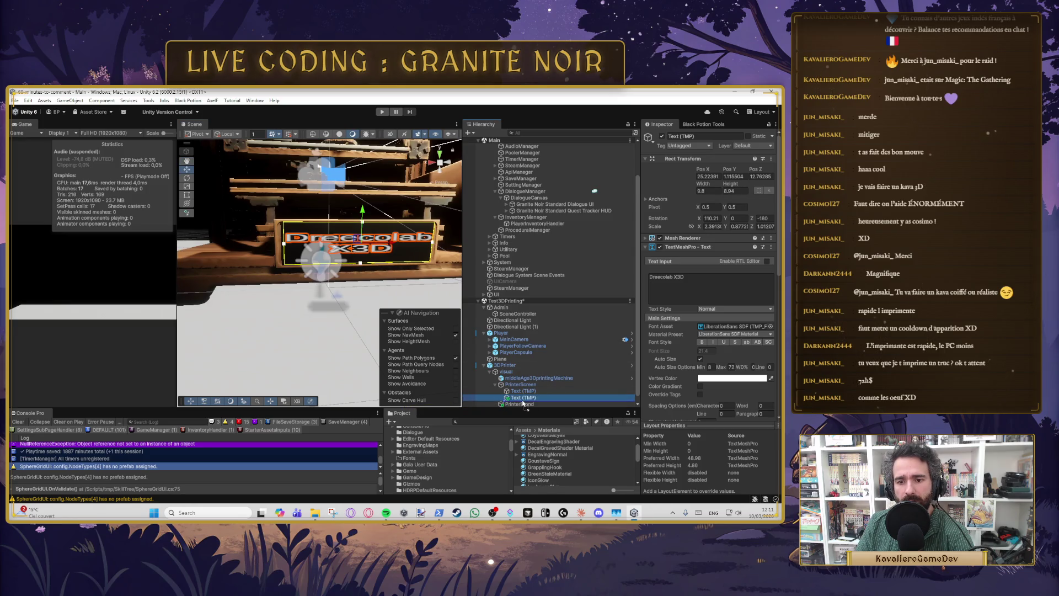
scroll(525, 404, "down", 1)
left_click_drag(528, 404, 522, 391)
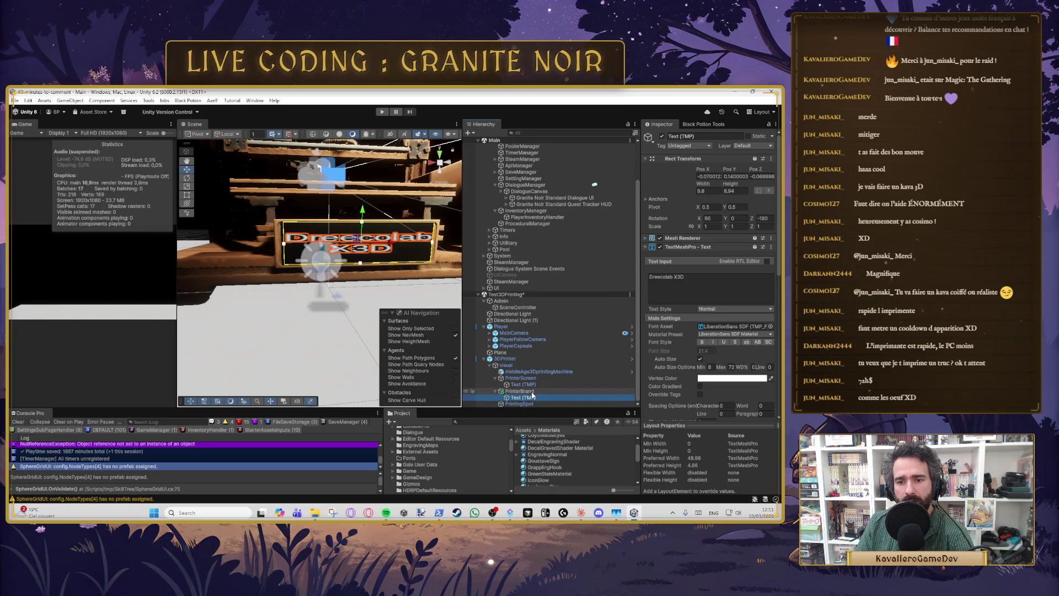
Step: Reduce the Dreecolab X3D text box height and orbit the printer to review the label
mouse_move(731, 186)
left_mouse_down()
mouse_move(709, 185)
mouse_move(731, 191)
left_mouse_up()
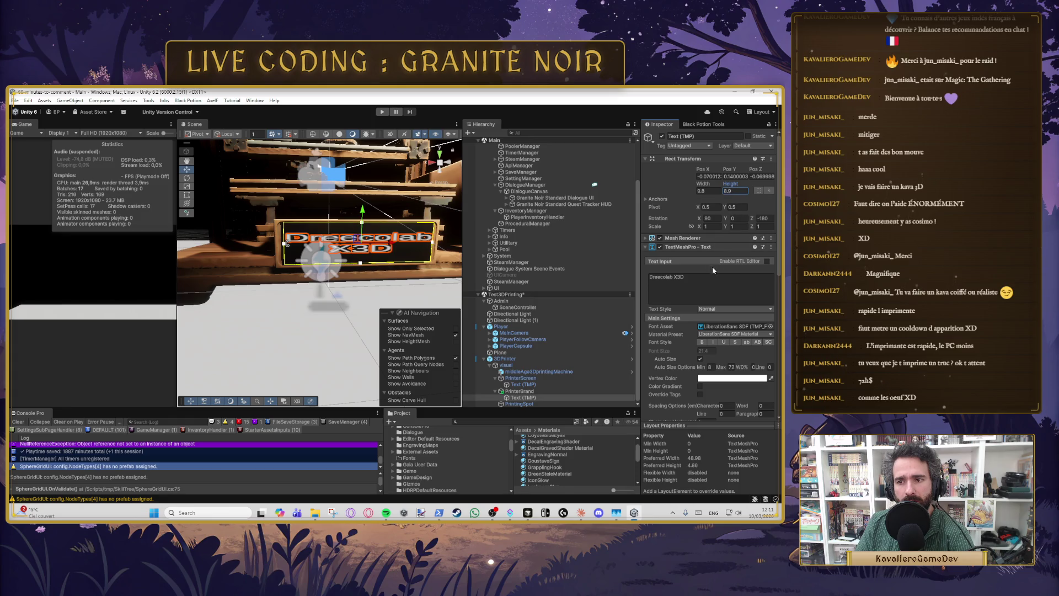
left_click(710, 191)
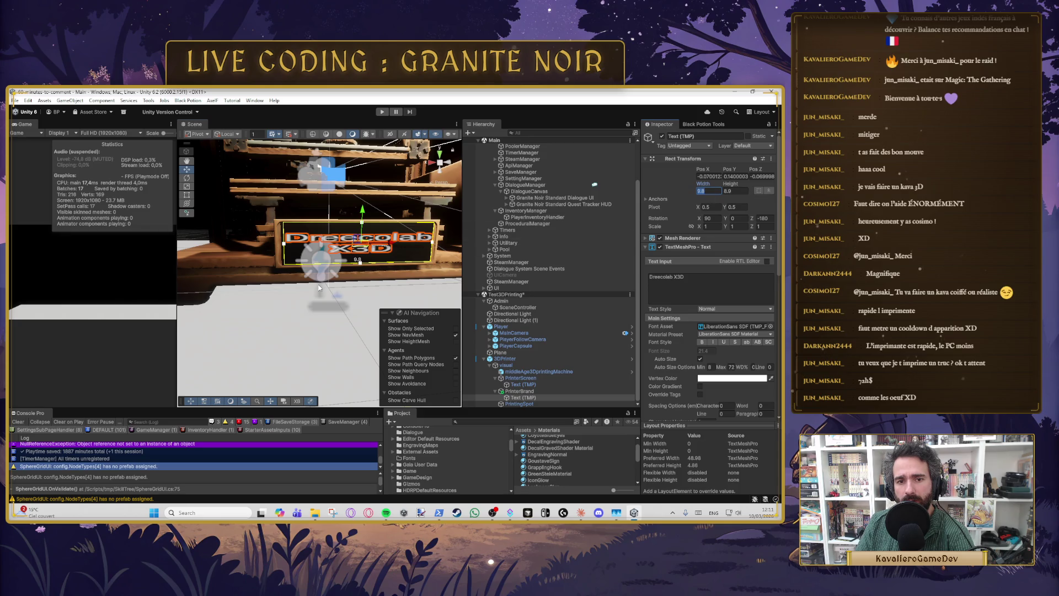
scroll(319, 294, "up", 5)
scroll(318, 290, "down", 5)
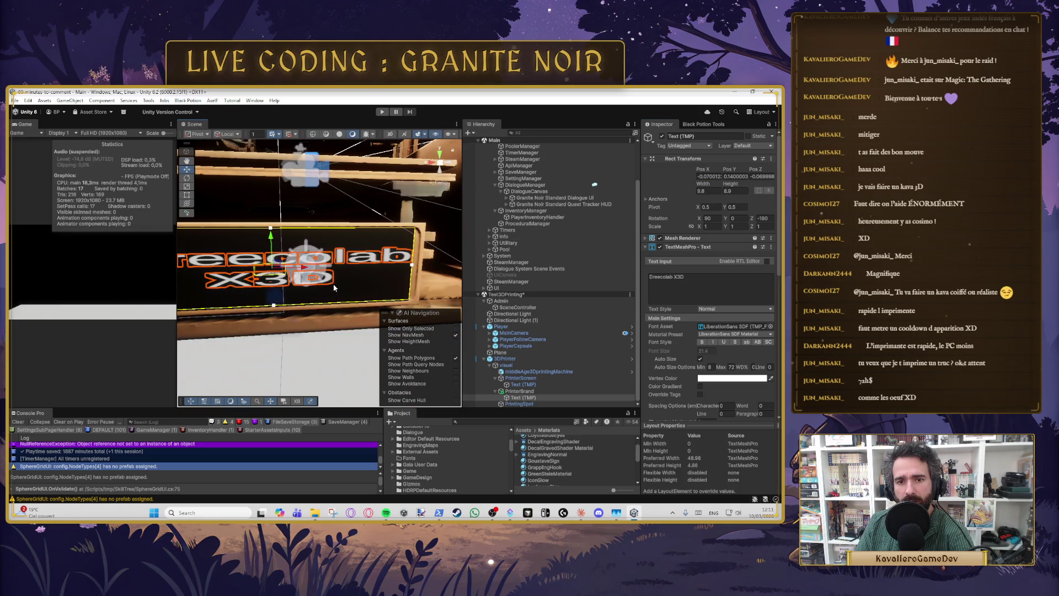
scroll(349, 286, "down", 3)
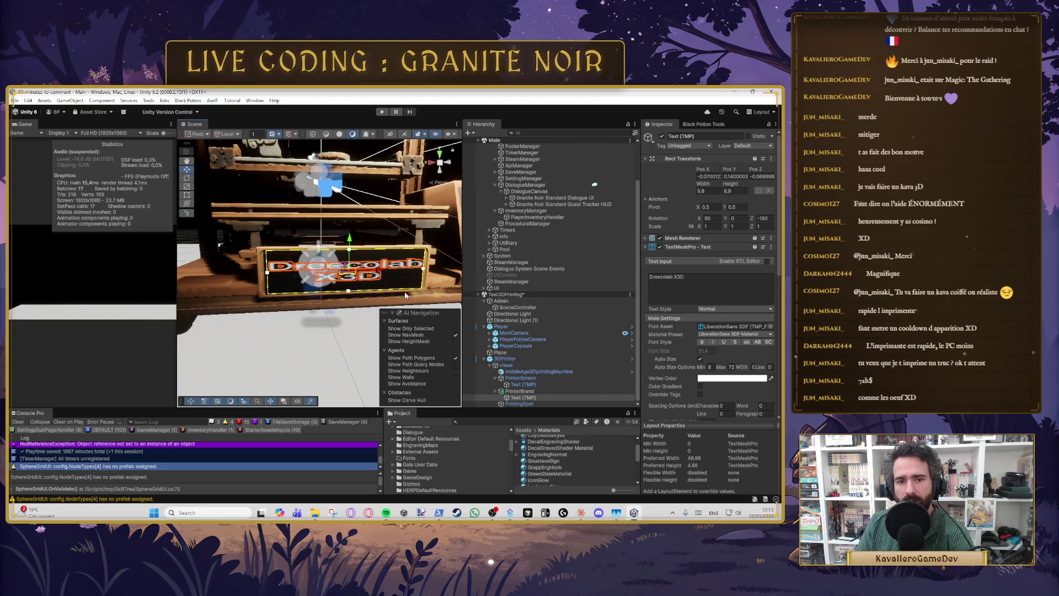
left_click(356, 319)
mouse_move(357, 319)
left_mouse_down()
mouse_move(275, 348)
mouse_move(355, 320)
left_mouse_up()
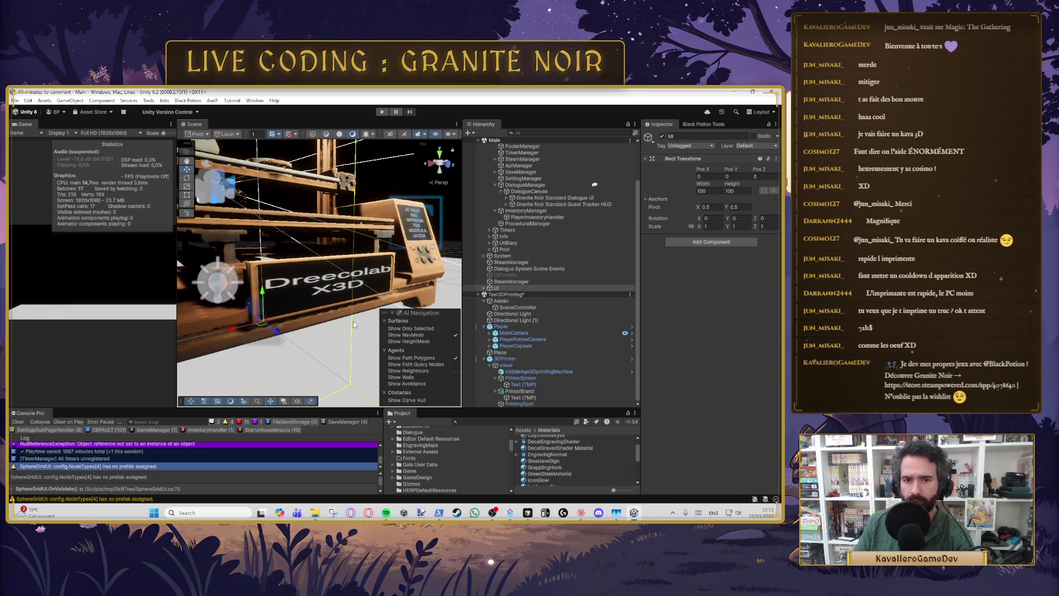
left_click_drag(331, 304, 310, 298)
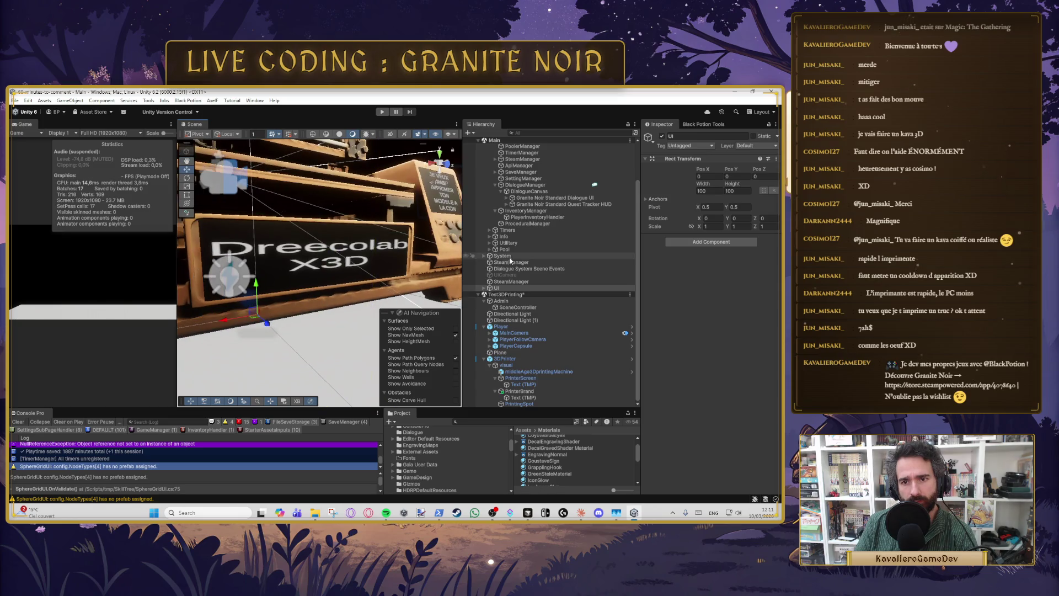
left_click(530, 391)
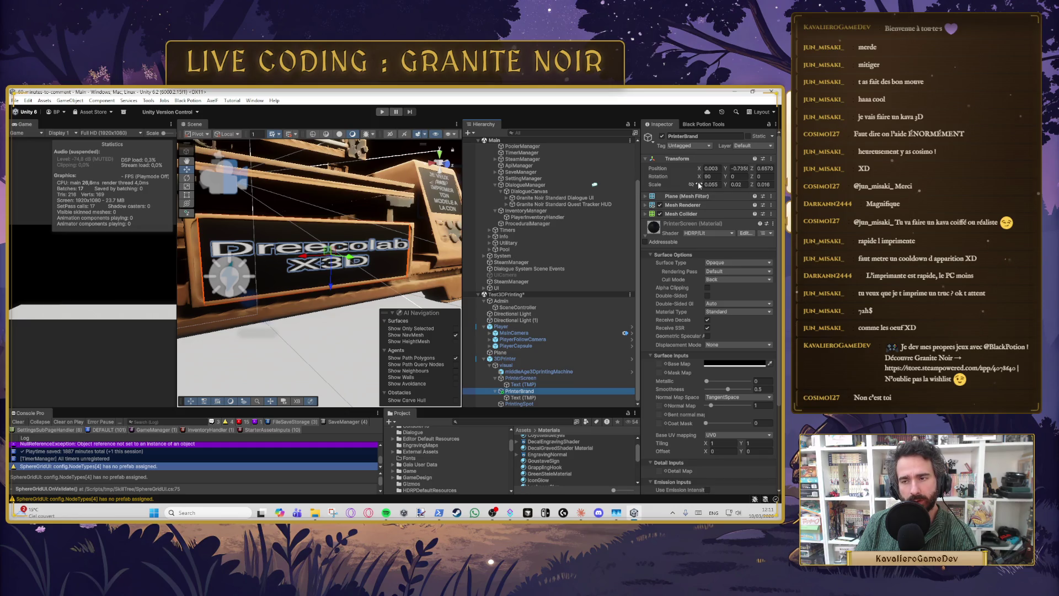
Step: Set the PrinterBrand plate's X scale to 0.057
left_click_drag(703, 186, 705, 234)
type("0.55")
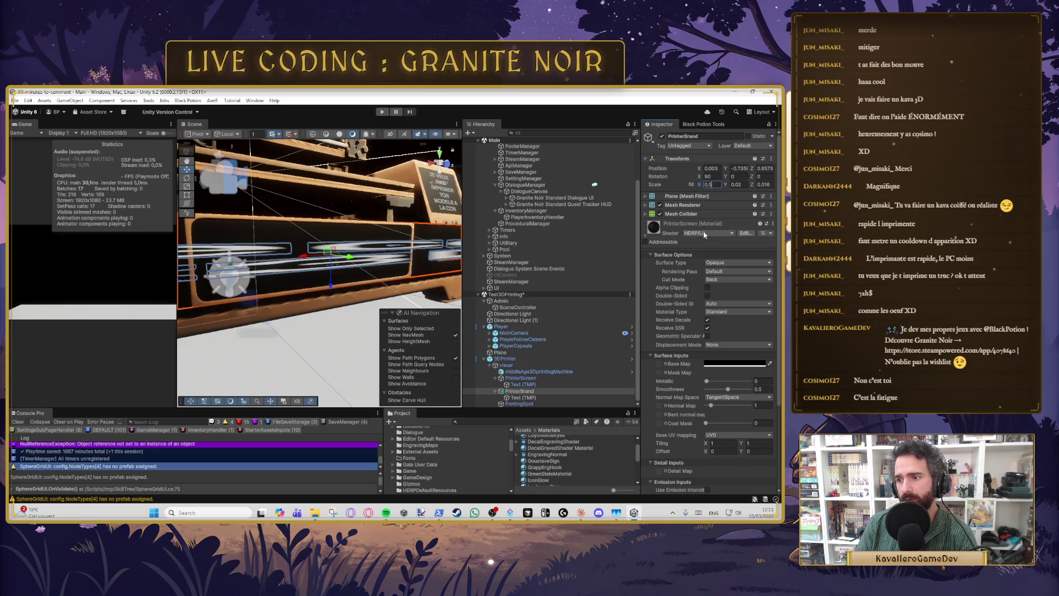
key("BackSpace")
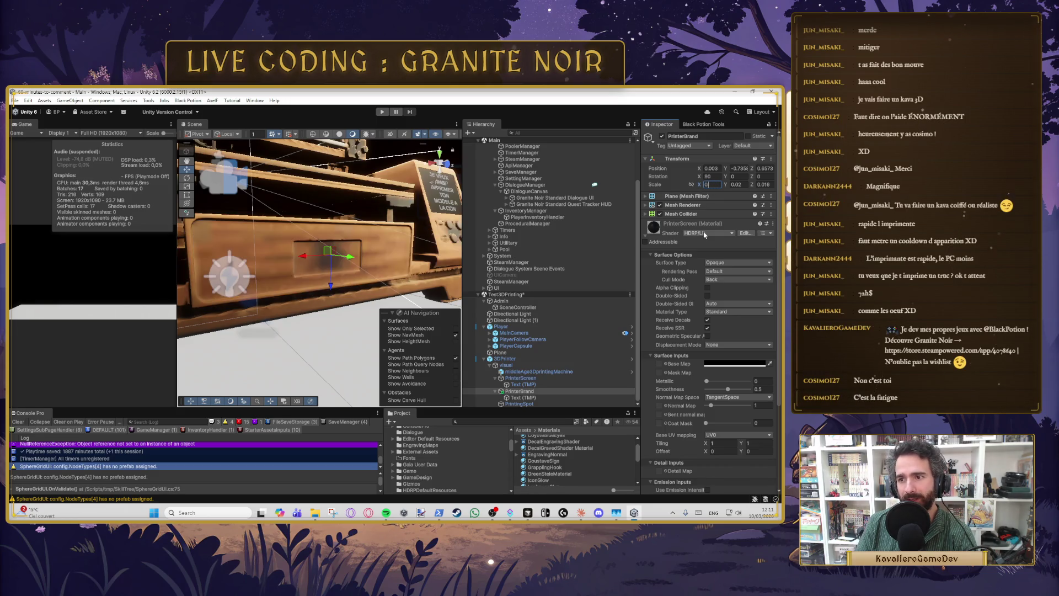
key("BackSpace")
type("05")
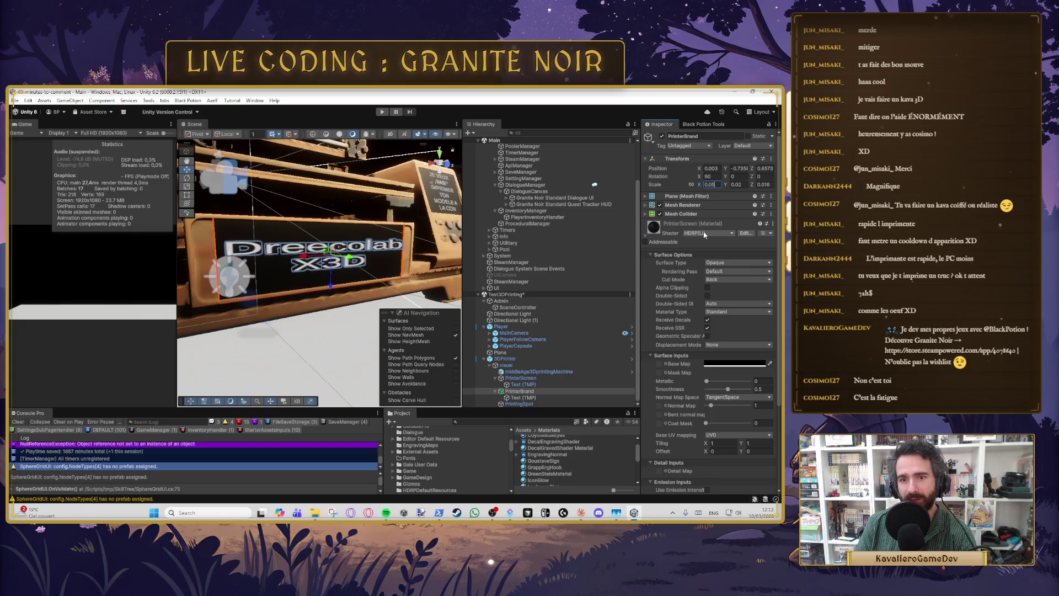
type("6")
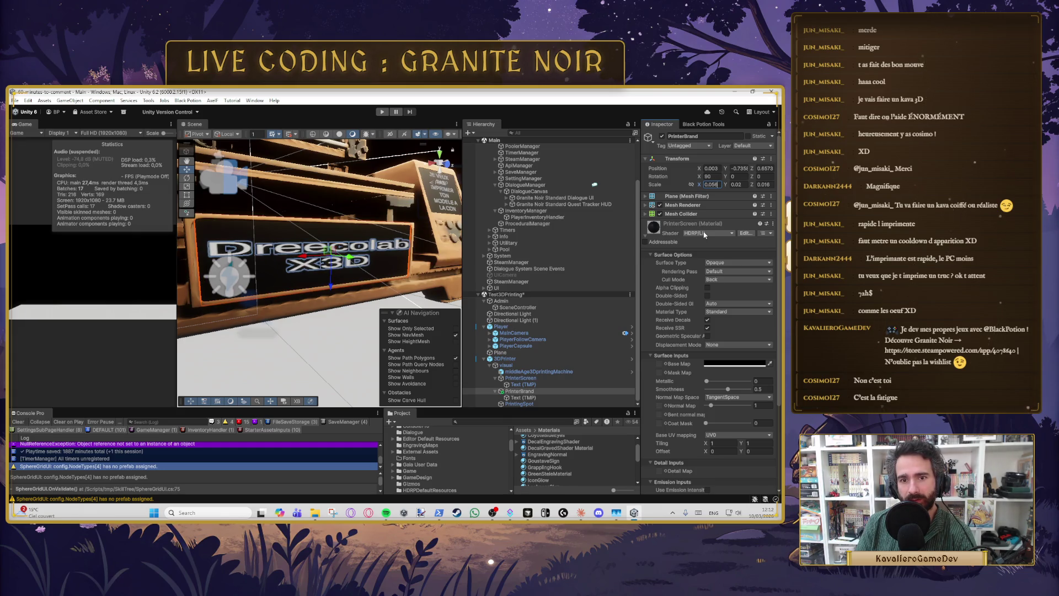
key("BackSpace")
type("7")
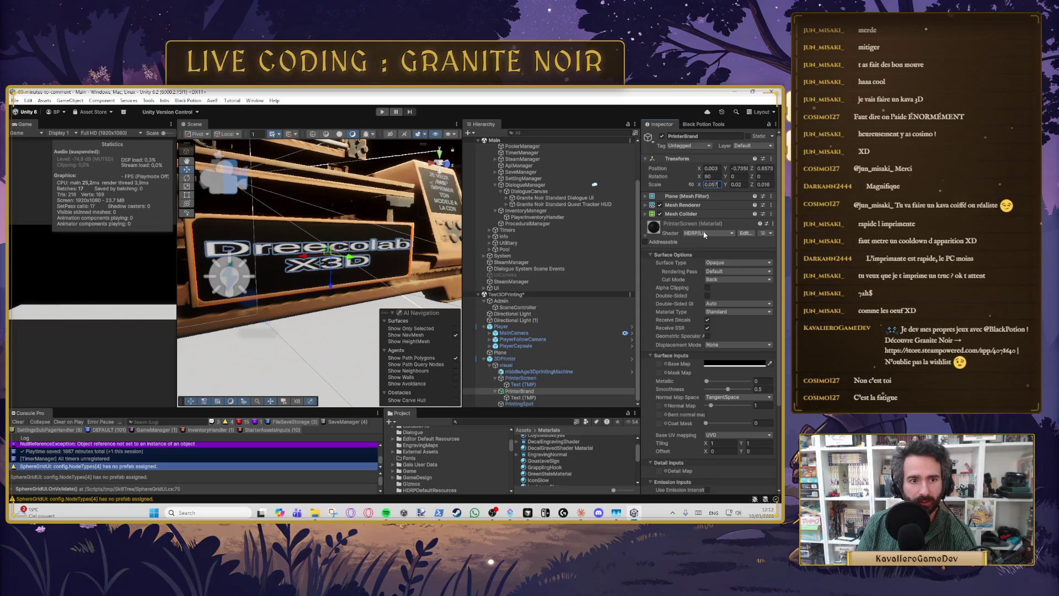
Step: Inspect the sign up close, then set the plate's X scale to 0.058
left_click(409, 288)
left_click_drag(409, 288, 317, 295)
scroll(318, 295, "down", 5)
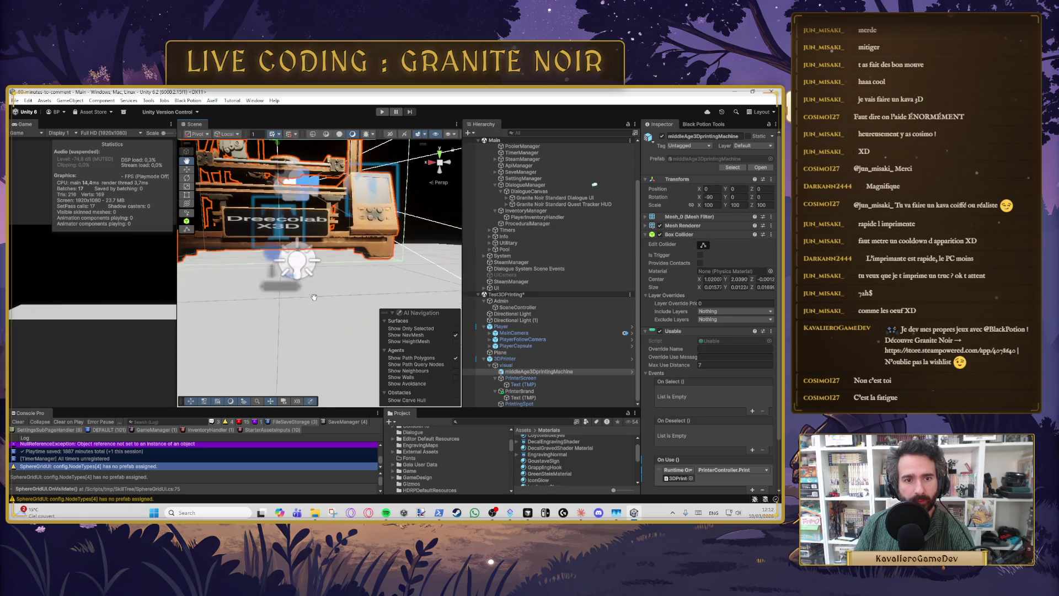
scroll(314, 298, "up", 5)
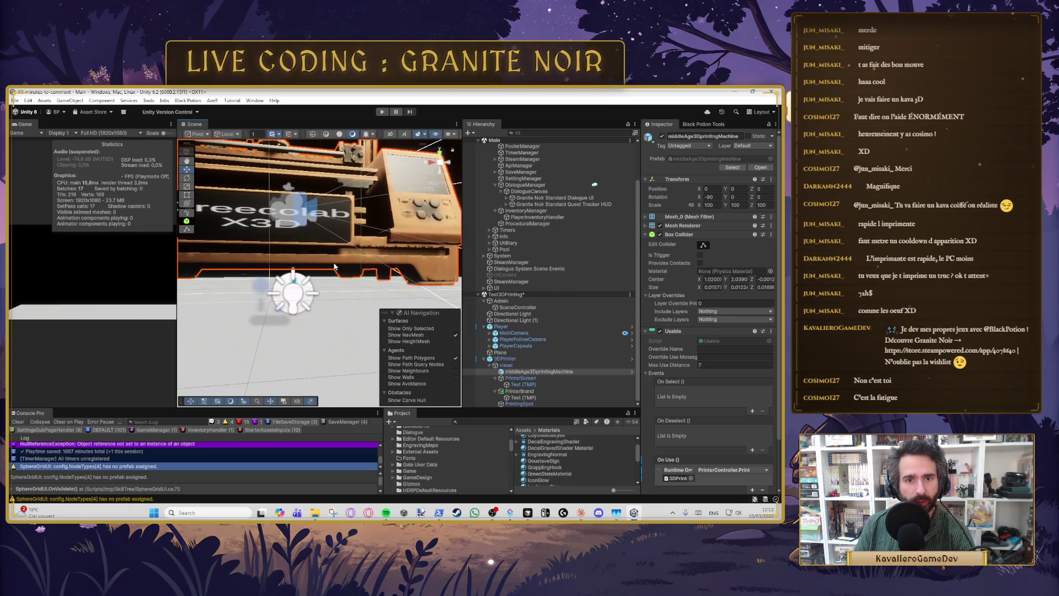
mouse_move(334, 267)
left_mouse_down()
mouse_move(364, 274)
mouse_move(284, 275)
left_mouse_up()
scroll(341, 271, "up", 5)
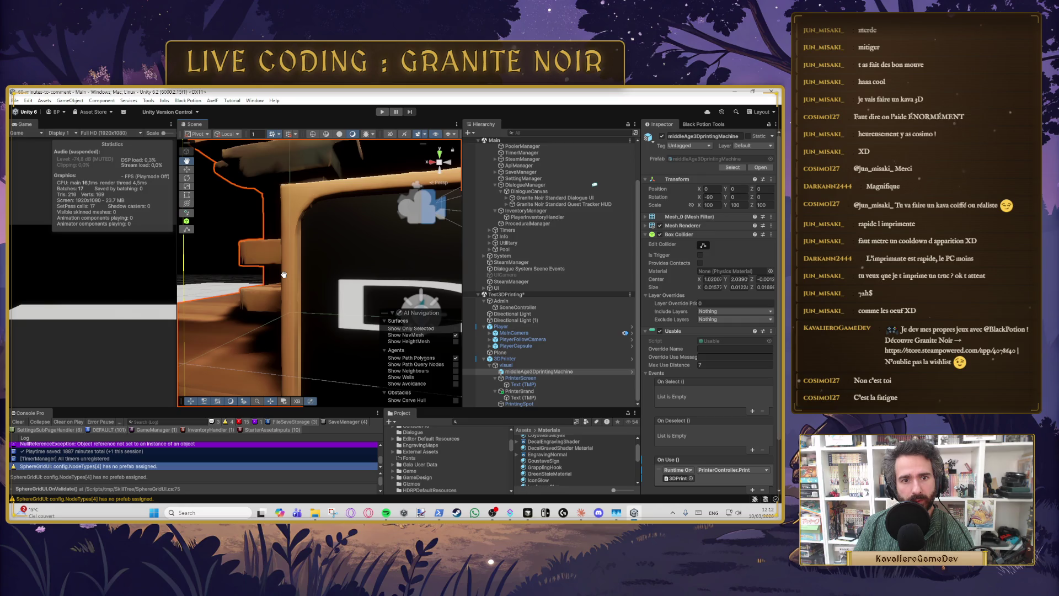
key("f")
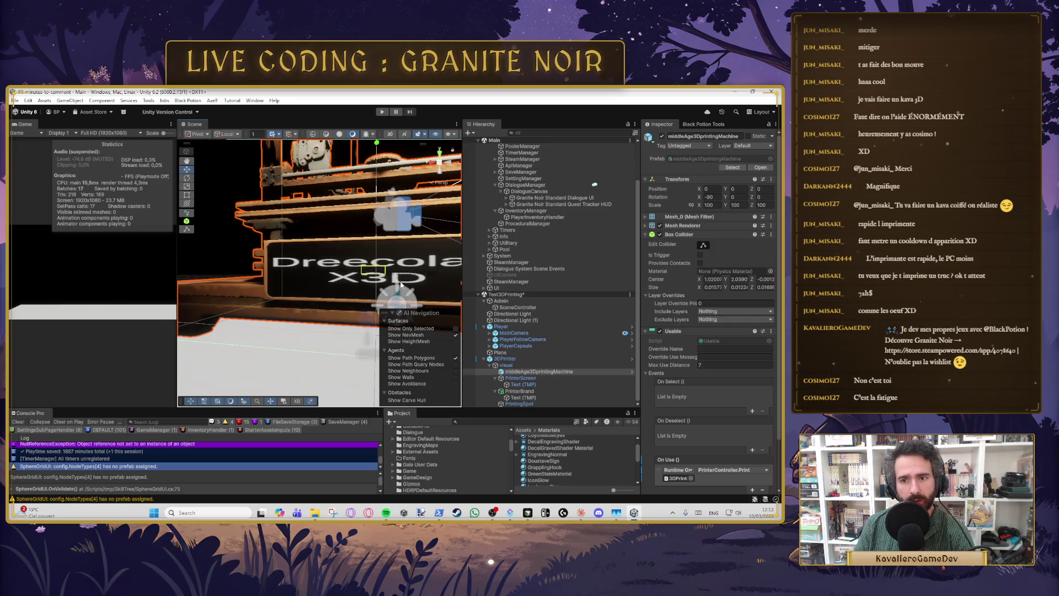
left_click(398, 282)
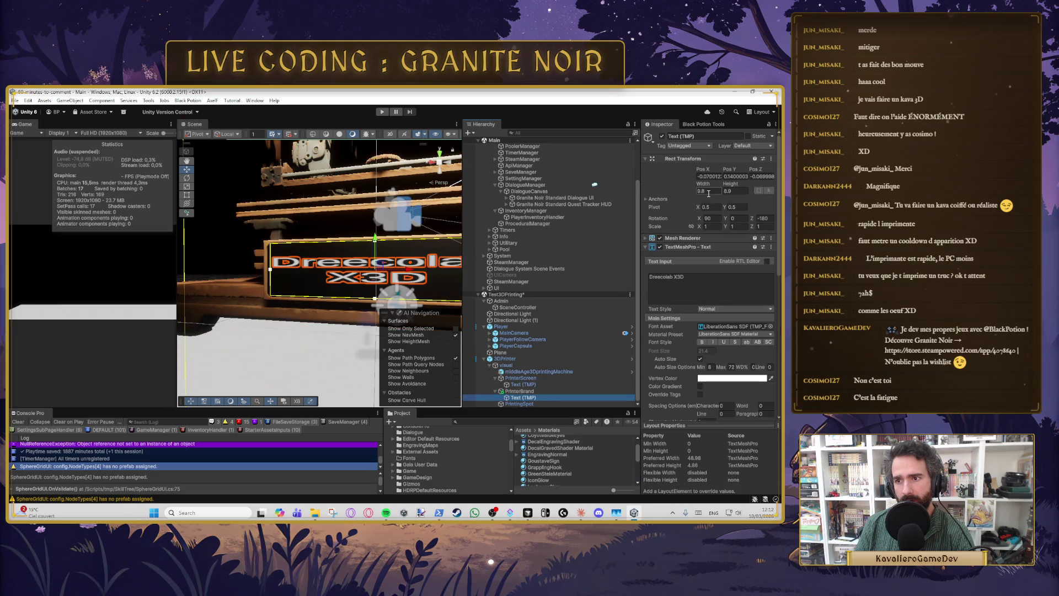
left_click(551, 391)
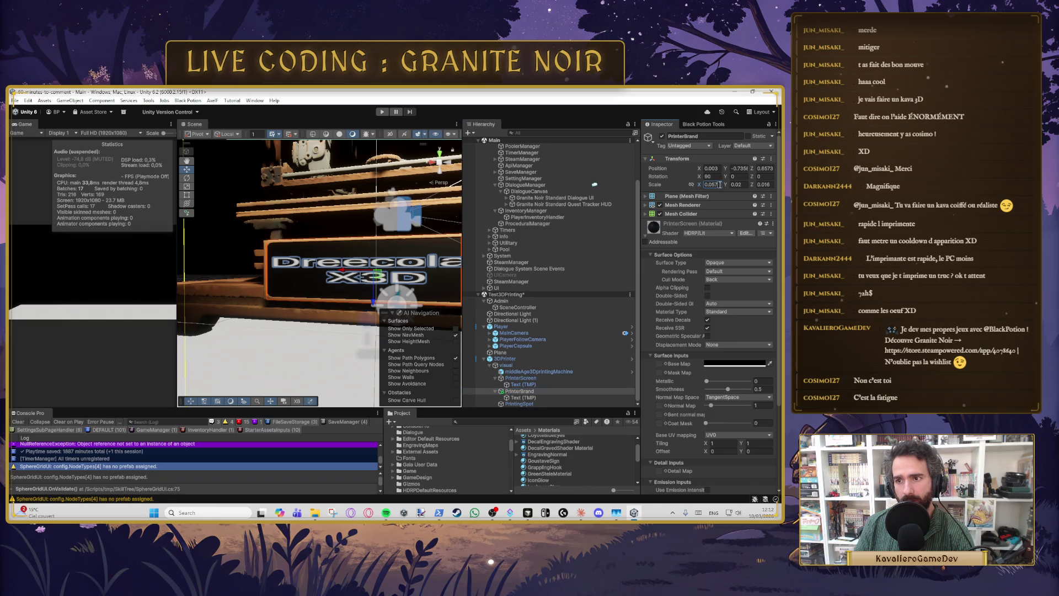
key("BackSpace")
type("8")
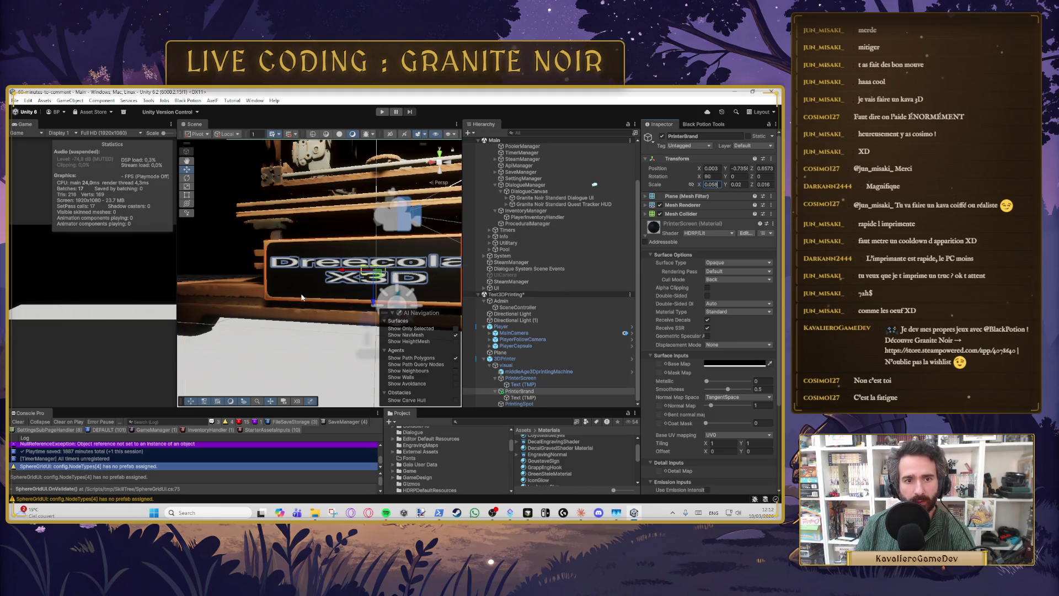
scroll(290, 293, "up", 5)
key("q")
Step: Zoom in on the lettering and narrow the Dreecolab X3D text box width to 8.4
left_click_drag(291, 293, 301, 294)
scroll(301, 295, "down", 6)
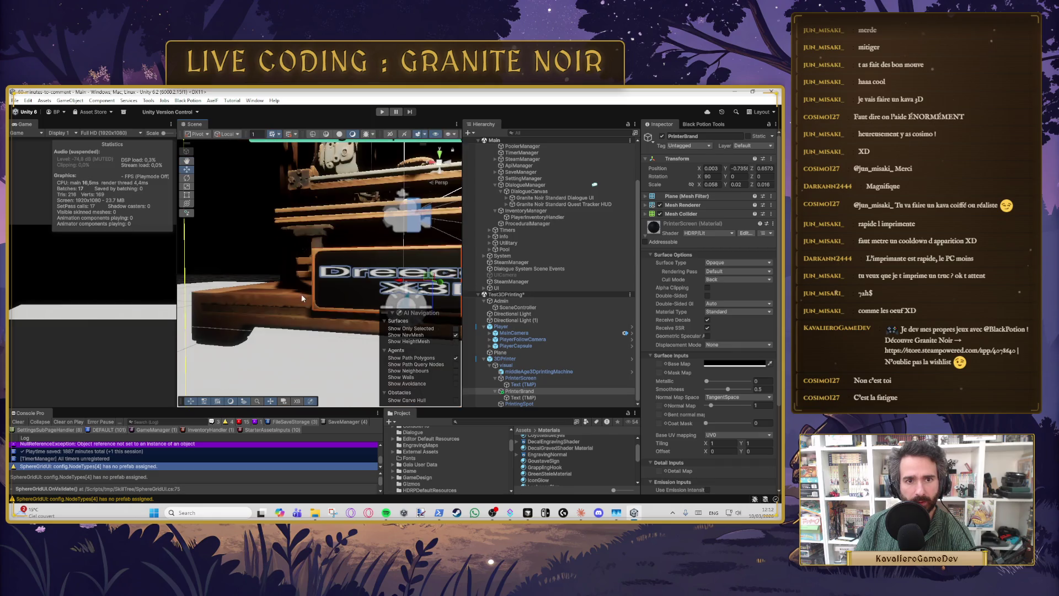
key("w")
scroll(364, 249, "up", 5)
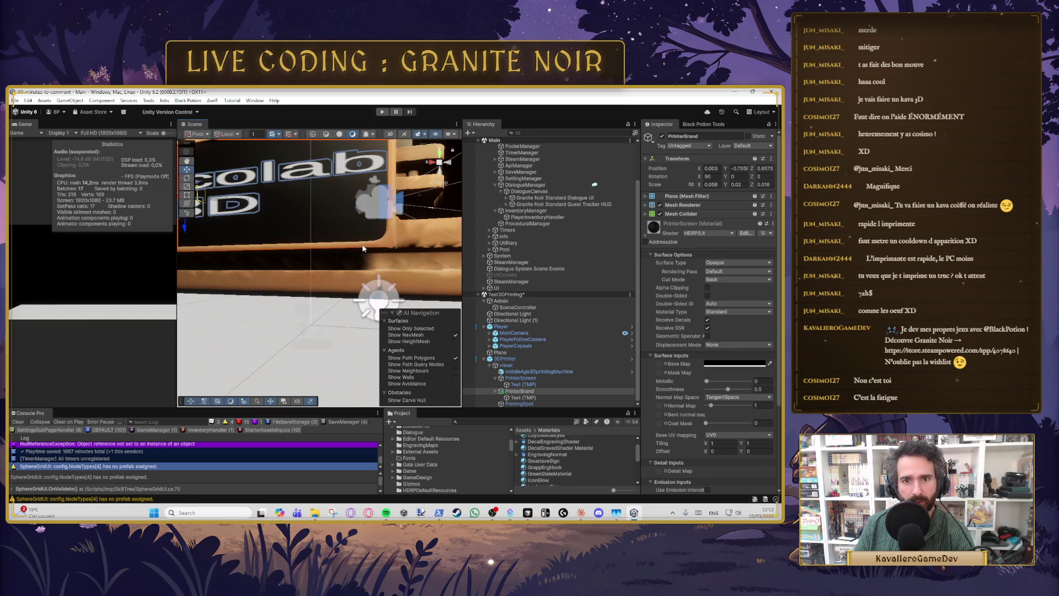
scroll(384, 249, "up", 2)
key("q")
left_click_drag(391, 259, 400, 262)
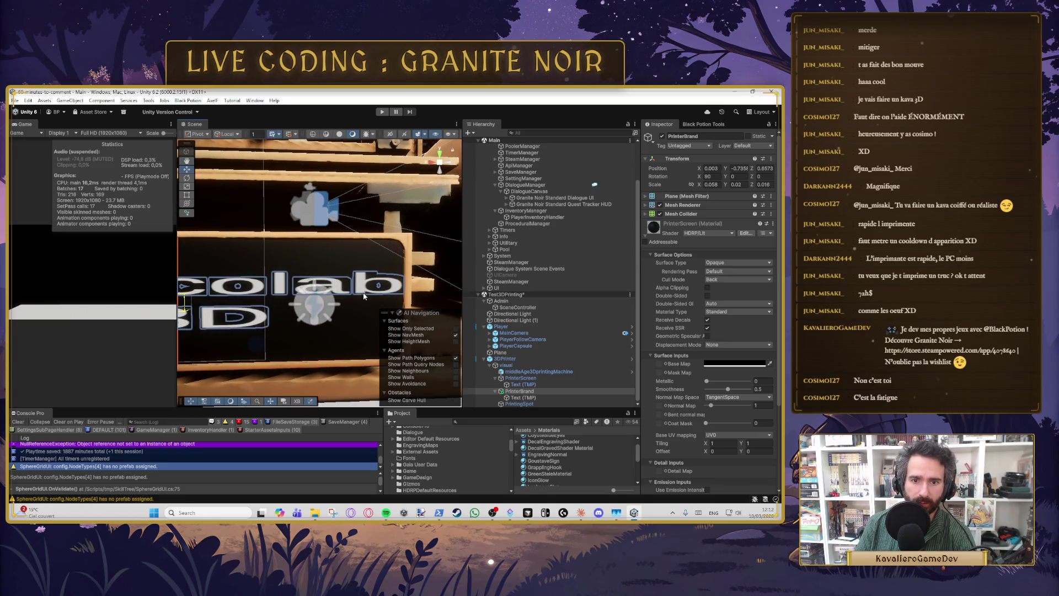
left_click(547, 396)
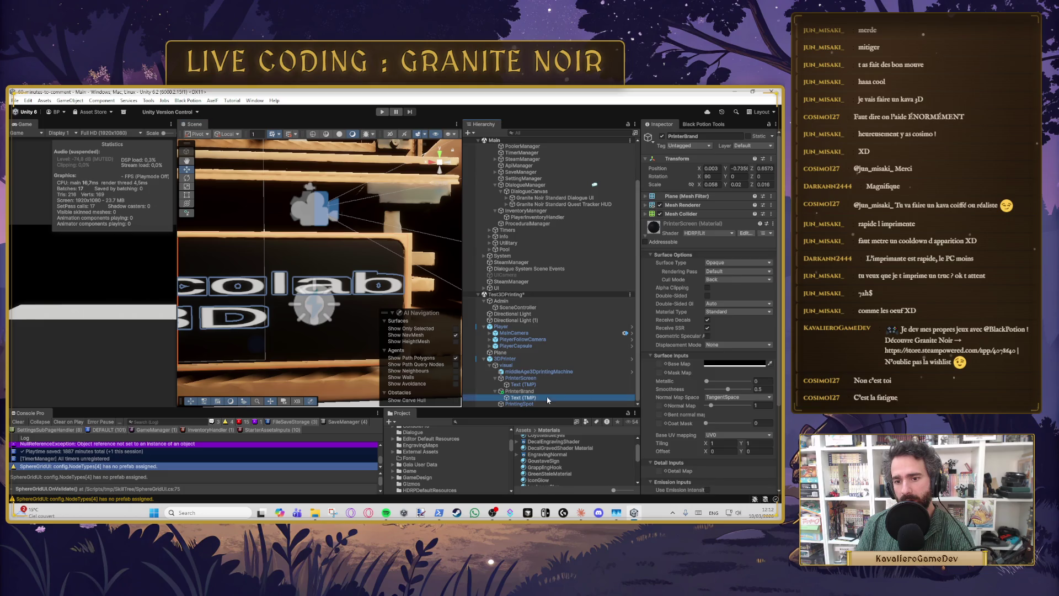
left_click_drag(700, 186, 685, 191)
key("f")
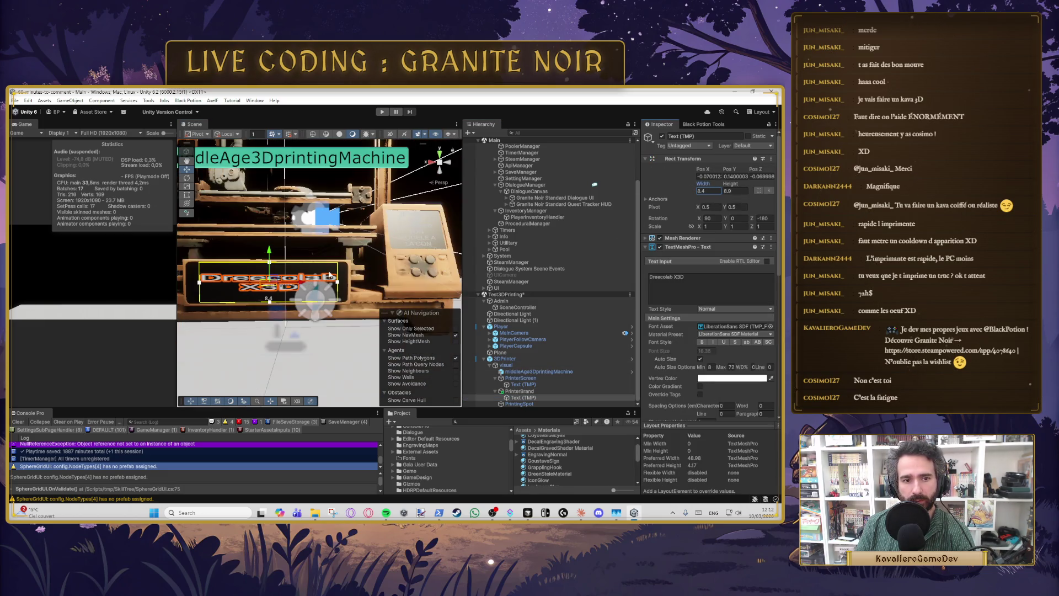